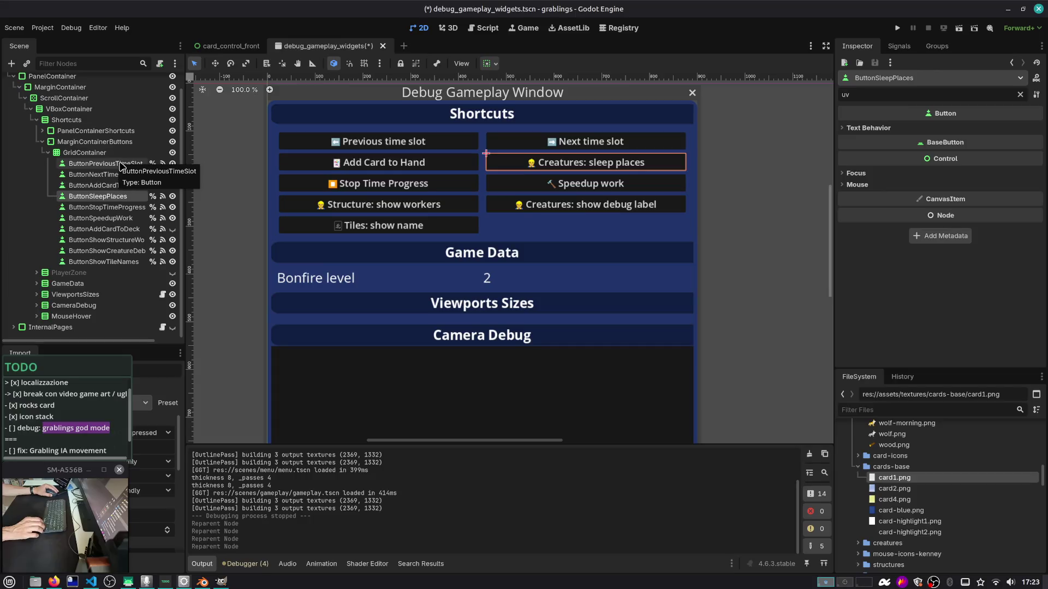
# Step through the shortcut button nodes, inspecting the Previous and Next time-slot buttons
pyautogui.press('Up')
pyautogui.press('Up')
pyautogui.press('Up')
pyautogui.press('Up')
pyautogui.press('Up')
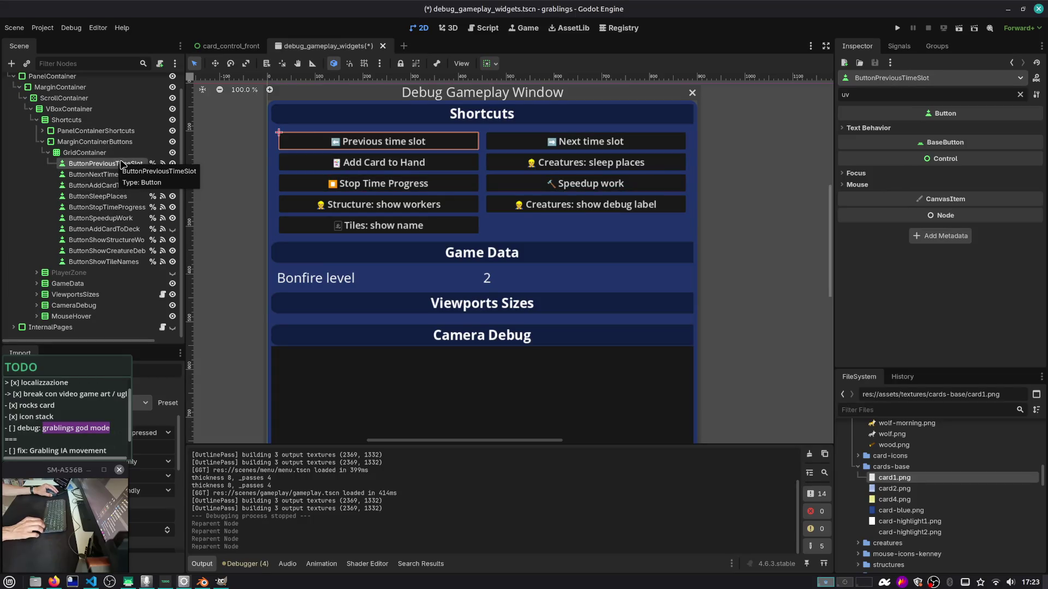
pyautogui.press('Down')
pyautogui.press('Down')
pyautogui.press('Down')
pyautogui.press('Down')
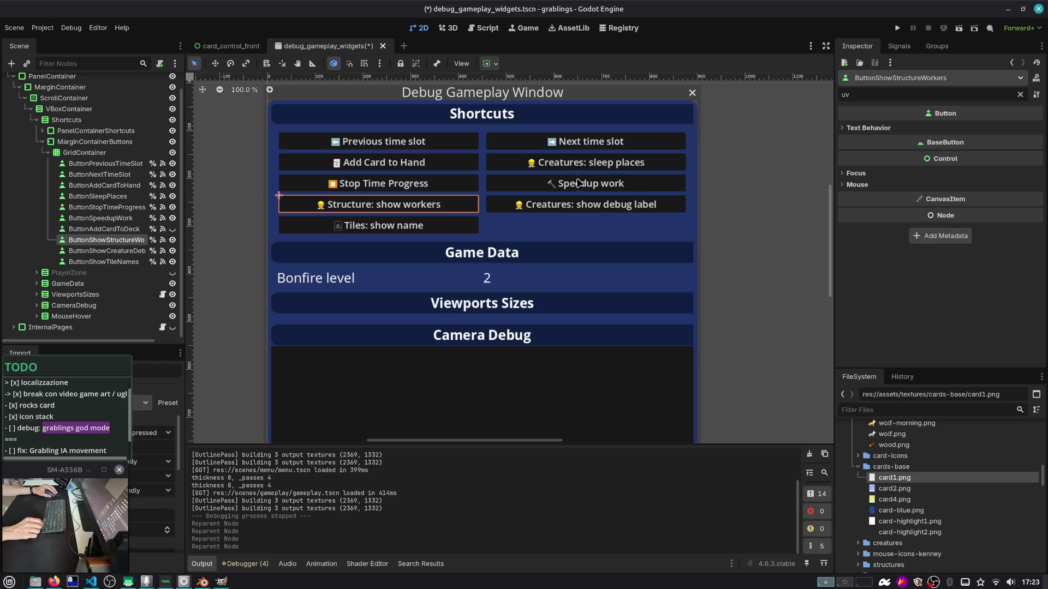
pyautogui.click(133, 165)
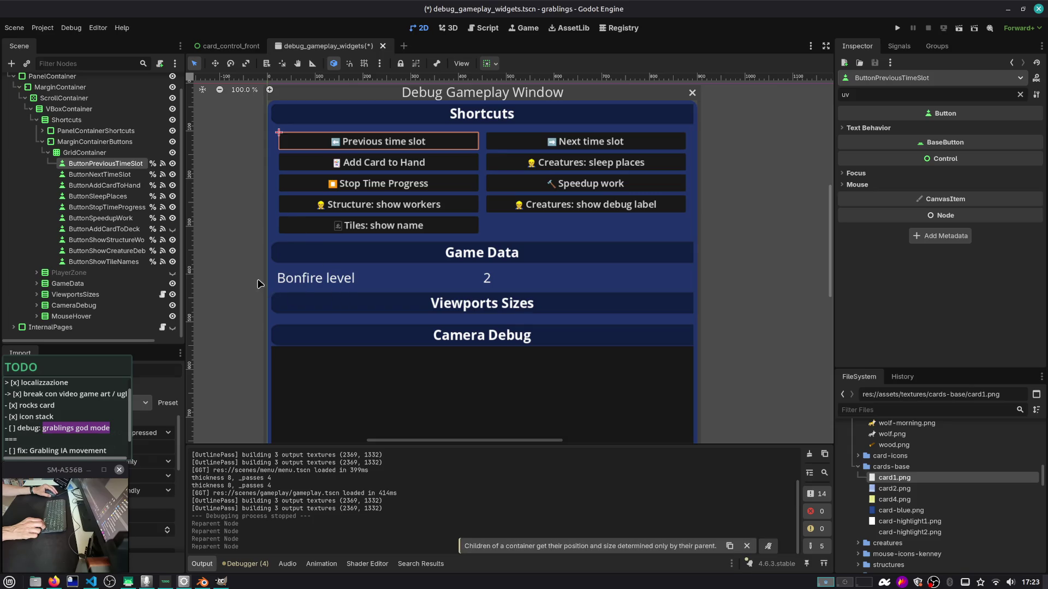
pyautogui.press('Down')
pyautogui.press('Up')
pyautogui.press('Down')
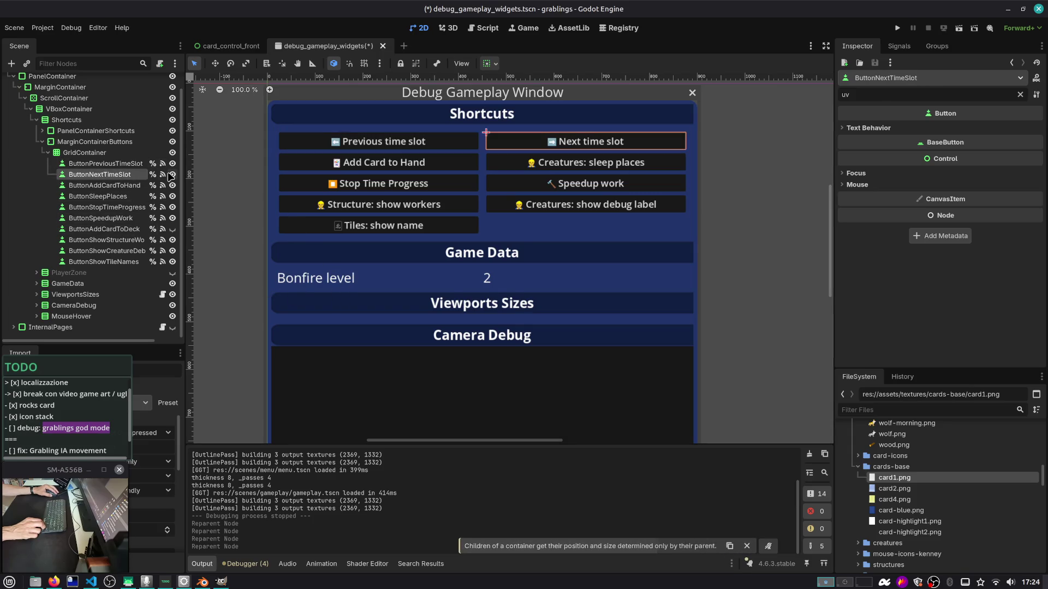
pyautogui.press('Up')
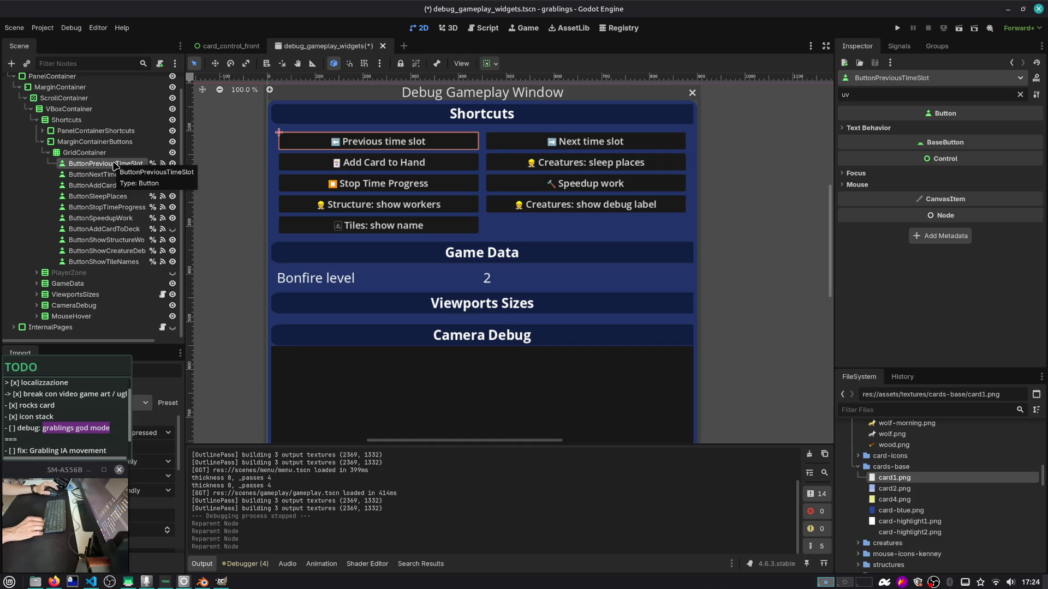
# Re-expand the shortcuts container's buttons, glance at card_control_front, and return to debug_gameplay_widgets
pyautogui.click(44, 141)
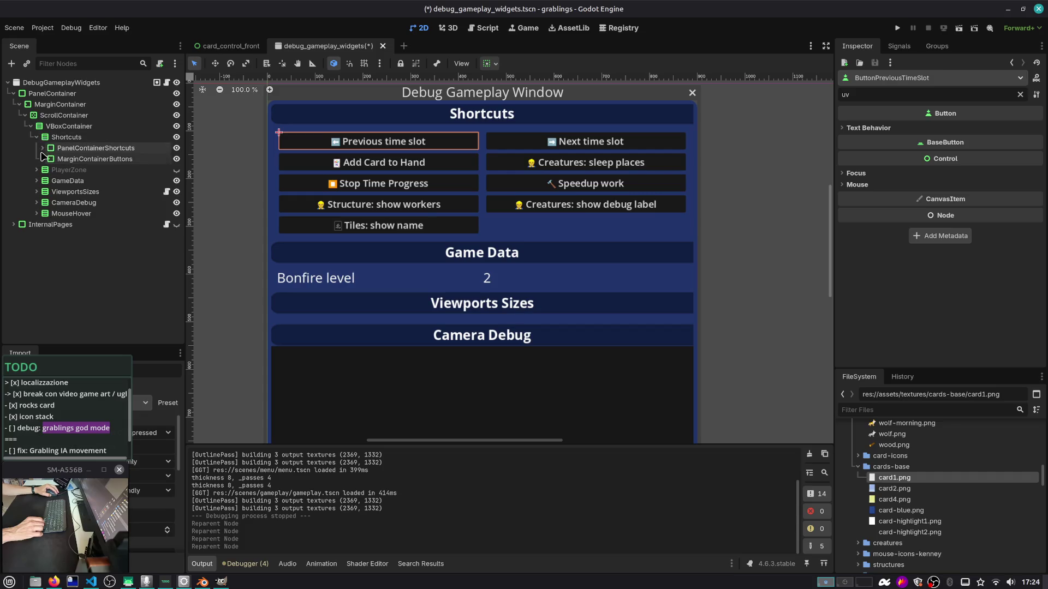
pyautogui.click(42, 159)
pyautogui.click(42, 160)
pyautogui.click(42, 148)
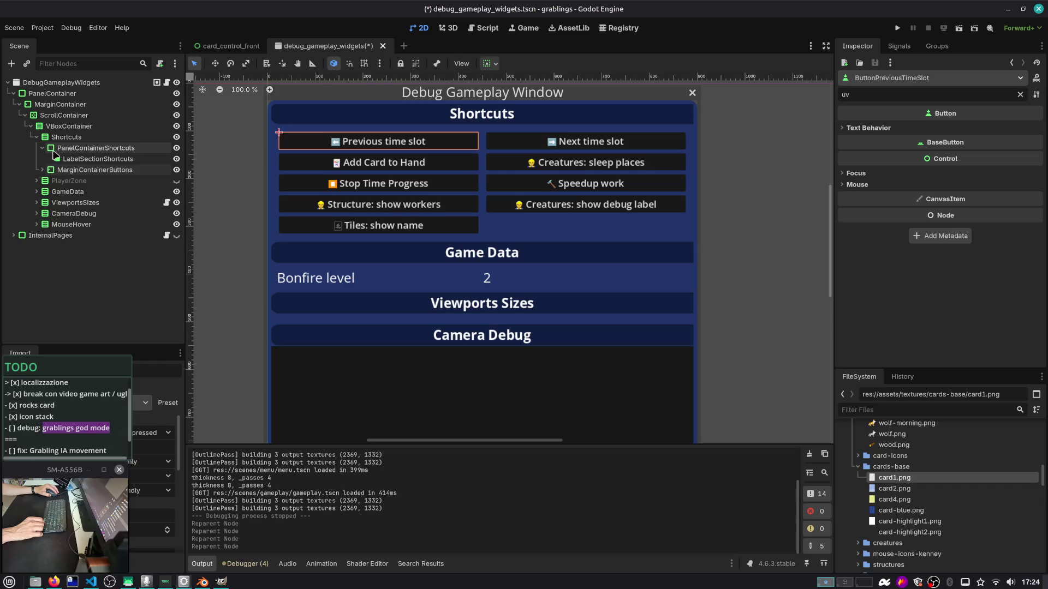
pyautogui.click(43, 170)
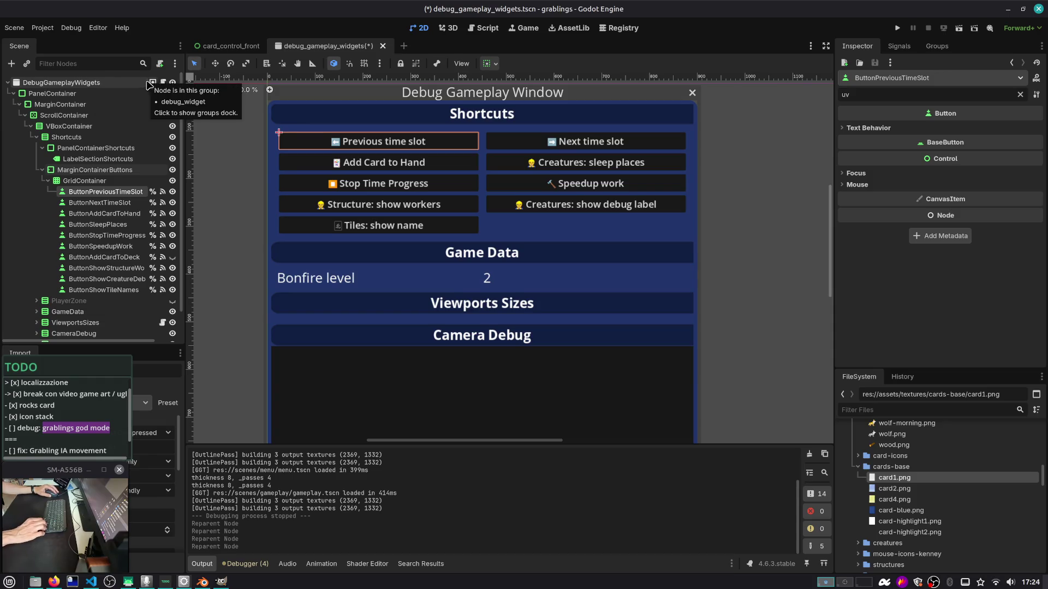
pyautogui.click(82, 82)
pyautogui.click(236, 49)
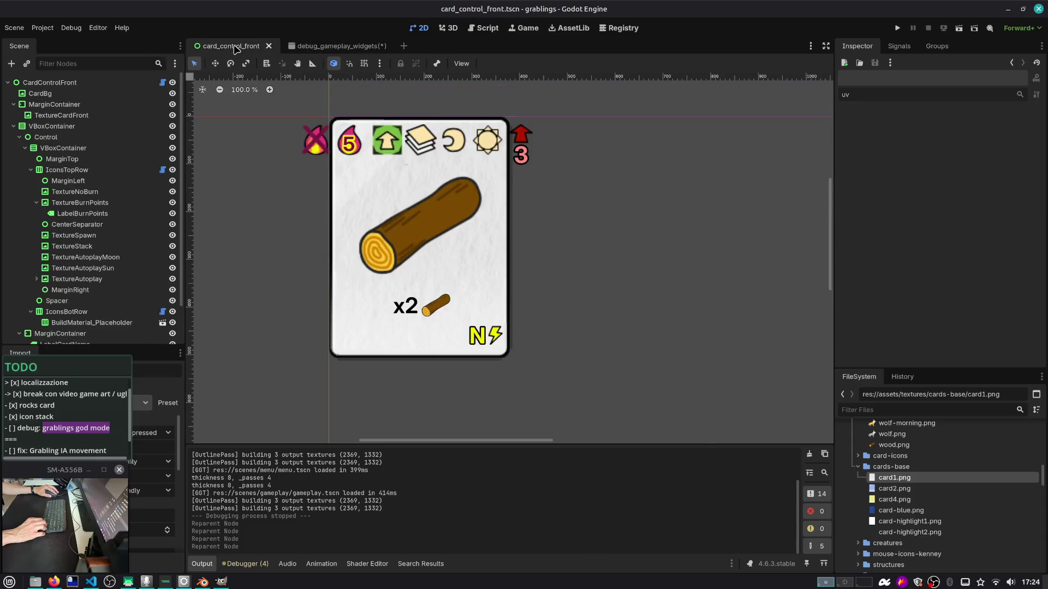
pyautogui.click(352, 46)
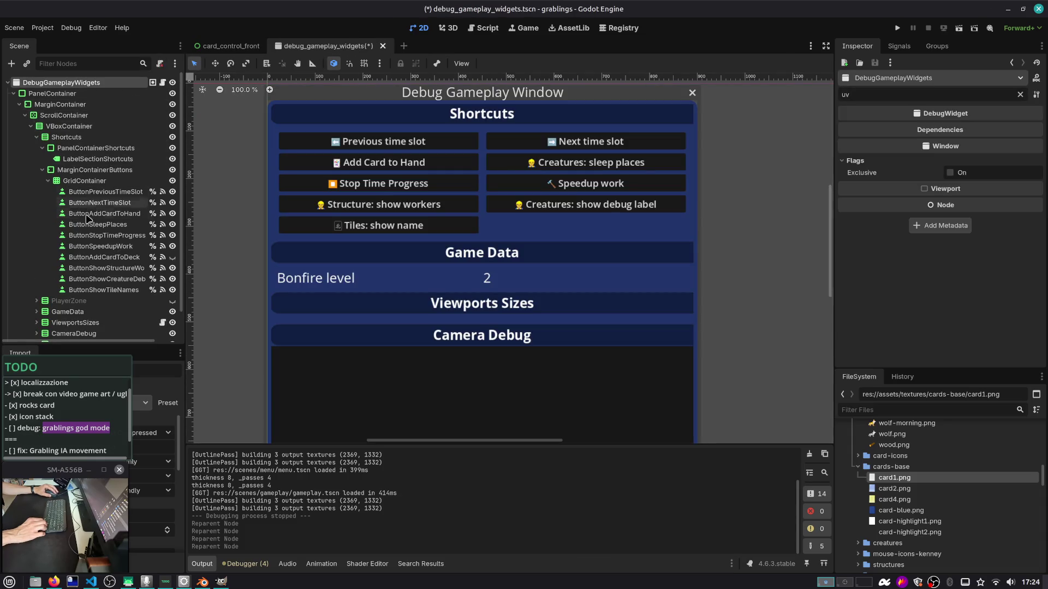
# Move ButtonSleepPlaces below ButtonAddCardToDeck in the Scene dock
pyautogui.click(85, 259)
pyautogui.press('Up')
pyautogui.press('Up')
pyautogui.press('Up')
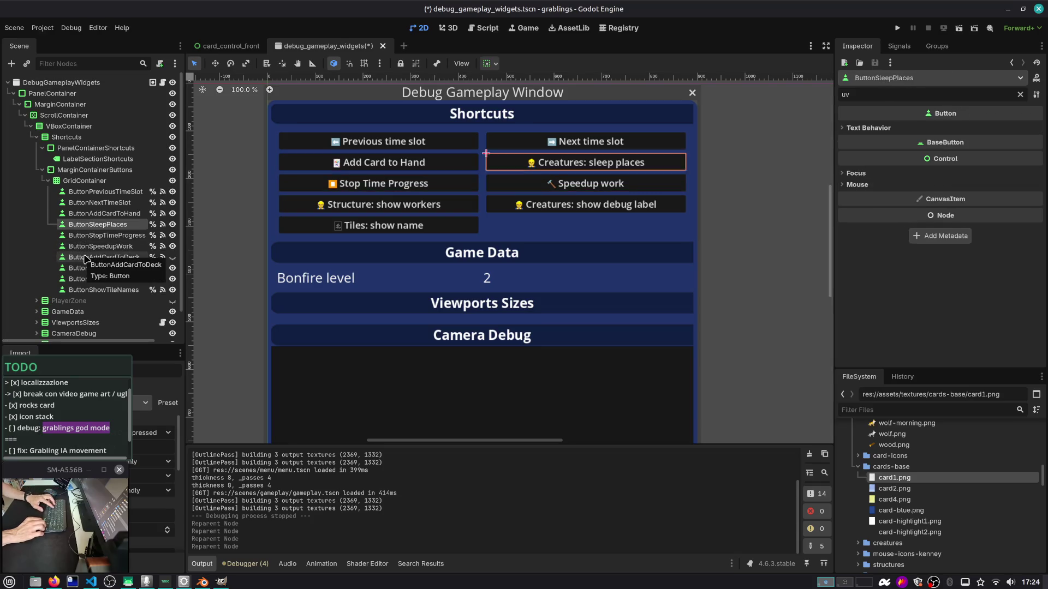
pyautogui.press('Down')
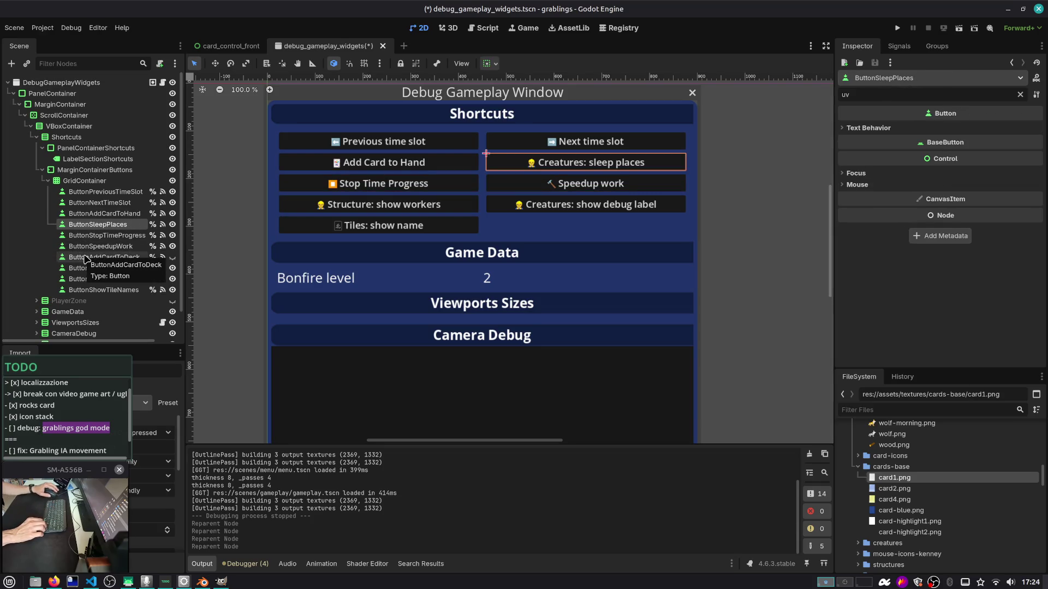
pyautogui.moveTo(100, 225)
pyautogui.mouseDown()
pyautogui.moveTo(101, 278)
pyautogui.moveTo(106, 246)
pyautogui.moveTo(105, 270)
pyautogui.mouseUp()
# Move ButtonStopTimeProgress above ButtonAddCardToHand
pyautogui.press('Up')
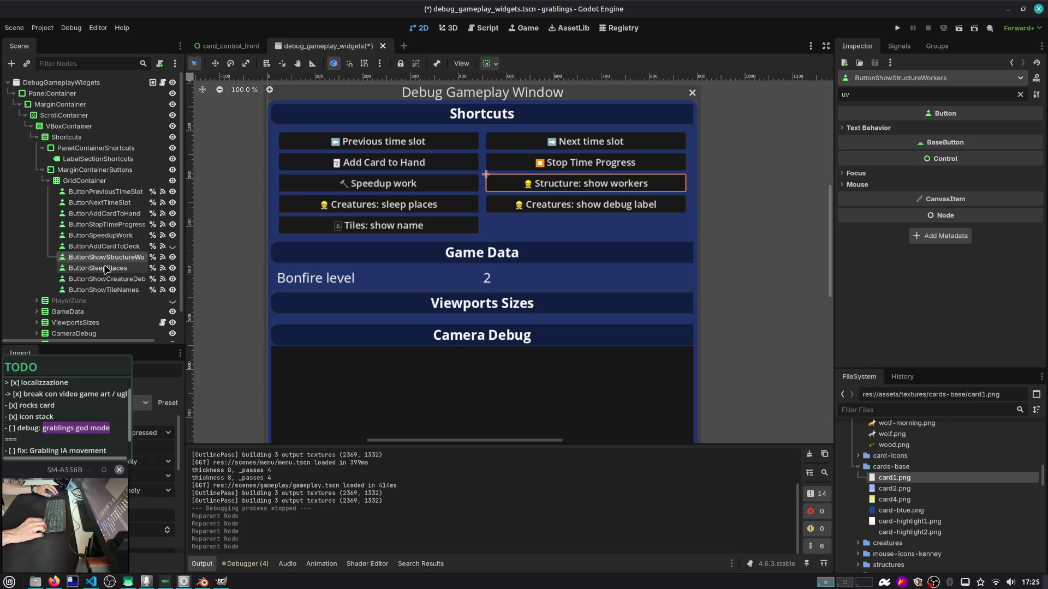
pyautogui.press('Down')
pyautogui.press('Down')
pyautogui.press('Up')
pyautogui.press('Up')
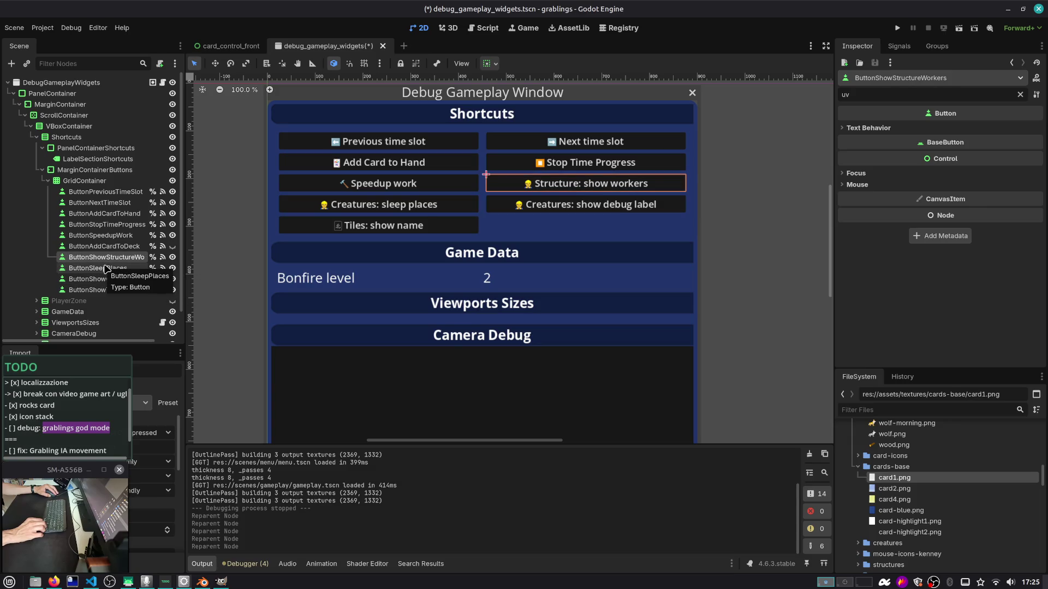
pyautogui.press('Up')
pyautogui.press('Up')
pyautogui.press('Up')
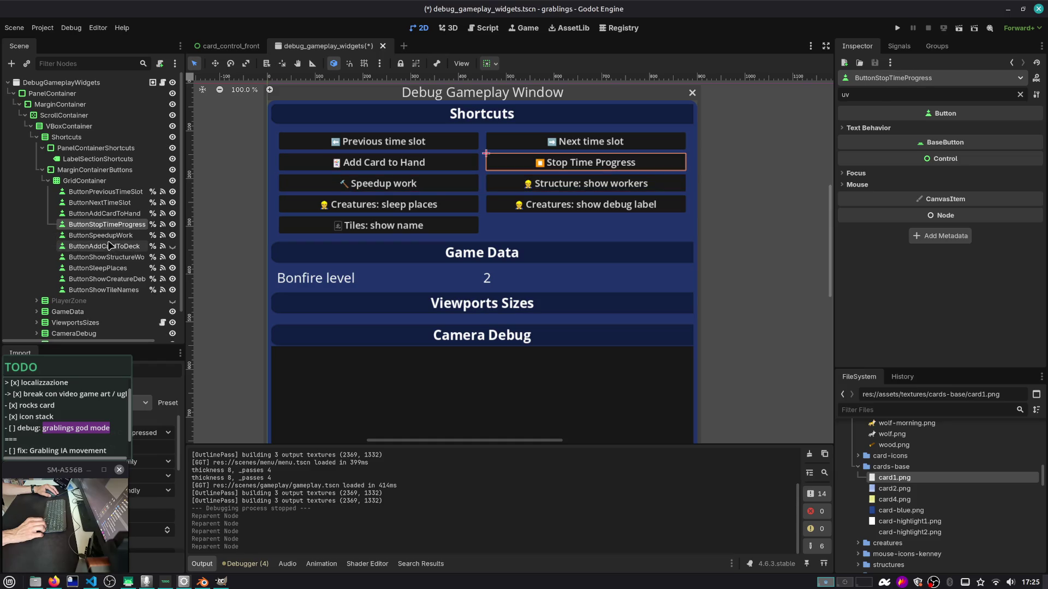
pyautogui.press('Up')
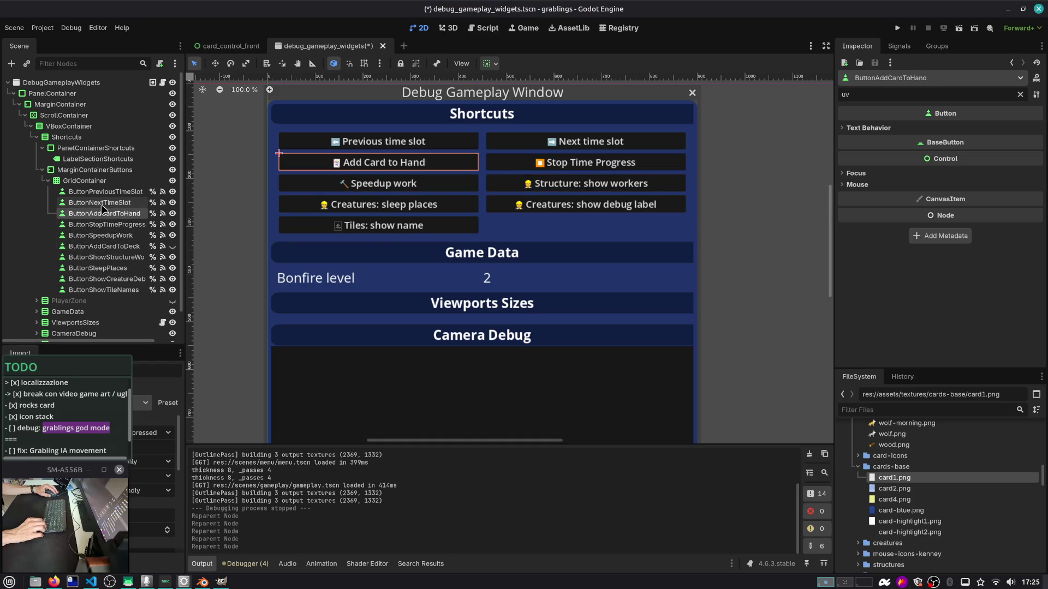
pyautogui.press('Down')
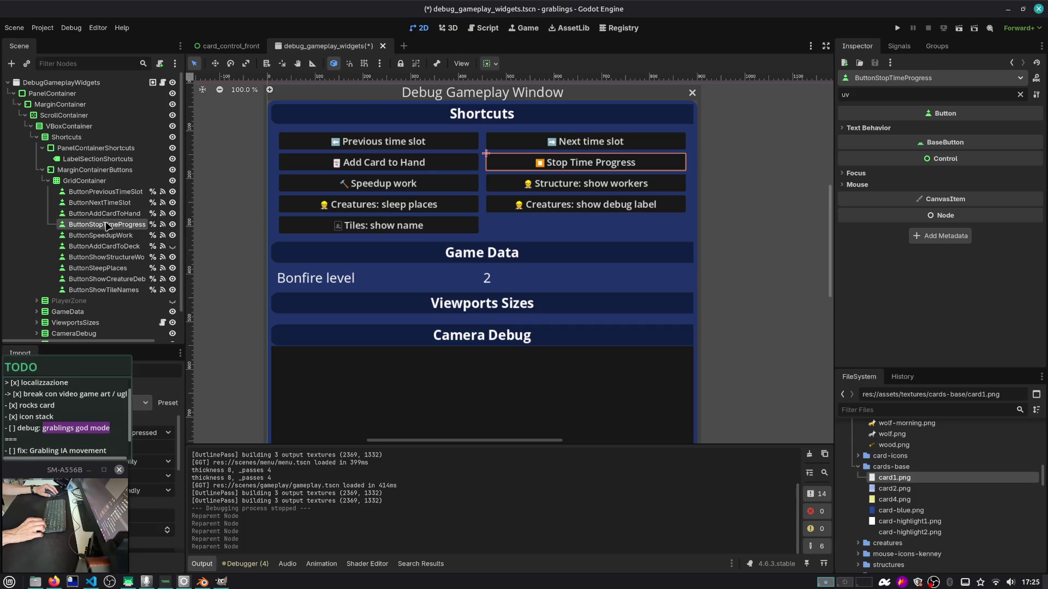
pyautogui.moveTo(117, 225); pyautogui.dragTo(121, 210)
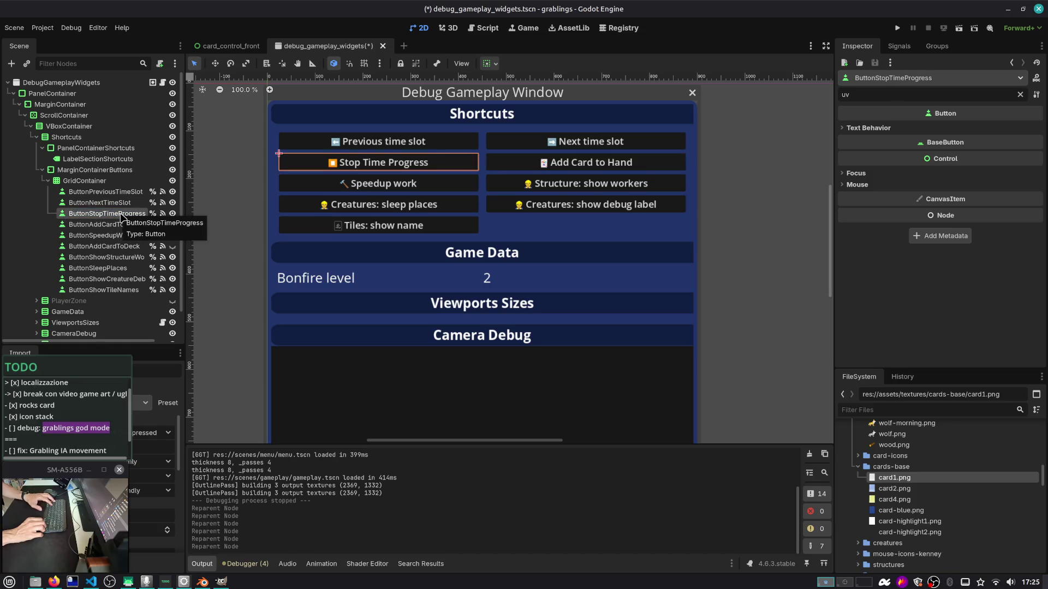
# Duplicate ButtonStopTimeProgress and rename the copy ButtonGodMode
pyautogui.hotkey('ctrl', 'd')
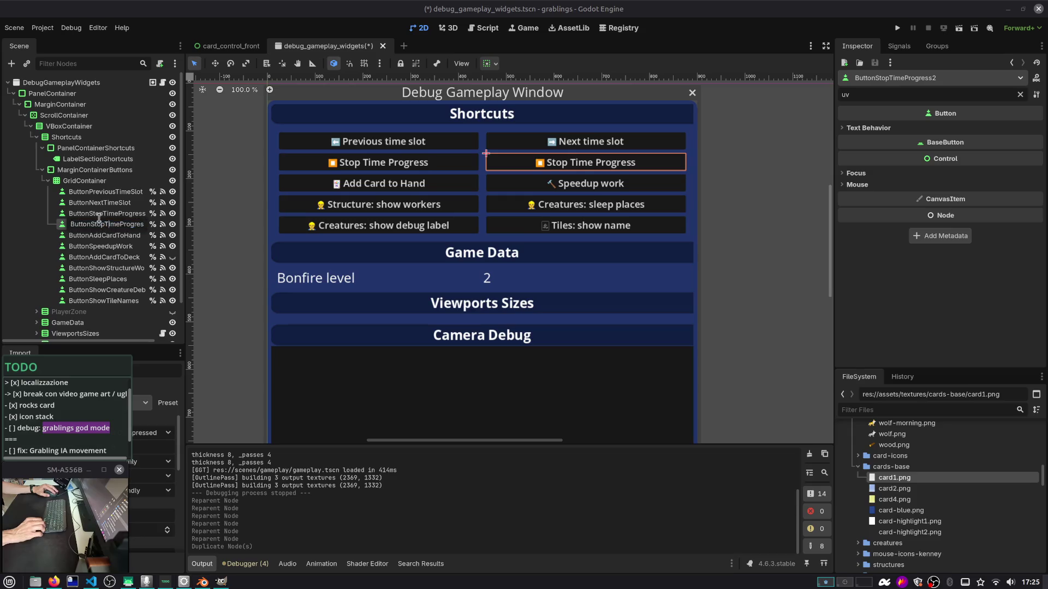
pyautogui.press('BackSpace')
pyautogui.press('BackSpace')
pyautogui.press('BackSpace')
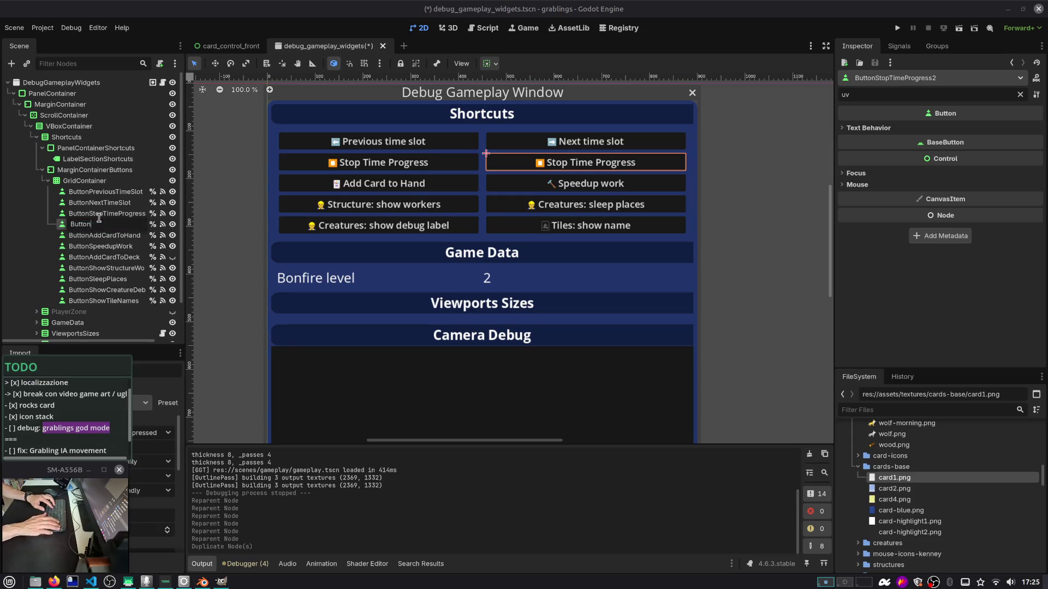
pyautogui.write('GodMode')
pyautogui.press('Return')
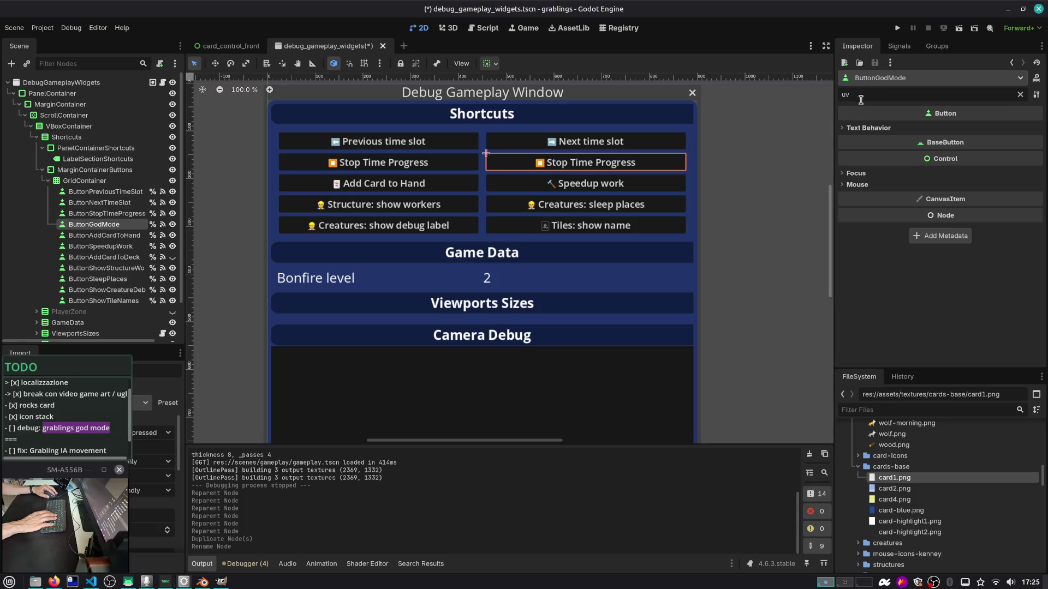
# Set ButtonGodMode's Text property to 'God Mode' in the Inspector
pyautogui.click(1020, 95)
pyautogui.click(947, 160)
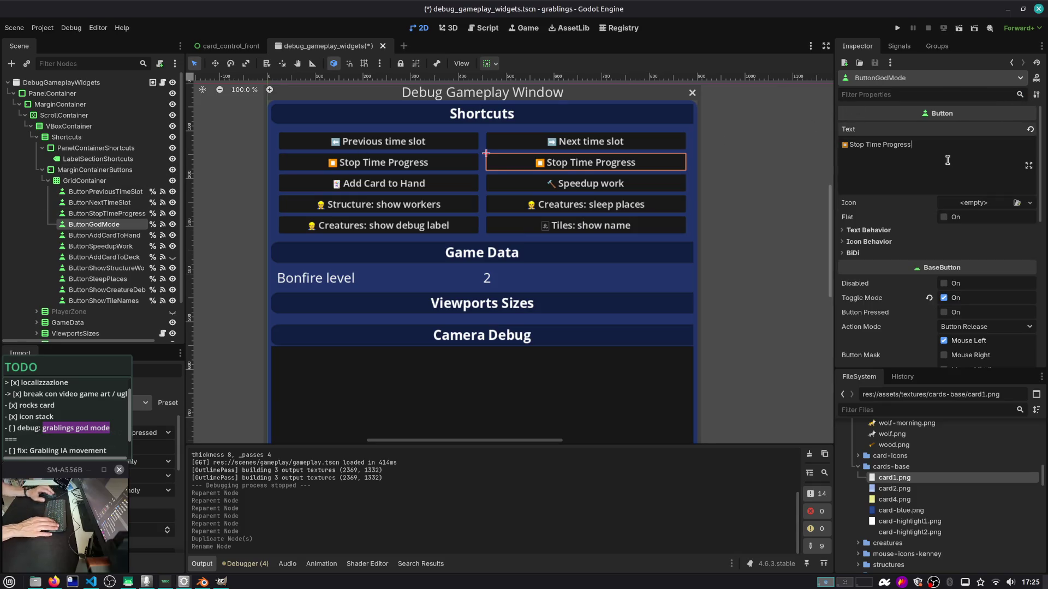
pyautogui.hotkey('ctrl', 'shift', 'Left')
pyautogui.hotkey('ctrl', 'shift', 'Left')
pyautogui.hotkey('ctrl', 'shift', 'Left')
pyautogui.write('God ')
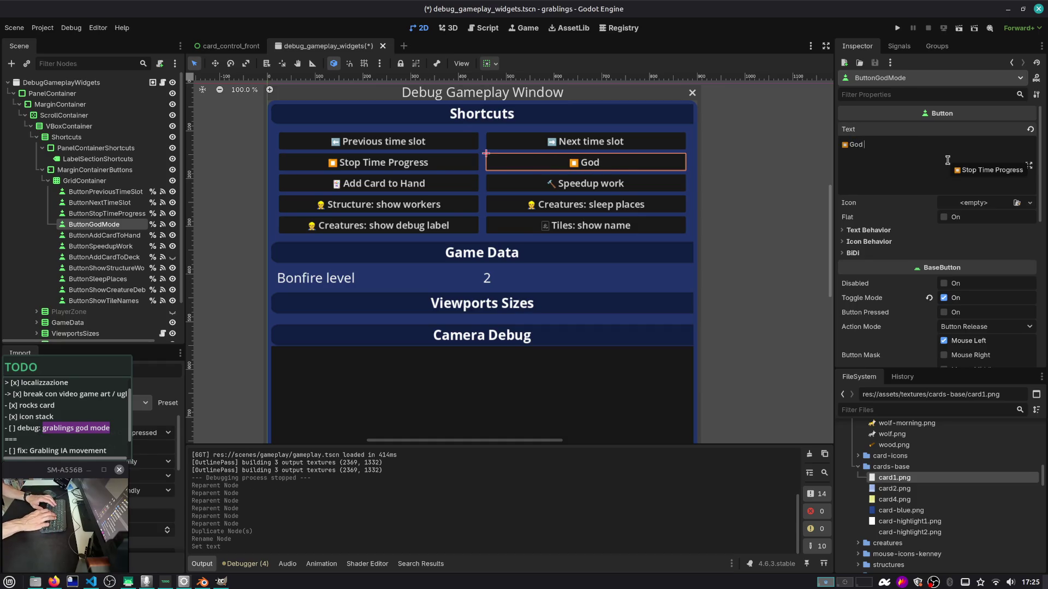
pyautogui.write('Mode')
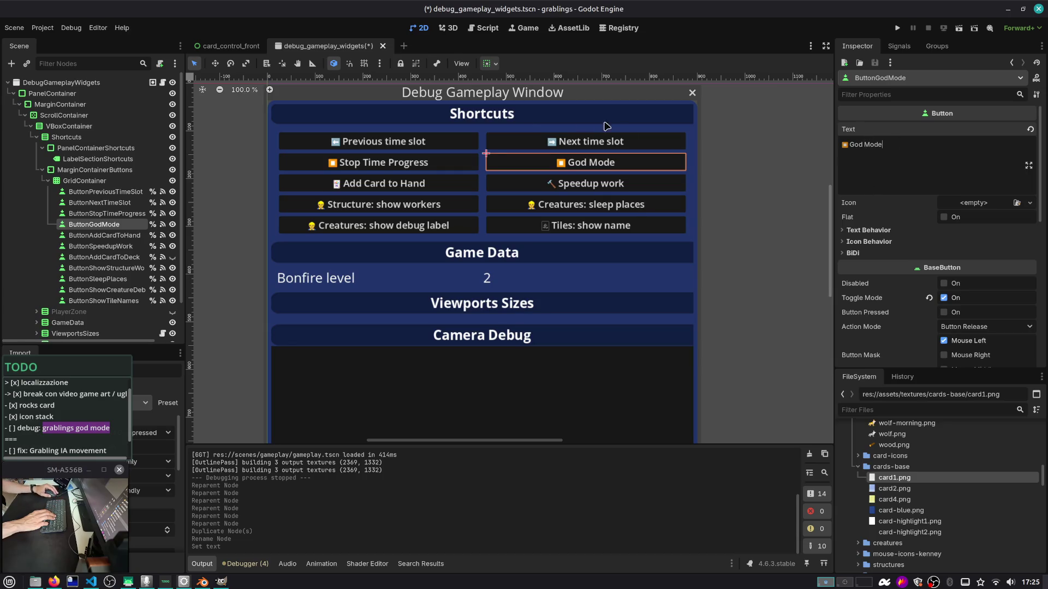
pyautogui.click(62, 83)
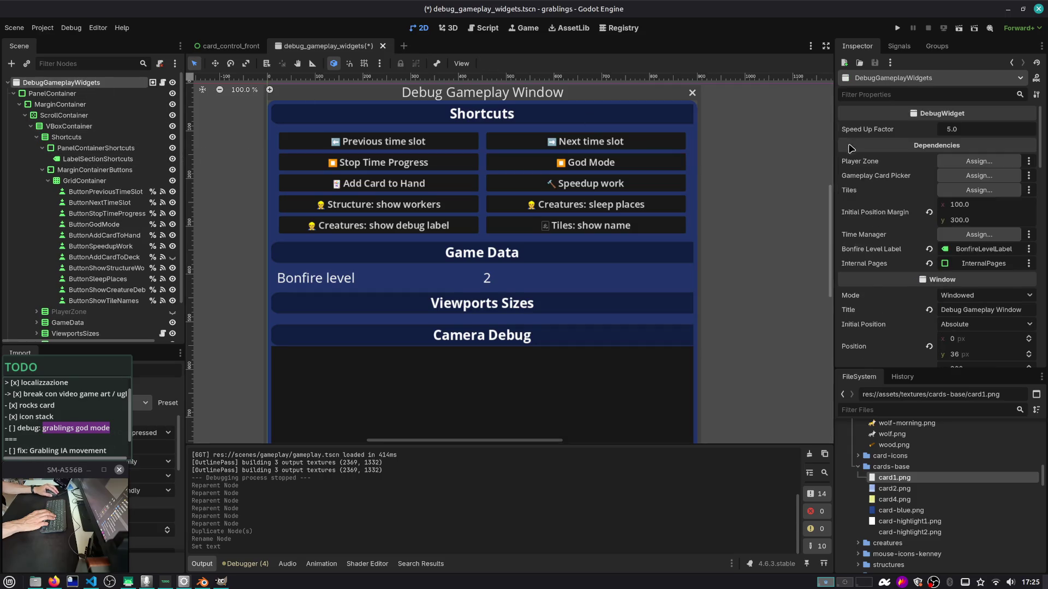
# Set the DebugGameplayWidgets root's Auto Translate Mode to Disabled, then save and run with F5
pyautogui.scroll(-2, 871, 152)
pyautogui.scroll(-15, 870, 153)
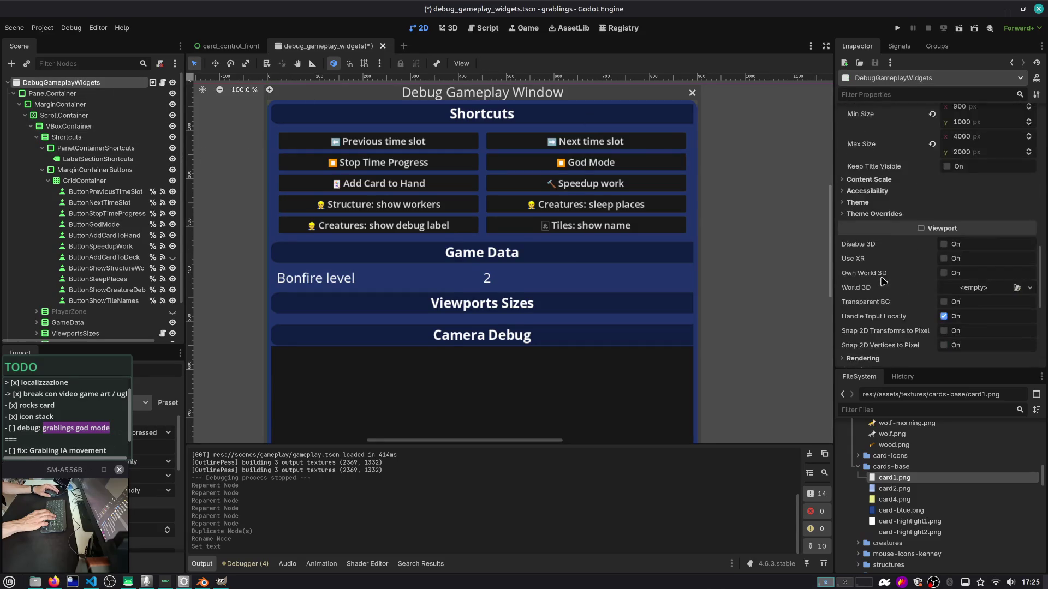
pyautogui.scroll(-1, 883, 281)
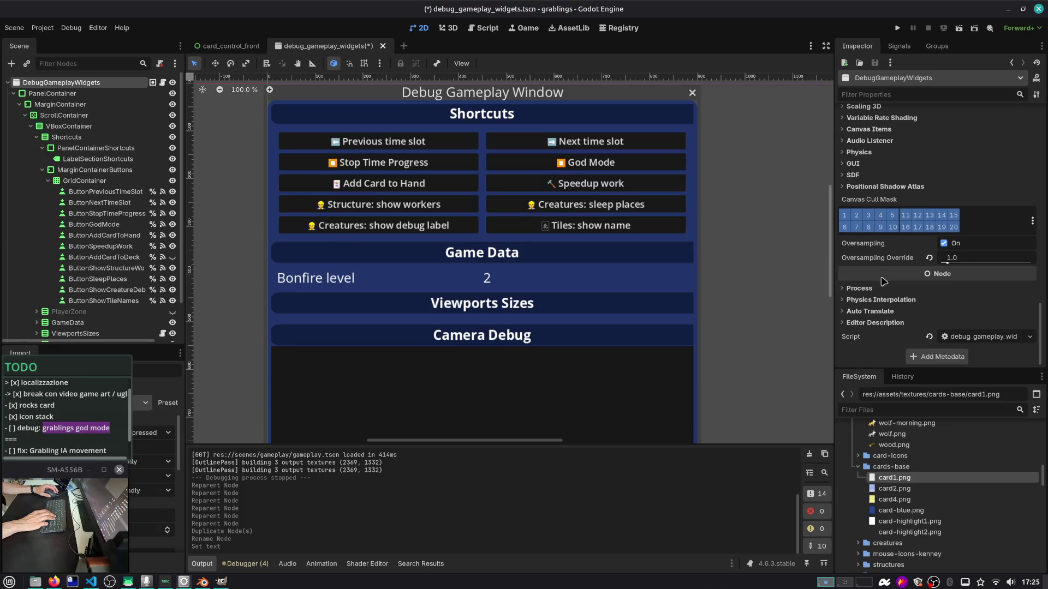
pyautogui.click(874, 311)
pyautogui.click(968, 324)
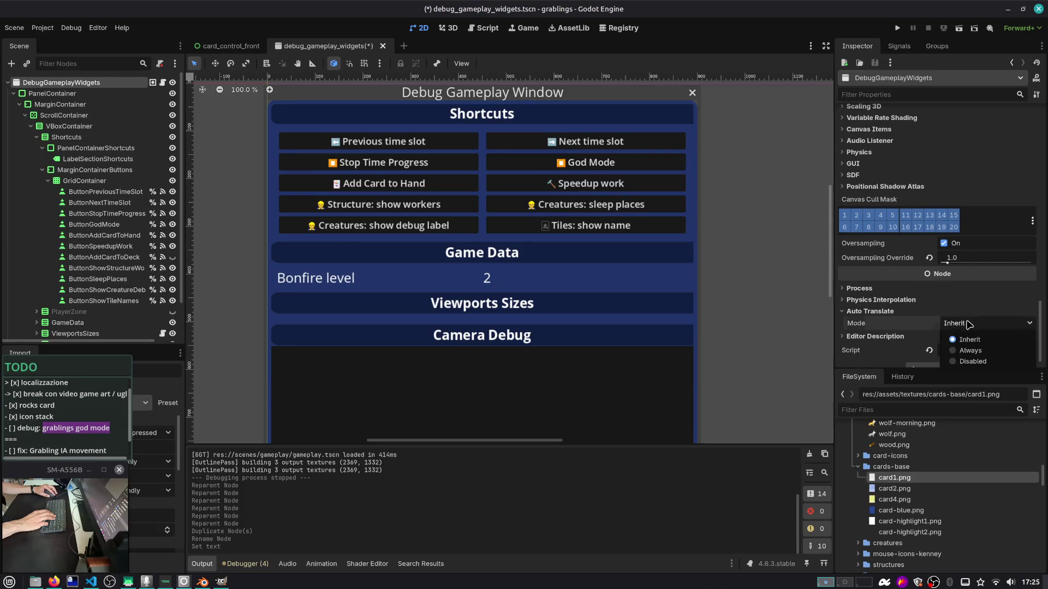
pyautogui.click(972, 362)
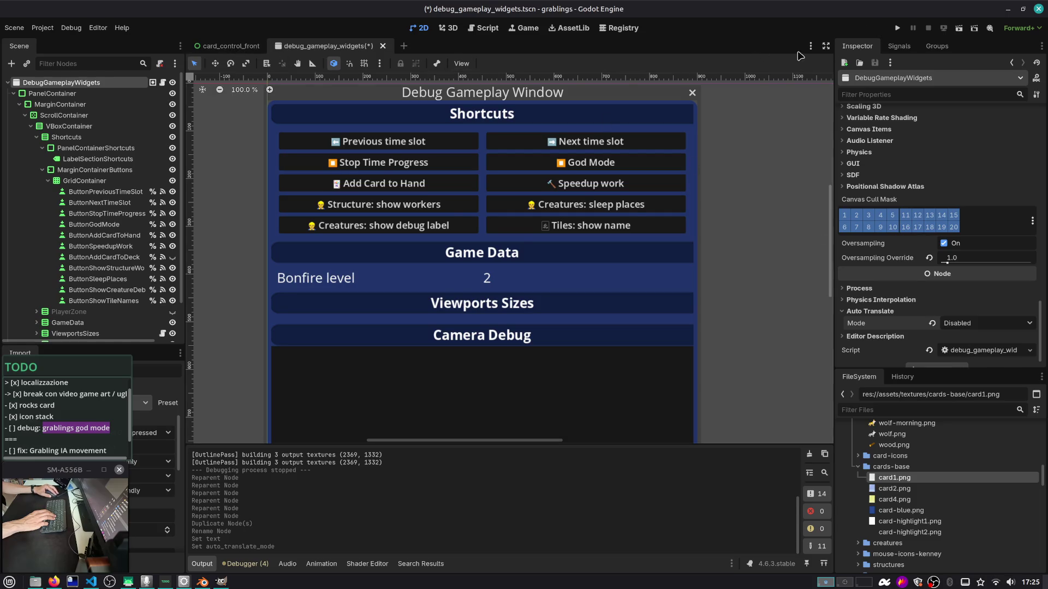
pyautogui.press('F5')
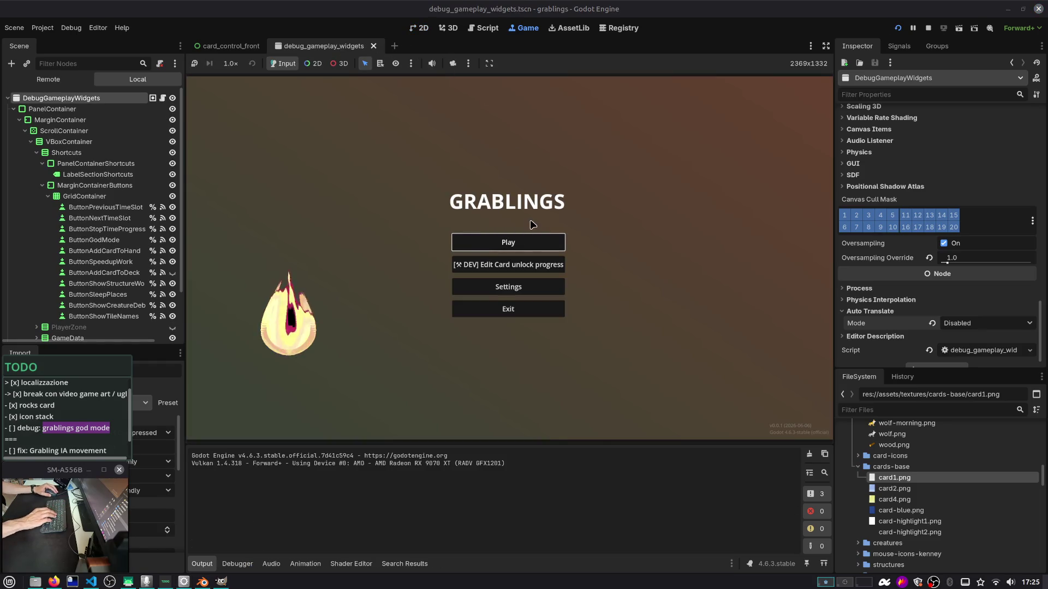
# Start the game from save Slot 1 and move the debug window off the board
pyautogui.click(527, 240)
pyautogui.click(529, 241)
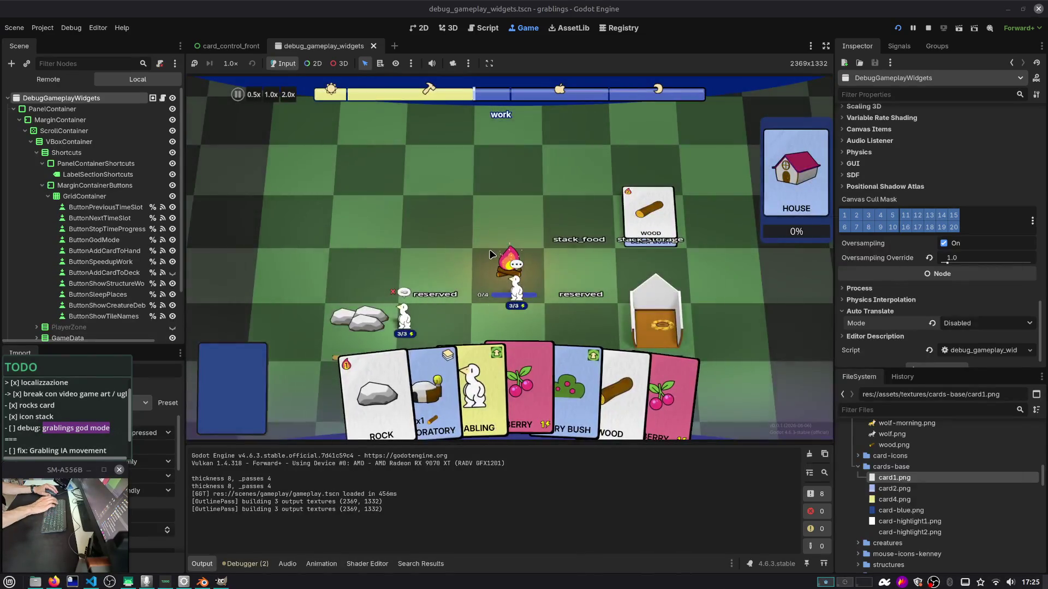
pyautogui.moveTo(837, 228); pyautogui.dragTo(865, 192)
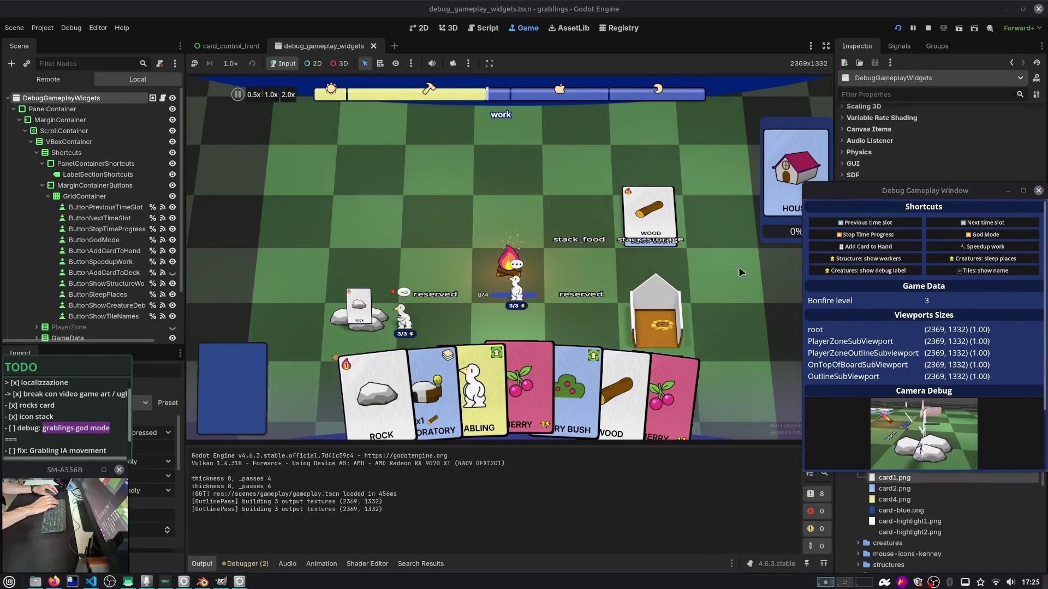
# Stop time progress, pause with Esc, and open SETTINGS from the pause menu
pyautogui.click(868, 235)
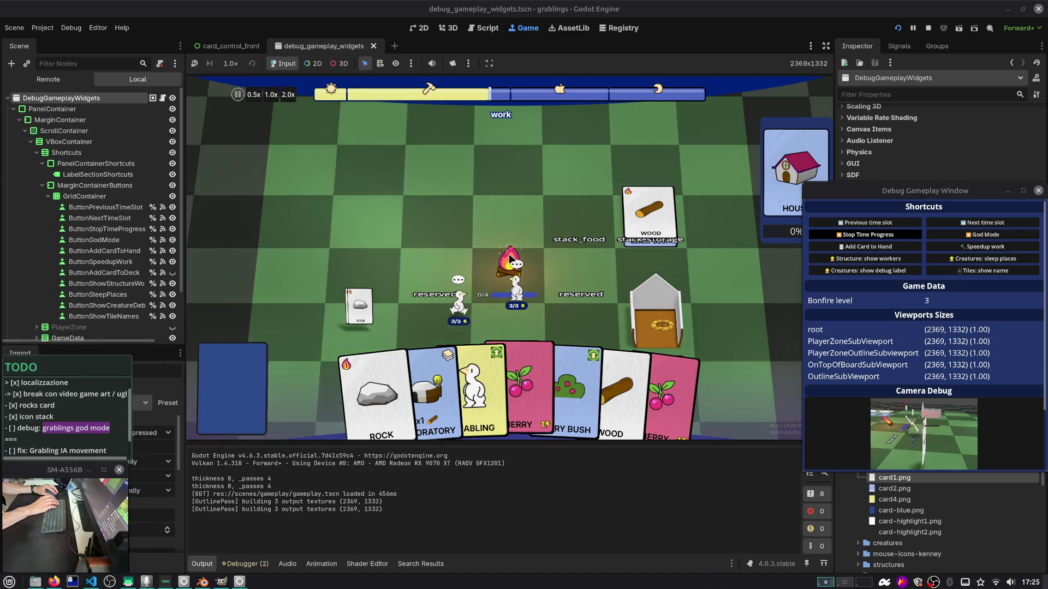
pyautogui.press('Escape')
pyautogui.click(511, 268)
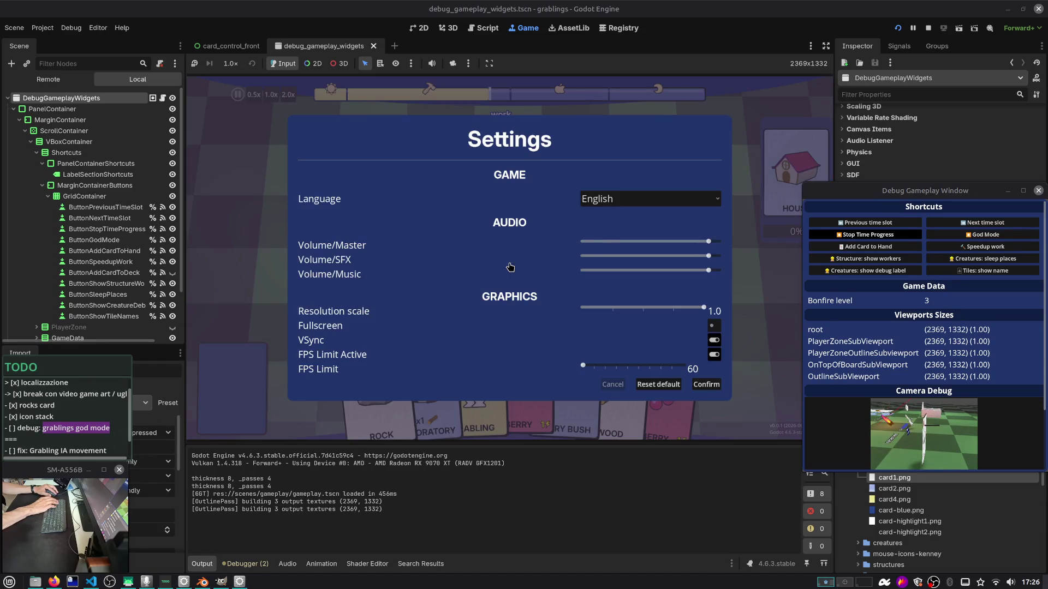
# Switch the game Language to العربية to preview the RTL layout, then back to English
pyautogui.click(614, 198)
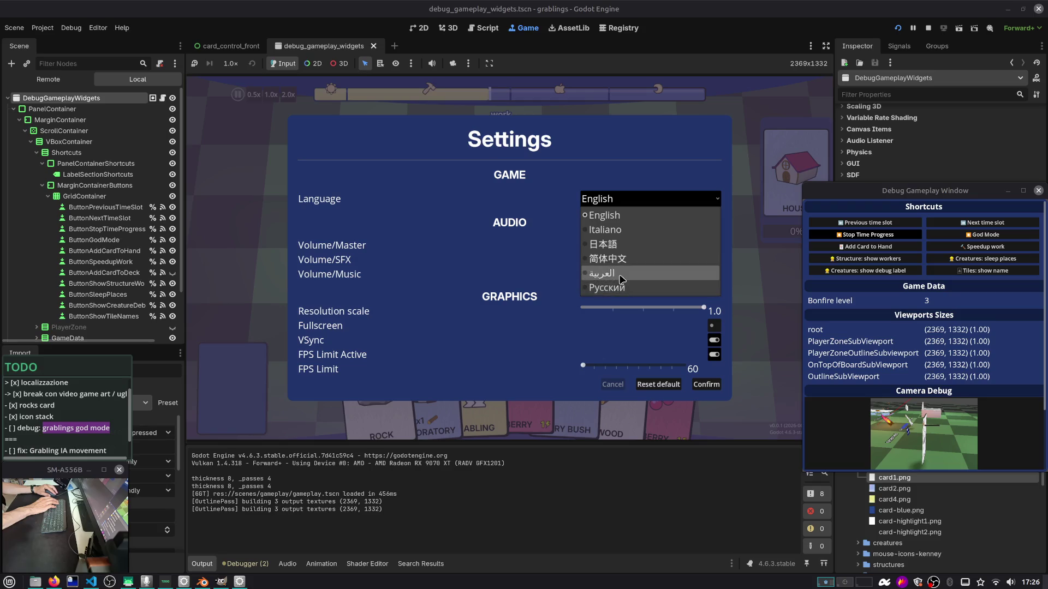
pyautogui.click(621, 273)
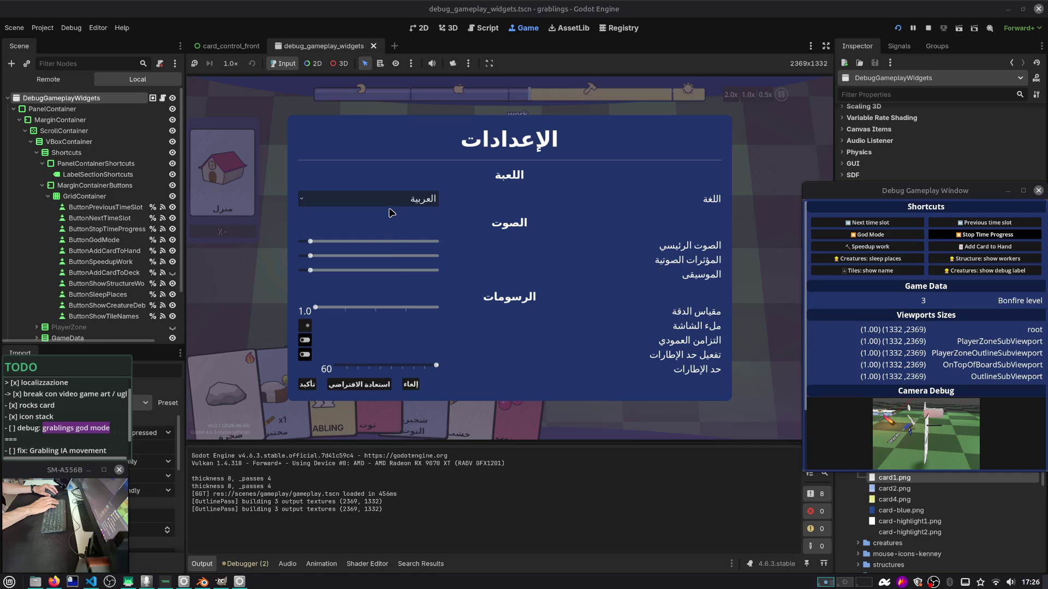
pyautogui.click(407, 200)
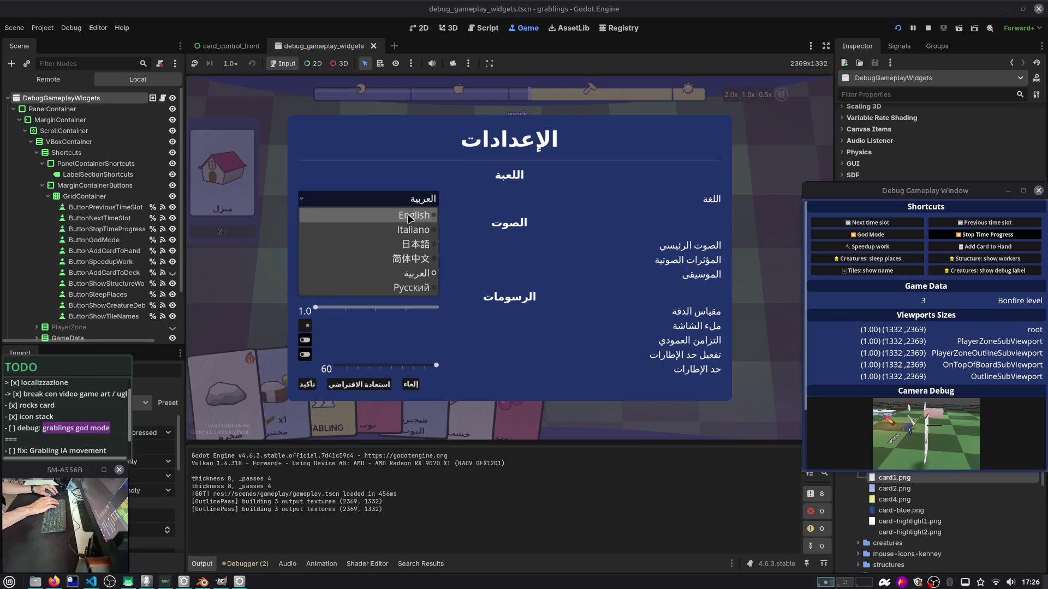
pyautogui.click(412, 216)
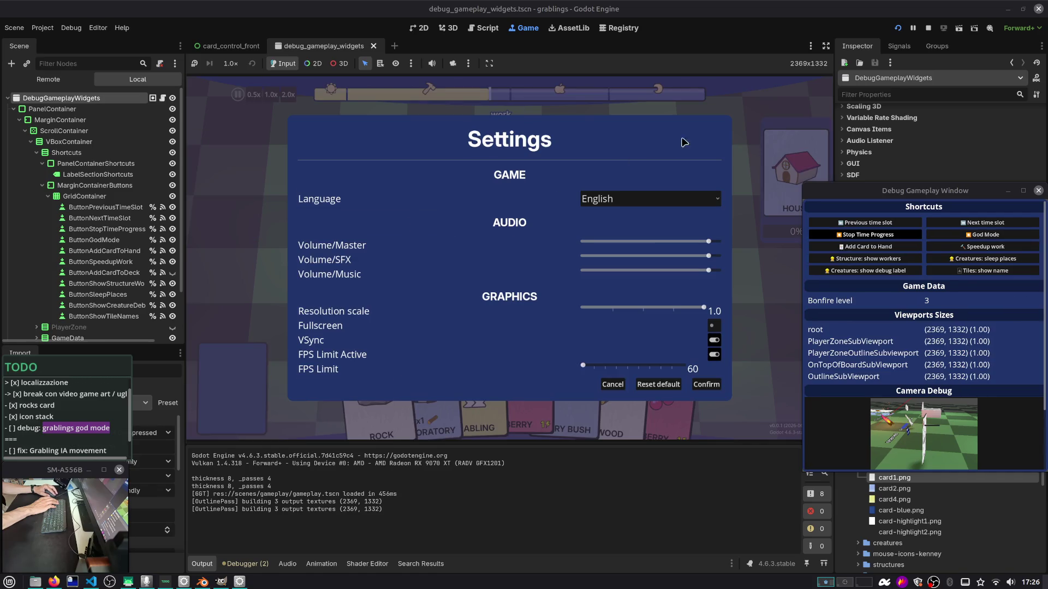
# Cancel and discard the settings changes, then stop the running game
pyautogui.click(611, 388)
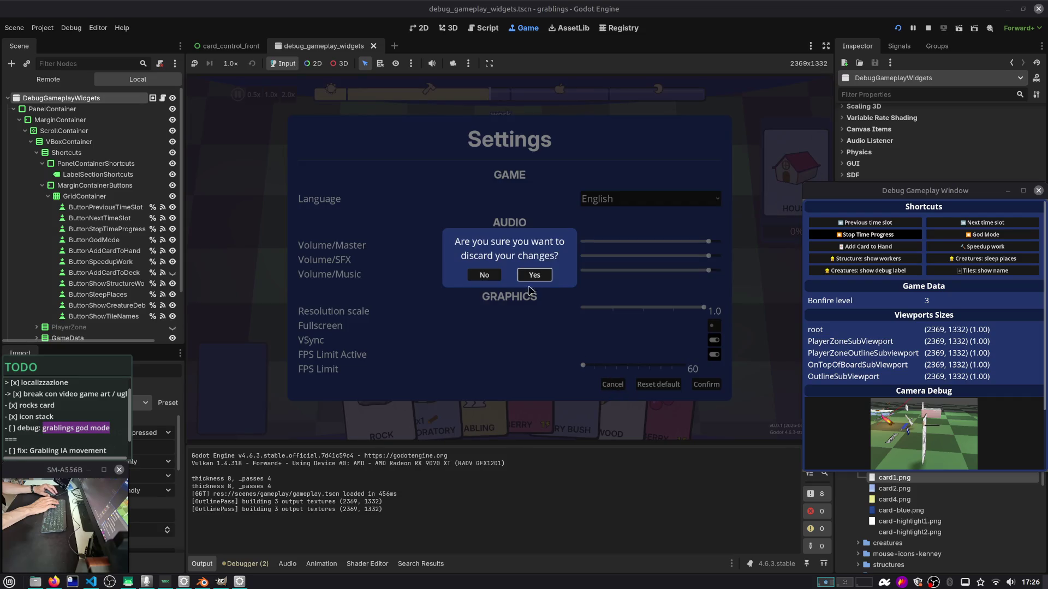
pyautogui.click(534, 275)
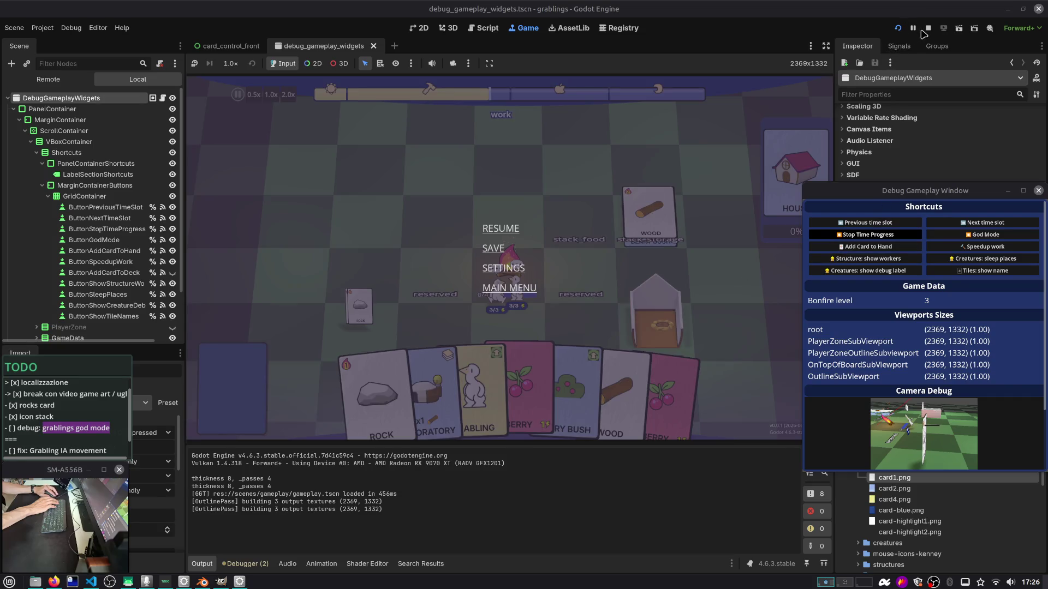
pyautogui.click(928, 28)
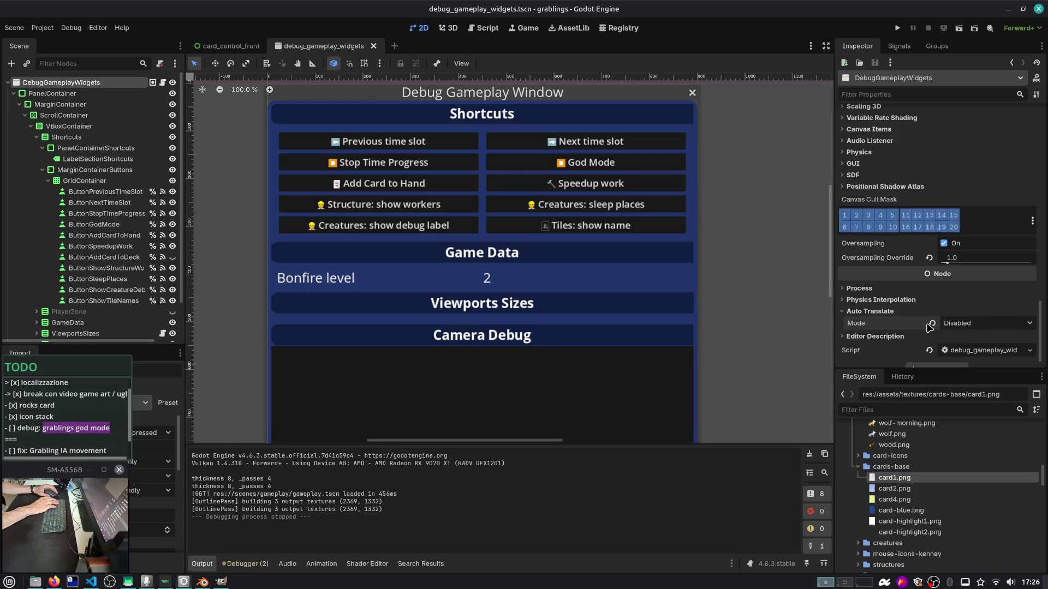
pyautogui.scroll(5, 887, 309)
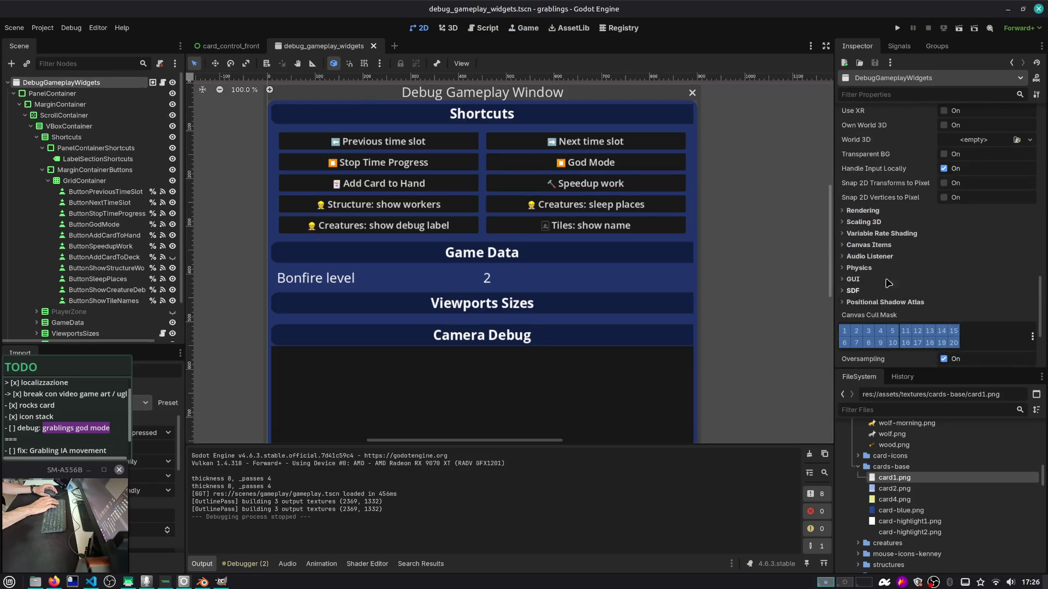
# Collapse MarginContainer, select PanelContainer, and expand its Localization properties
pyautogui.scroll(10, 889, 283)
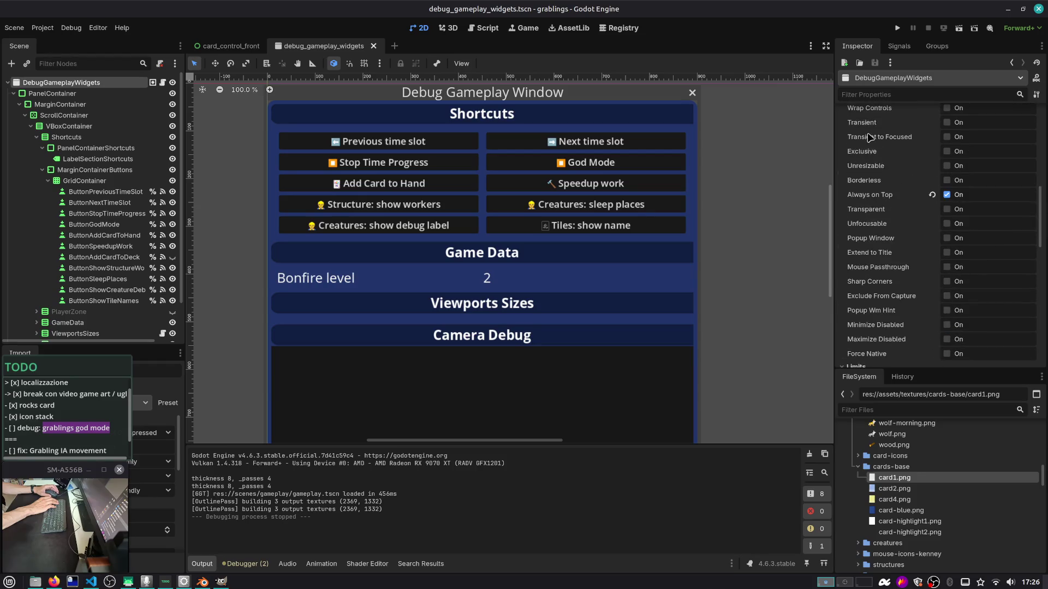
pyautogui.click(19, 105)
pyautogui.click(52, 93)
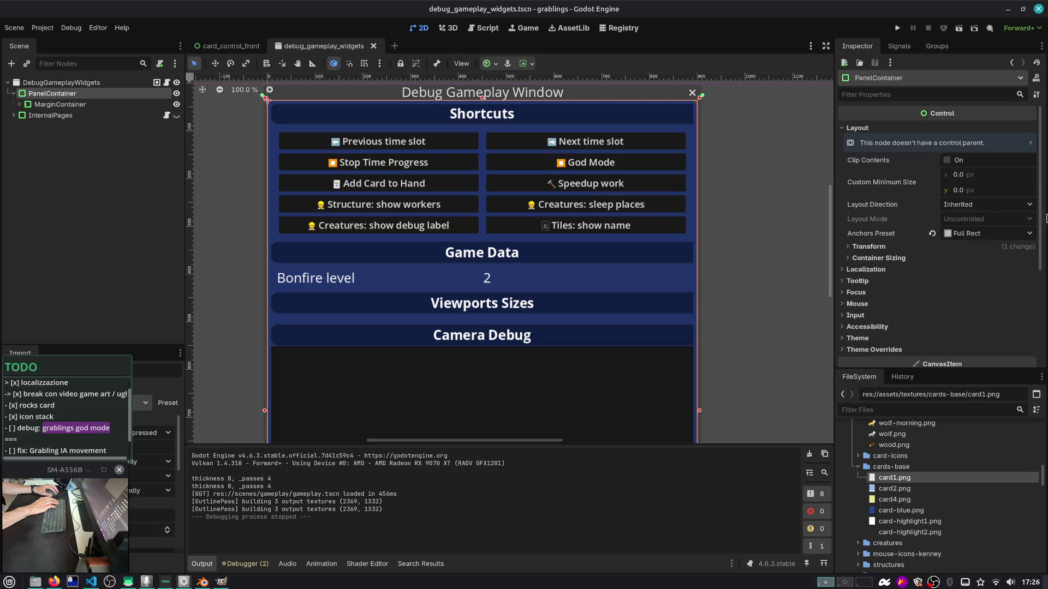
pyautogui.click(873, 270)
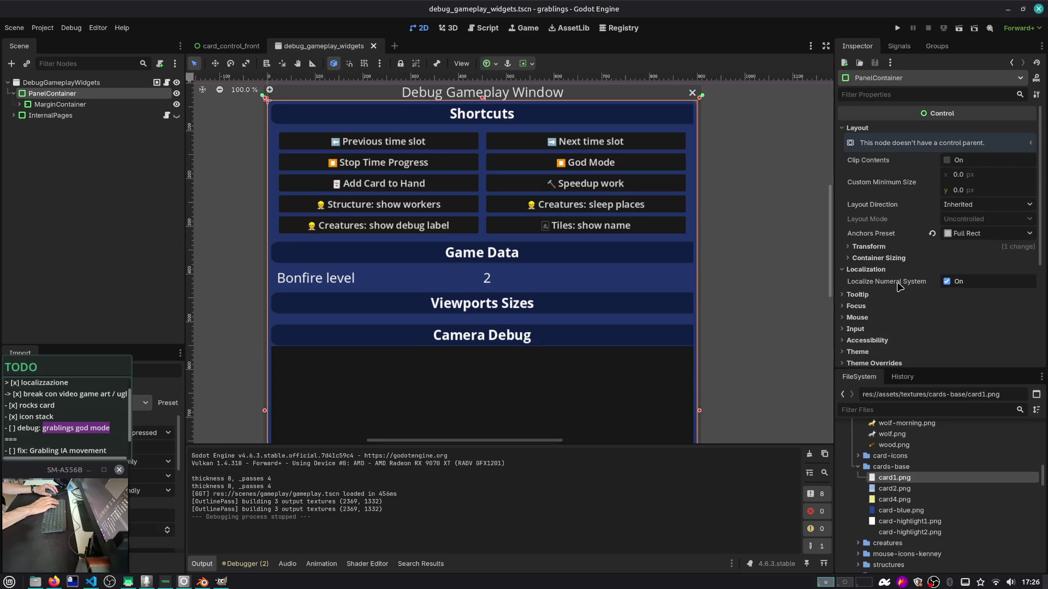
pyautogui.moveTo(900, 287)
pyautogui.scroll(-3, 887, 349)
pyautogui.scroll(3, 891, 330)
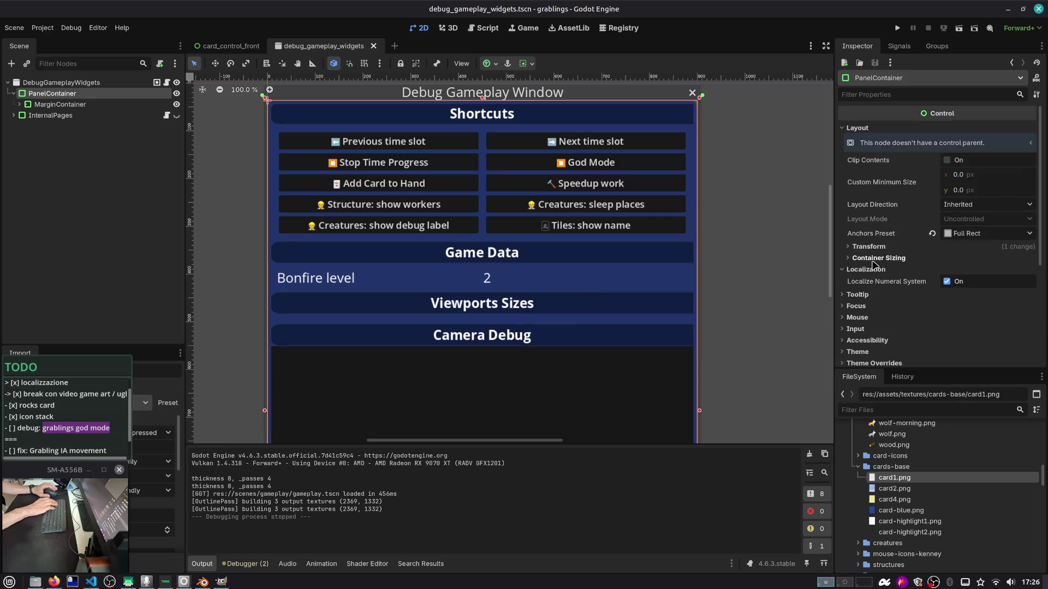
# In a new Firefox tab, enter 'godot engine control node ignore RTL locale'
pyautogui.hotkey('alt', 'Tab')
pyautogui.hotkey('ctrl', 't')
pyautogui.write('godot')
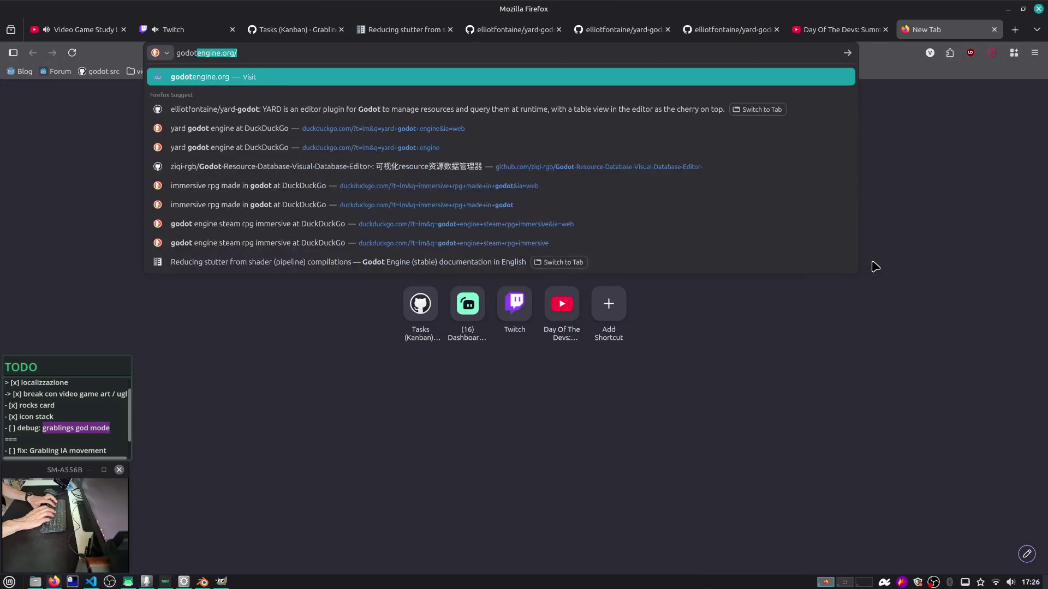
pyautogui.write(' engine con')
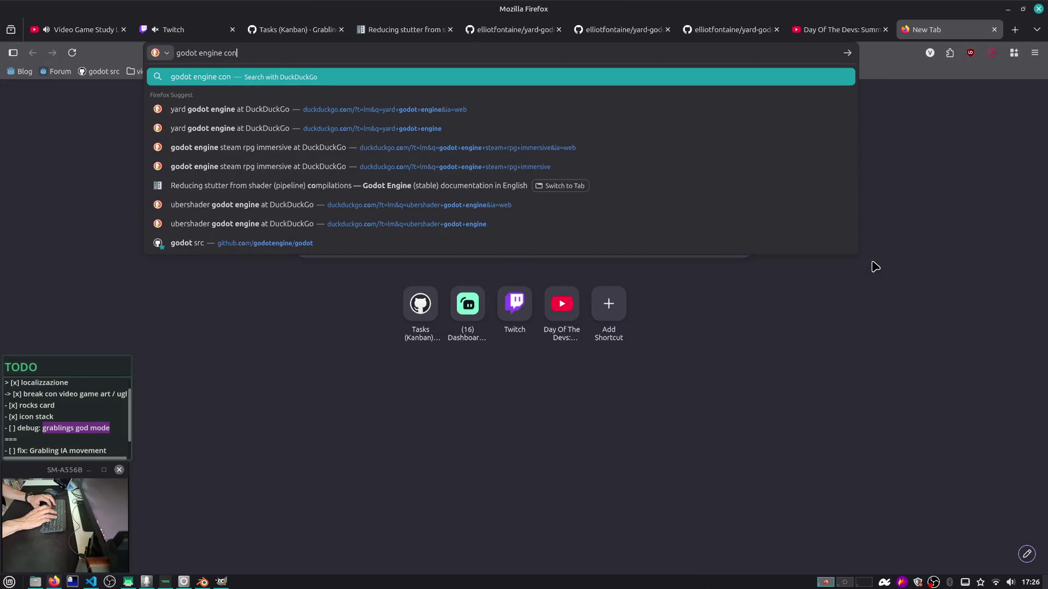
pyautogui.write('trol node in')
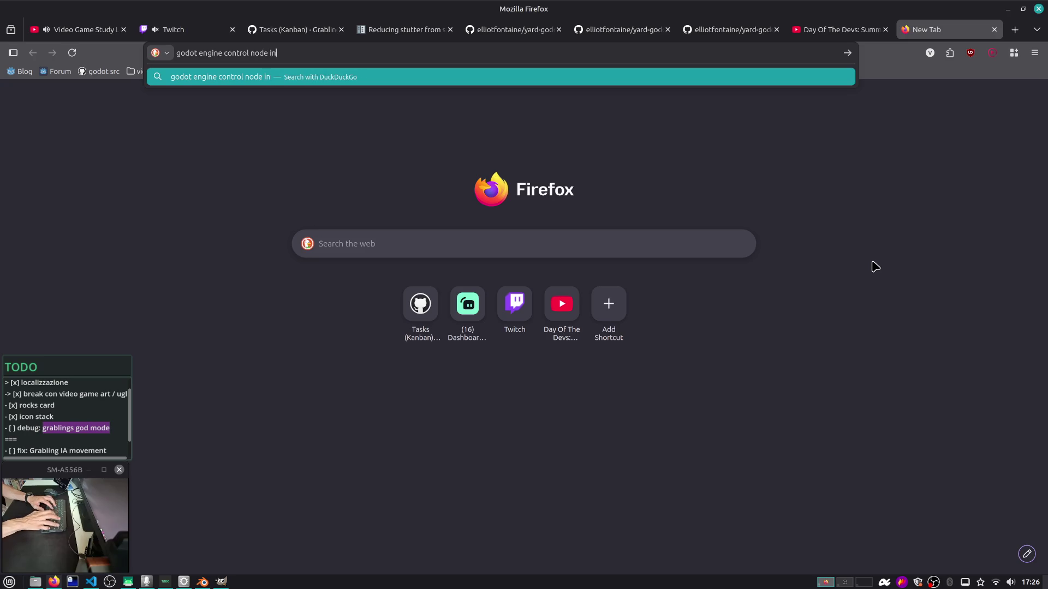
pyautogui.press('BackSpace')
pyautogui.write('gnore RTL ')
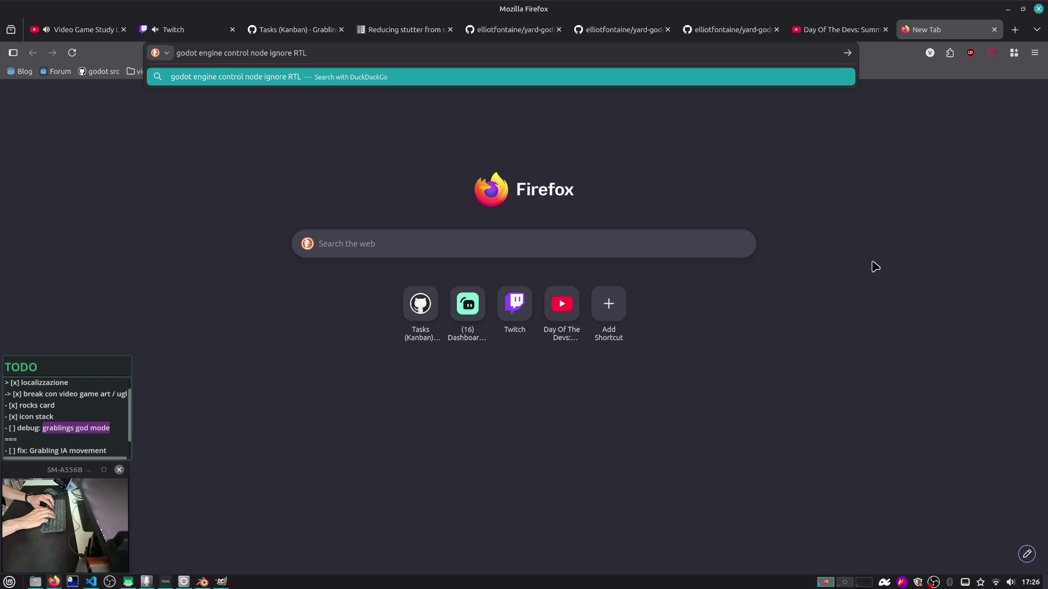
pyautogui.write('locale')
# Run the DuckDuckGo search and read the expanded Search Assist answer
pyautogui.press('Return')
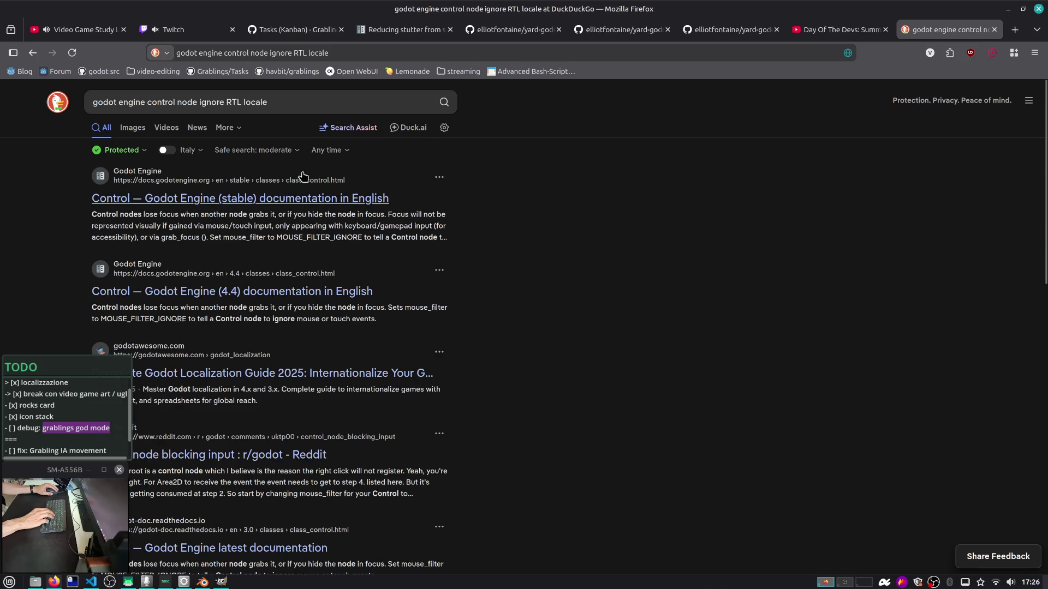
pyautogui.click(349, 131)
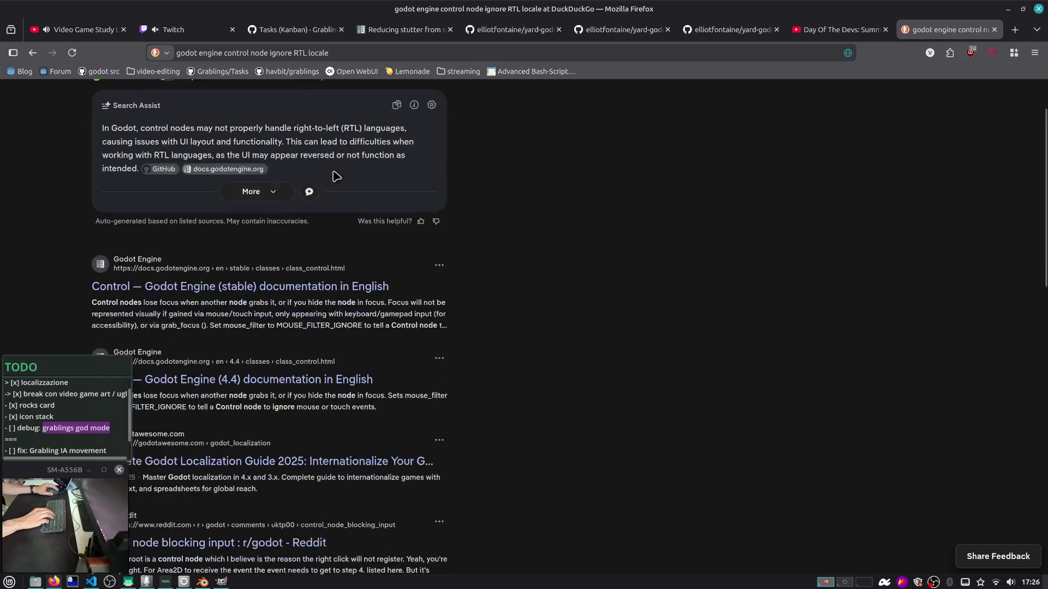
pyautogui.scroll(-5, 339, 180)
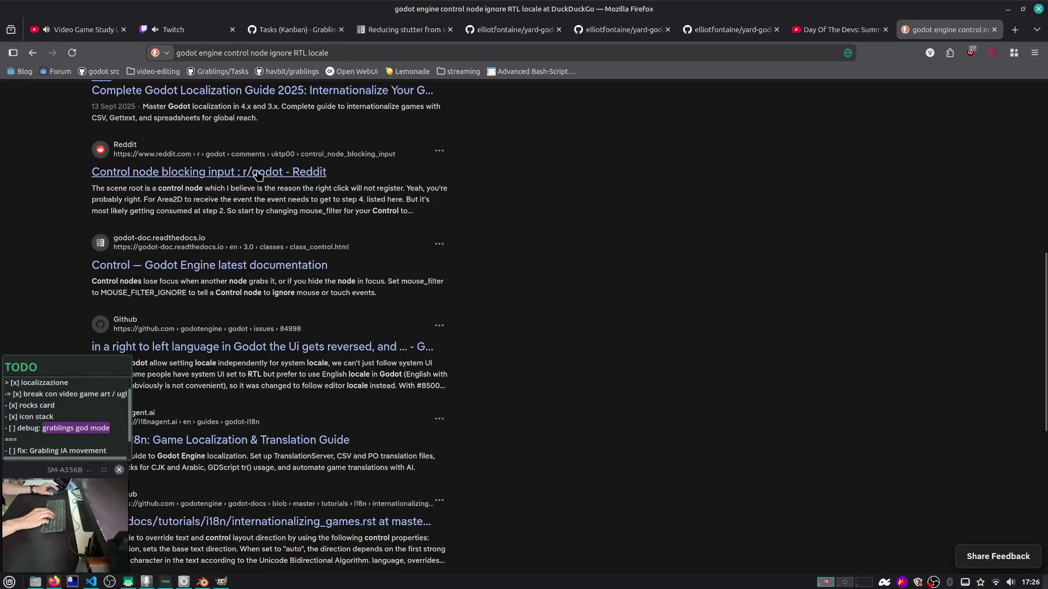
pyautogui.scroll(8, 338, 185)
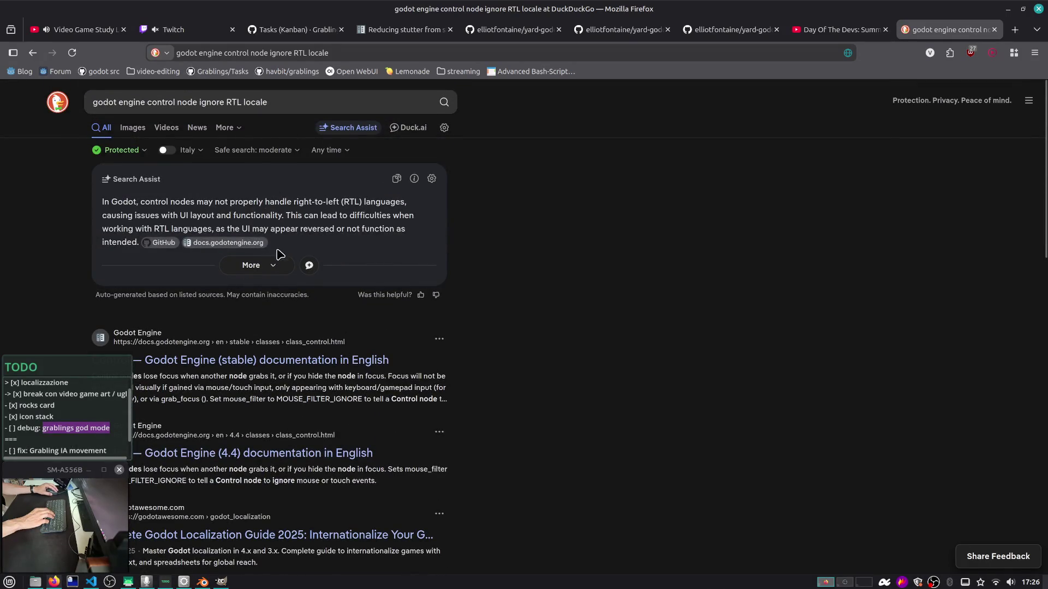
pyautogui.click(277, 257)
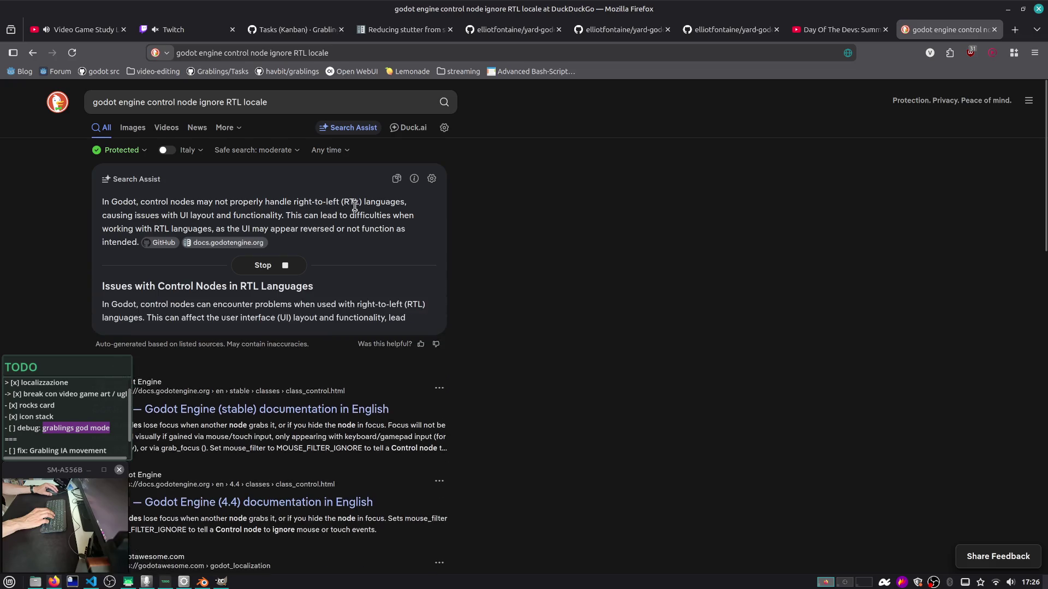
pyautogui.scroll(-3, 180, 276)
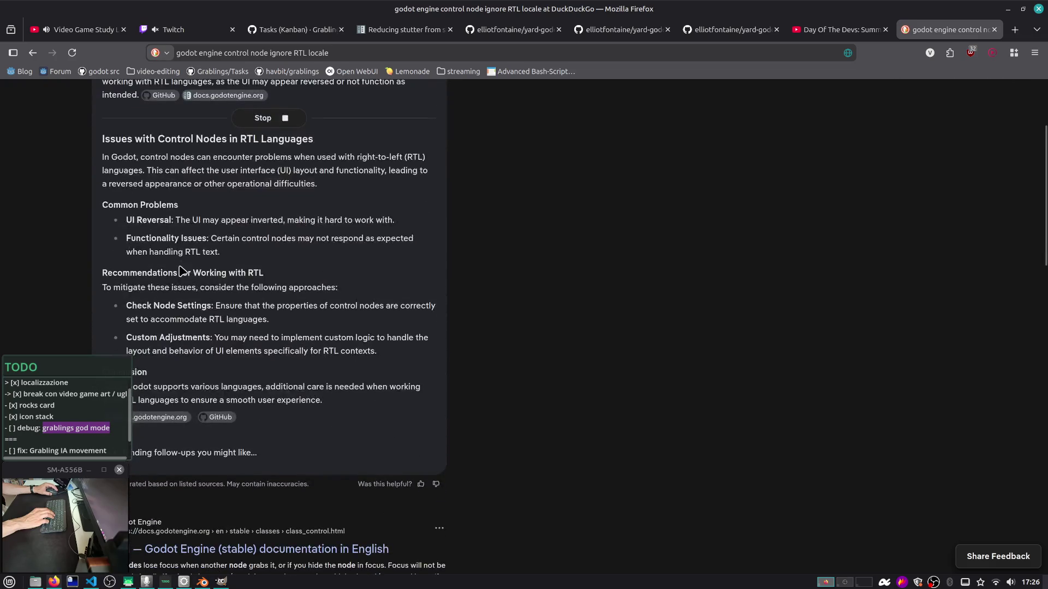
pyautogui.scroll(3, 373, 158)
# Go to duck.ai in the address bar
pyautogui.hotkey('ctrl', 'l')
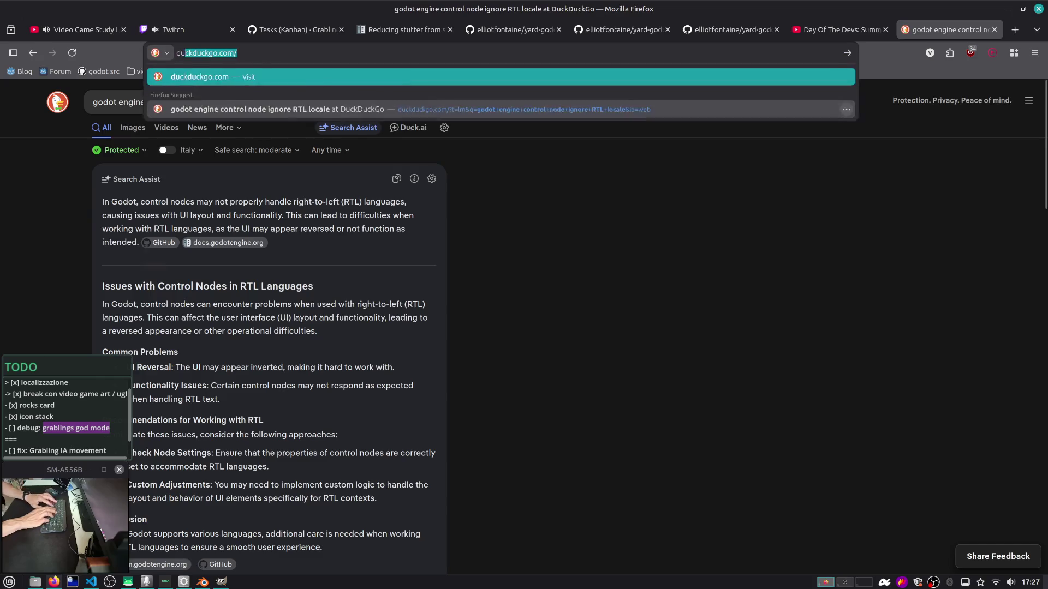
pyautogui.write('duck.ai')
pyautogui.press('Return')
pyautogui.write('in Godot 4 I want to disable RTL mirroring on a control node and all its children, how c')
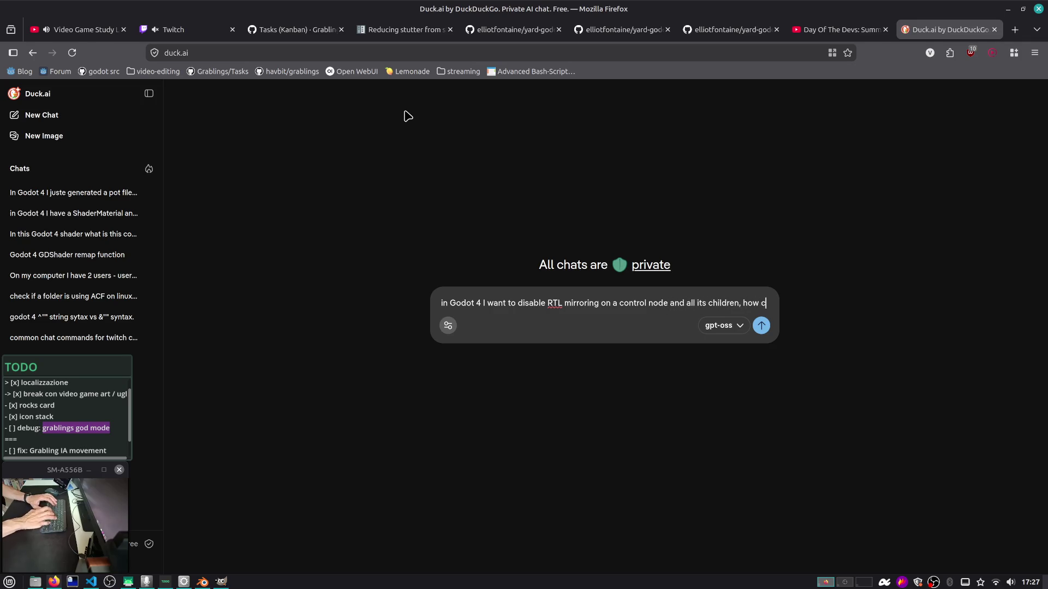
# Send Duck.ai the RTL-mirroring question, decline web search, then return to Godot
pyautogui.write('an I do it?')
pyautogui.press('Return')
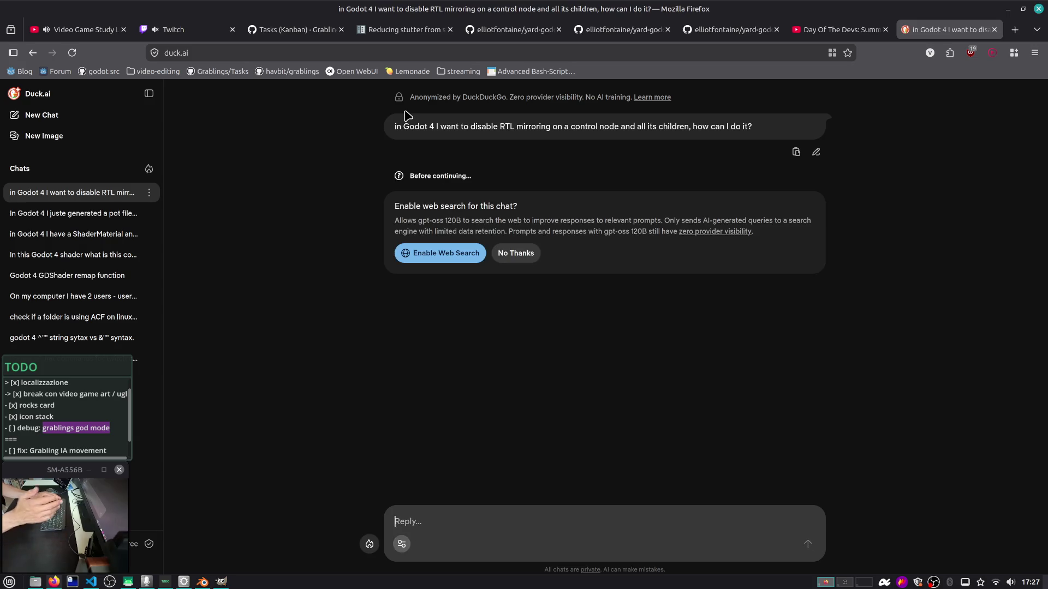
pyautogui.click(508, 256)
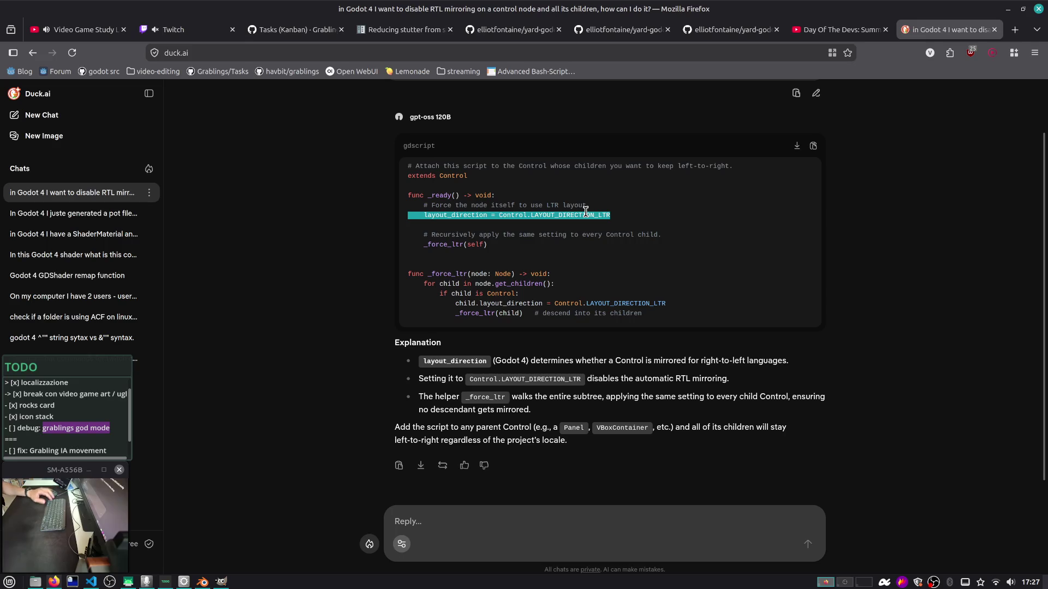
pyautogui.hotkey('alt', 'Tab')
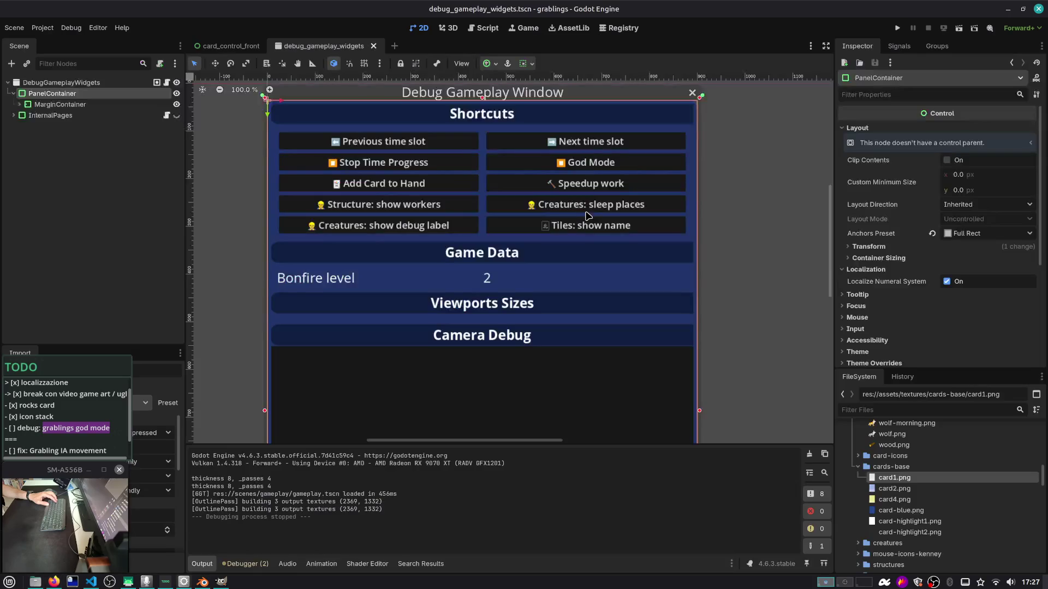
# Set PanelContainer's Layout Direction to Left-to-Right, then save and run with F5
pyautogui.click(956, 205)
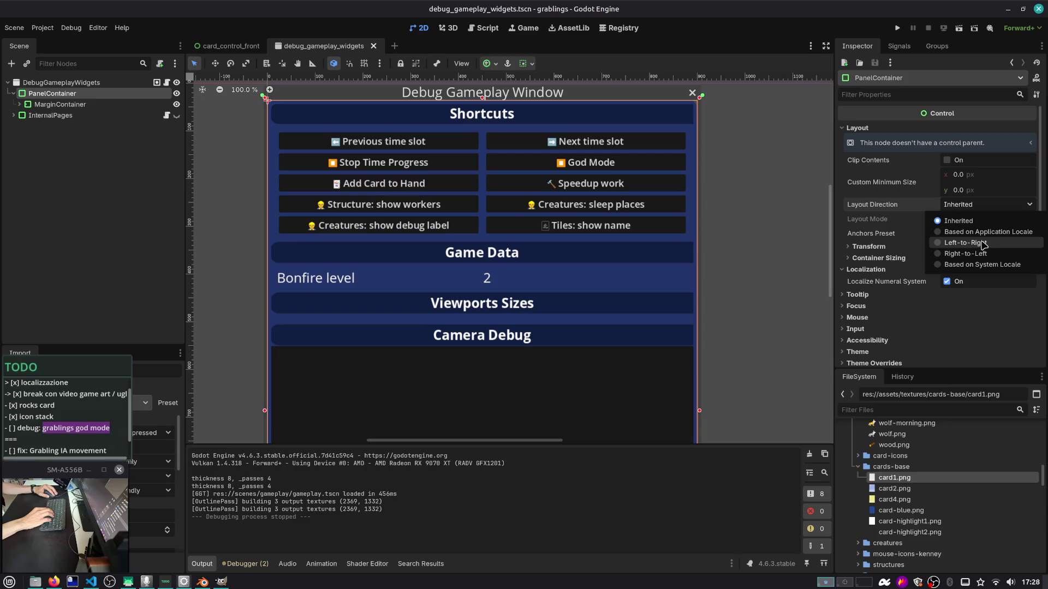
pyautogui.click(965, 243)
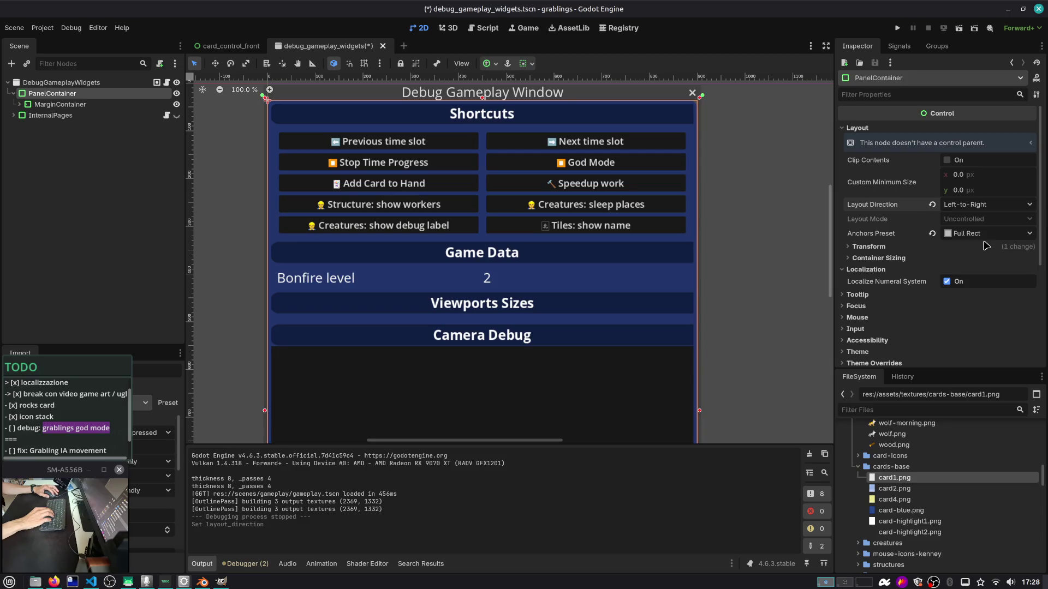
pyautogui.press('F5')
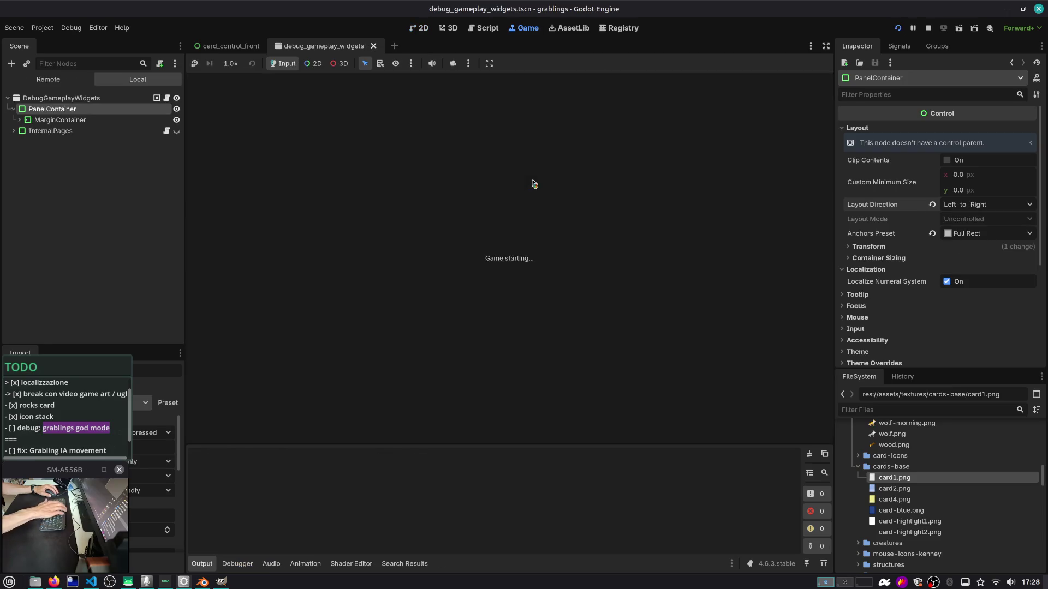
# Set InternalPages' Layout Direction to Left-to-Right, then Play and load Slot 1 in the game
pyautogui.click(42, 131)
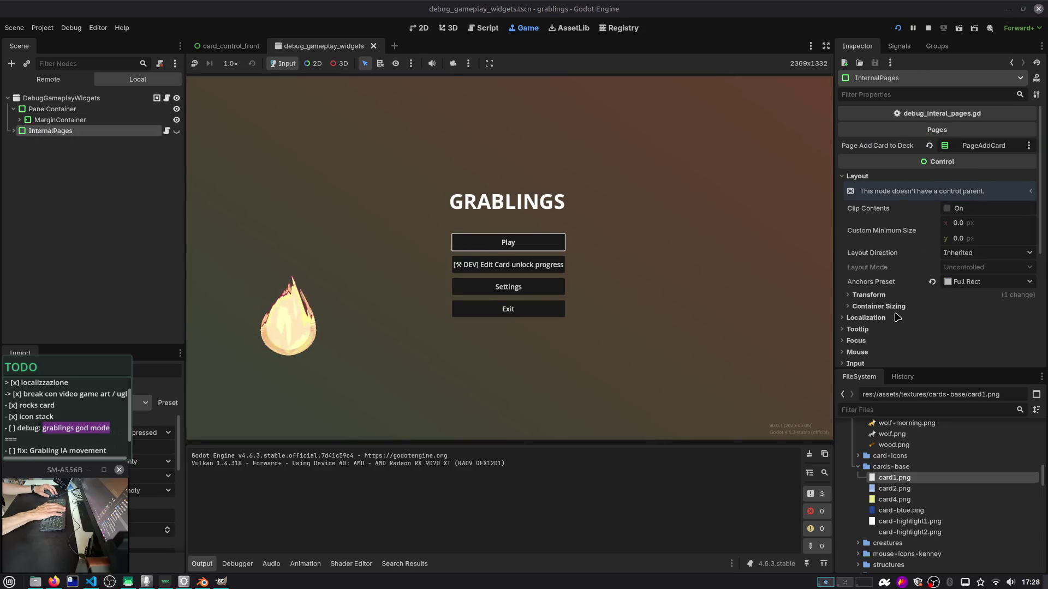
pyautogui.click(866, 318)
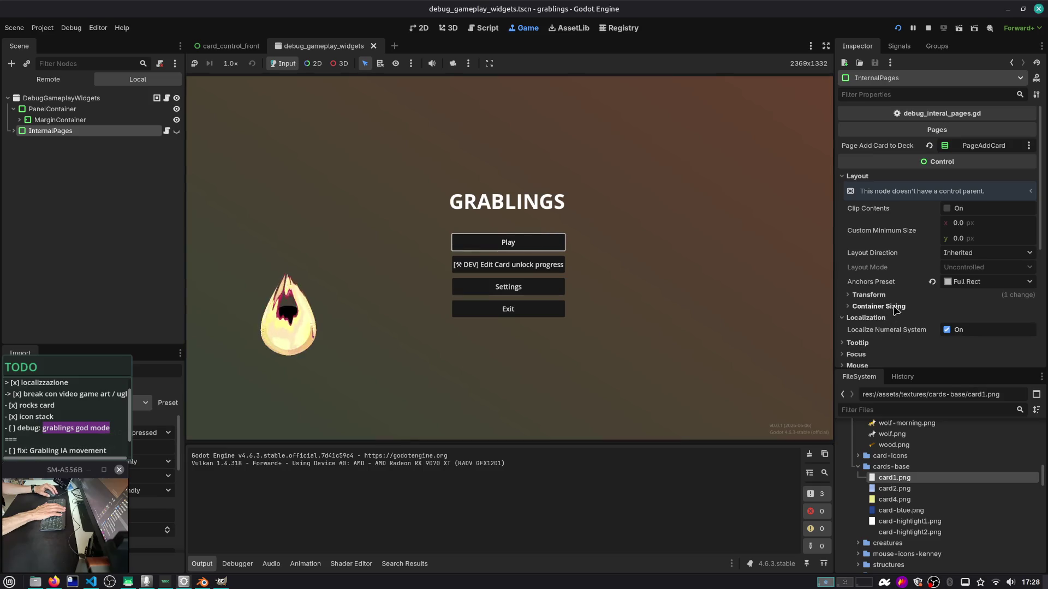
pyautogui.click(967, 253)
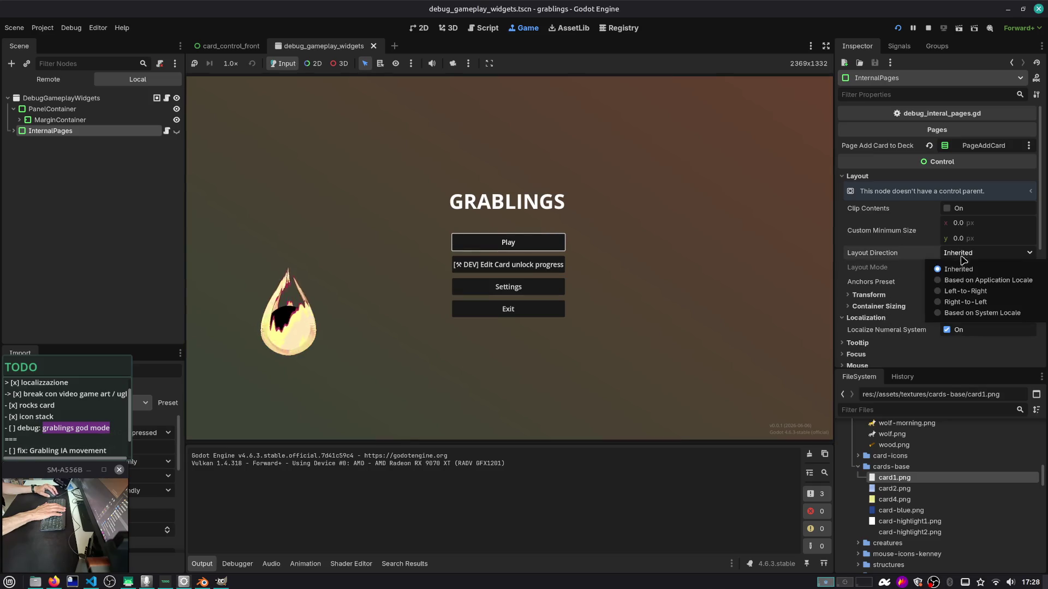
pyautogui.click(966, 291)
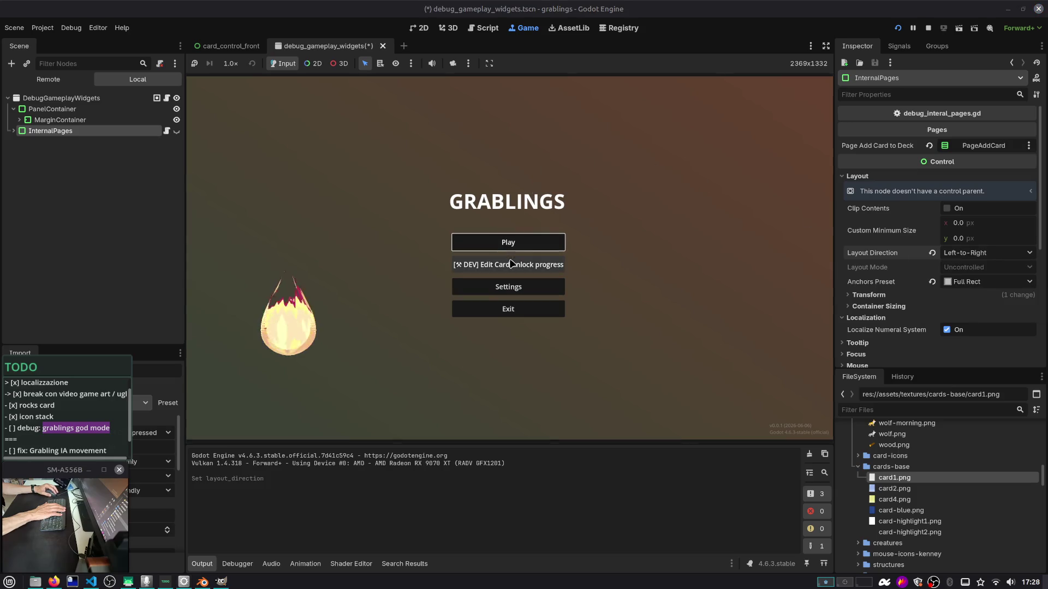
pyautogui.click(508, 242)
pyautogui.click(513, 244)
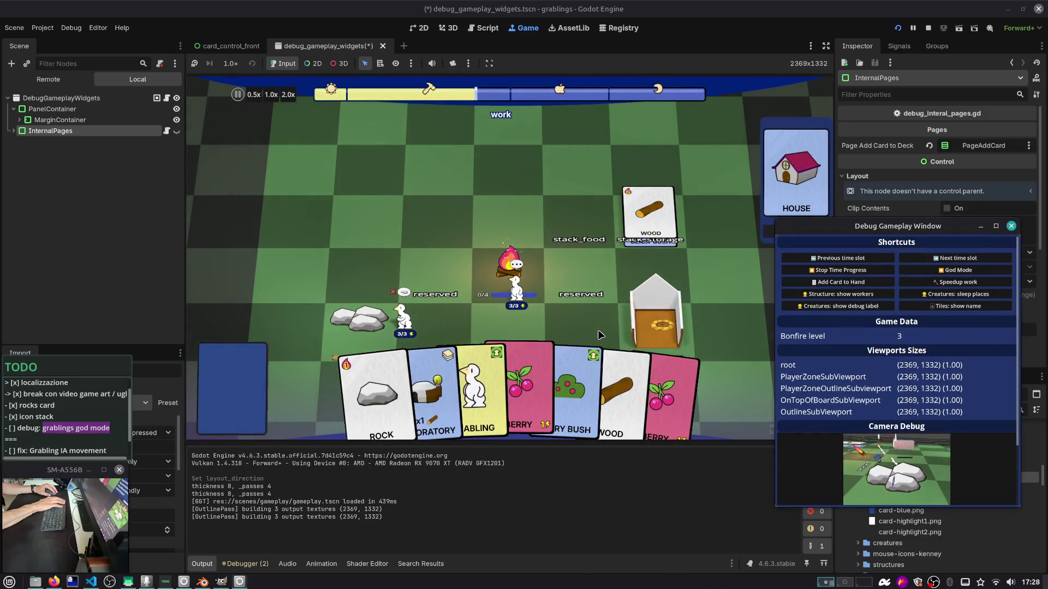
# Move the debug window aside and stop the game's time progress
pyautogui.moveTo(811, 233); pyautogui.dragTo(828, 210)
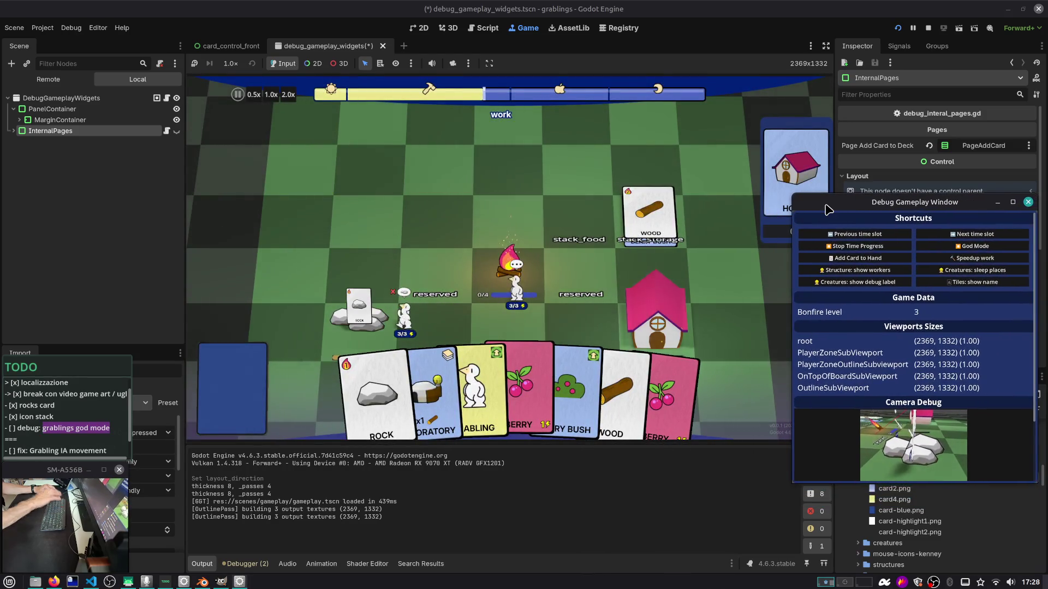
pyautogui.click(869, 249)
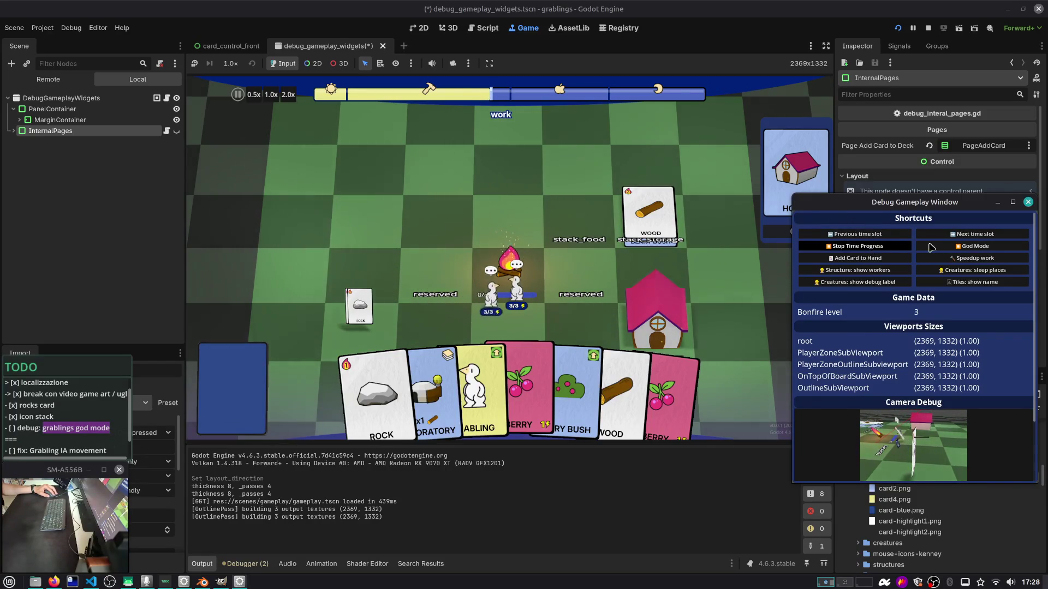
pyautogui.moveTo(916, 198)
pyautogui.mouseDown()
pyautogui.moveTo(880, 164)
pyautogui.moveTo(903, 211)
pyautogui.moveTo(838, 187)
pyautogui.moveTo(798, 197)
pyautogui.moveTo(844, 182)
pyautogui.moveTo(826, 189)
pyautogui.moveTo(893, 192)
pyautogui.mouseUp()
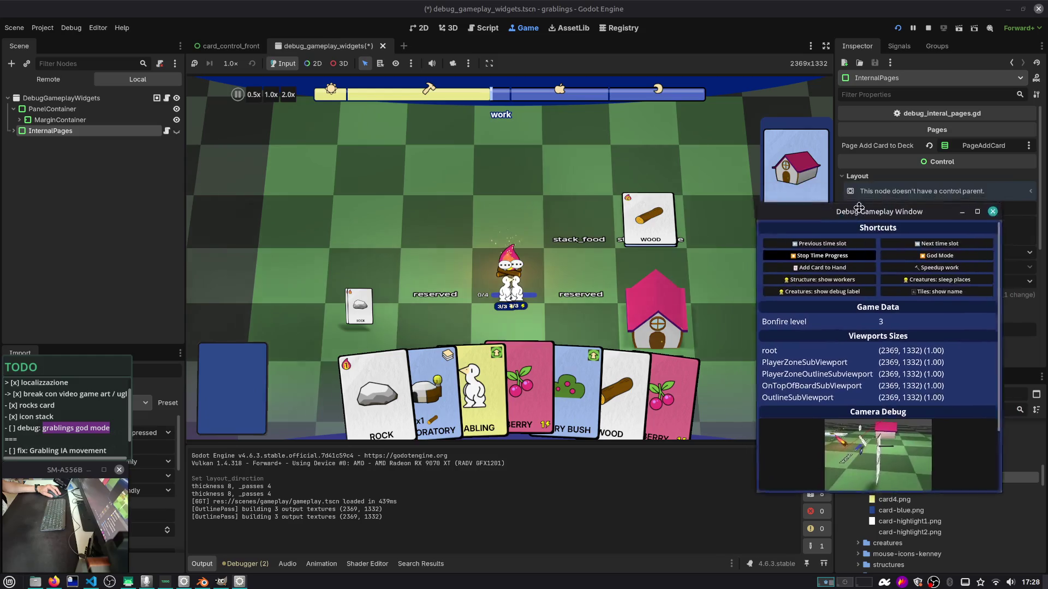
# Open and close the Add Card to Hand list, then turn on God Mode
pyautogui.moveTo(863, 186); pyautogui.dragTo(849, 163)
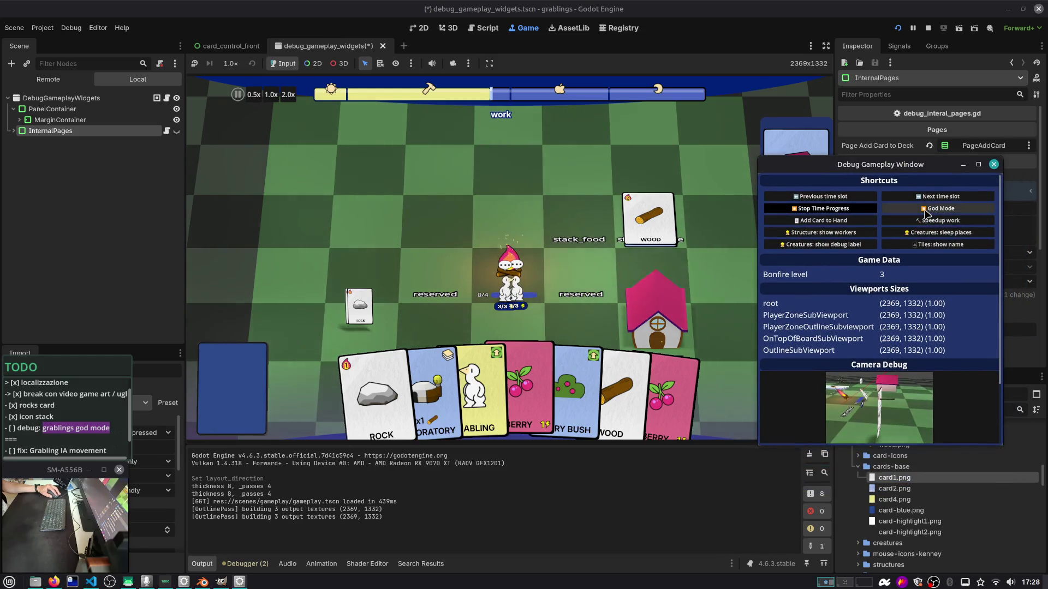
pyautogui.click(846, 221)
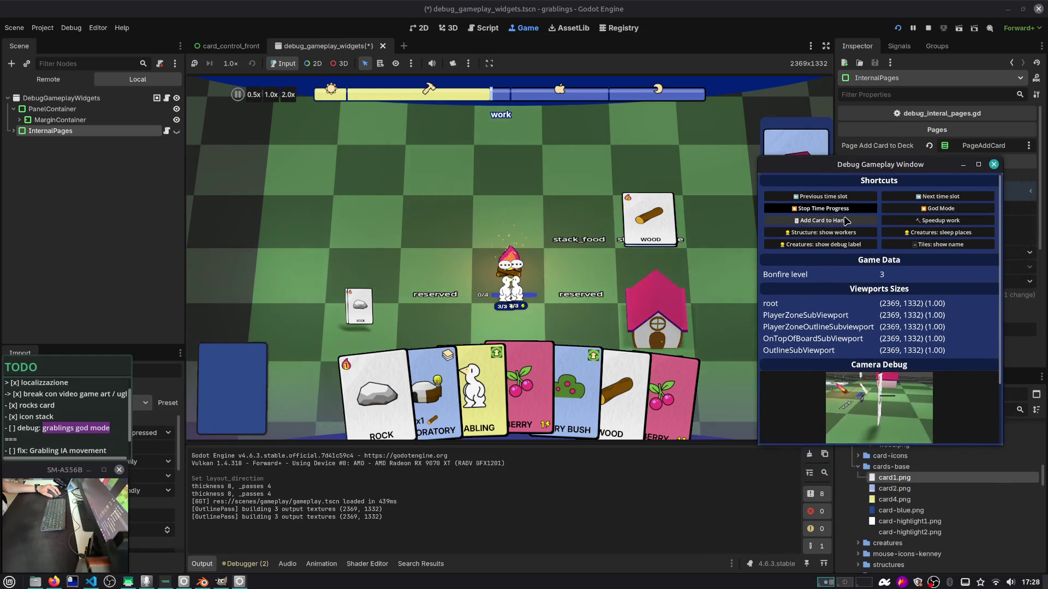
pyautogui.click(879, 177)
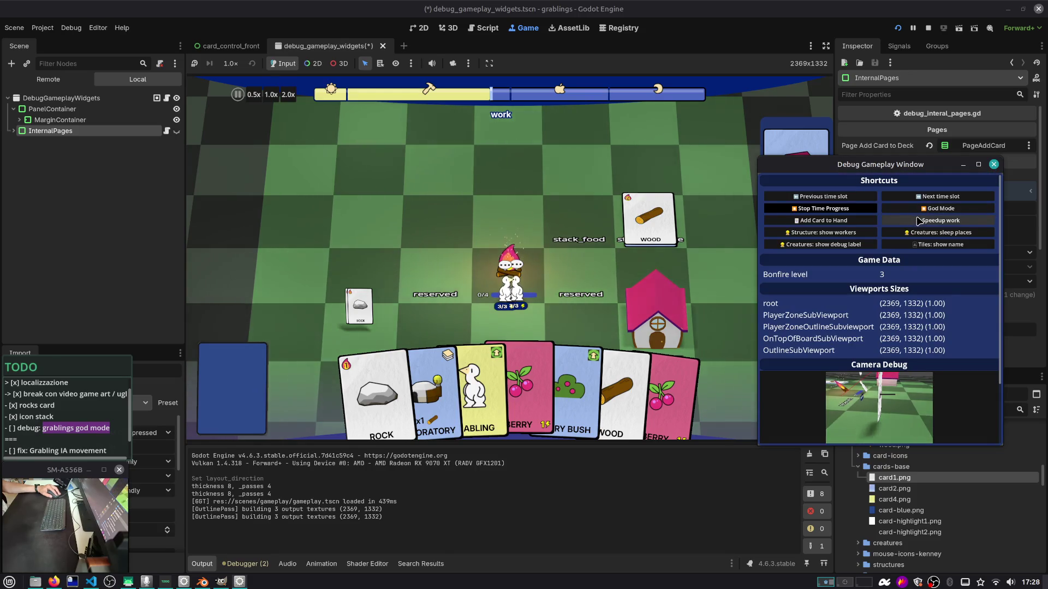
pyautogui.click(922, 210)
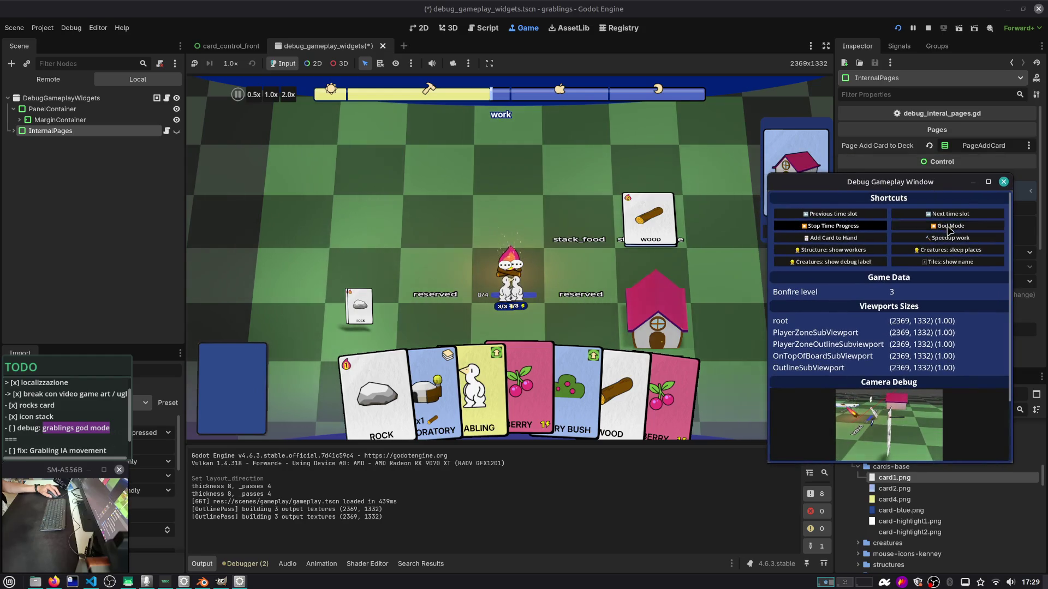
pyautogui.click(546, 240)
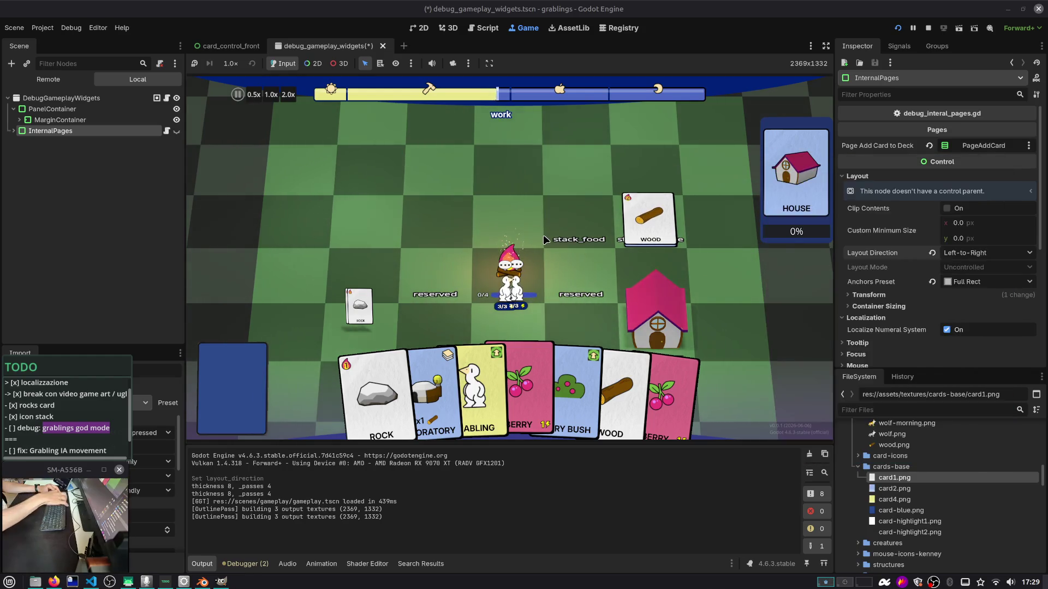
# Try Arabic in the game's Settings, then revert to English, discard the changes and resume
pyautogui.press('Escape')
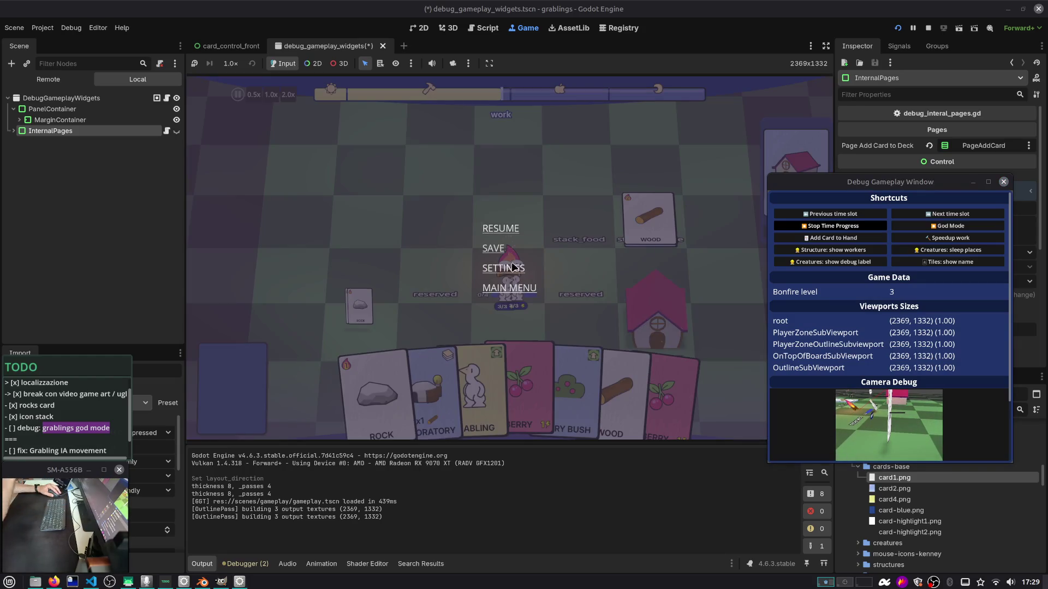
pyautogui.click(503, 268)
pyautogui.click(606, 199)
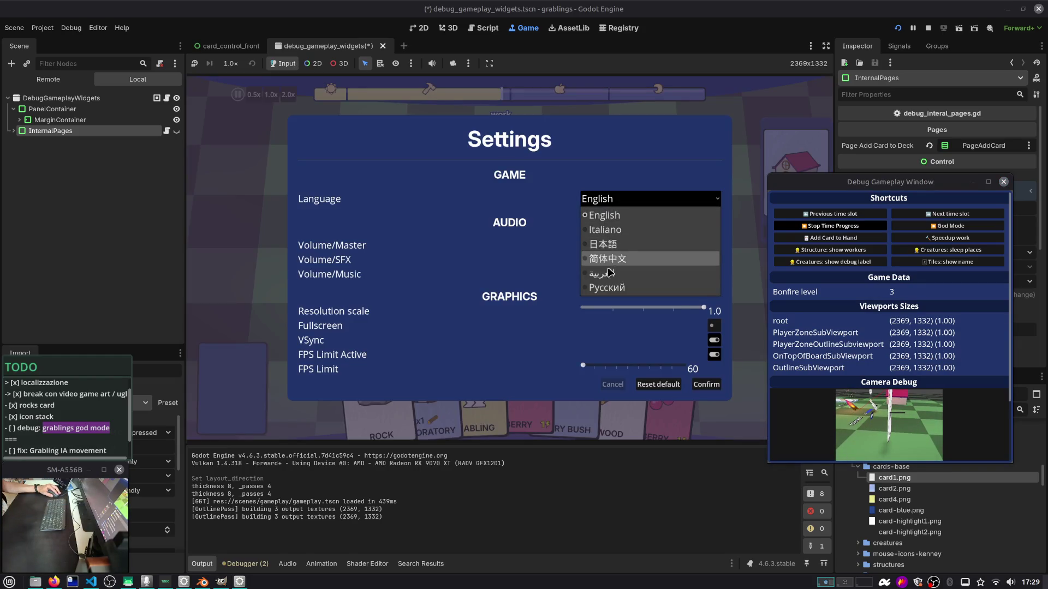
pyautogui.click(608, 274)
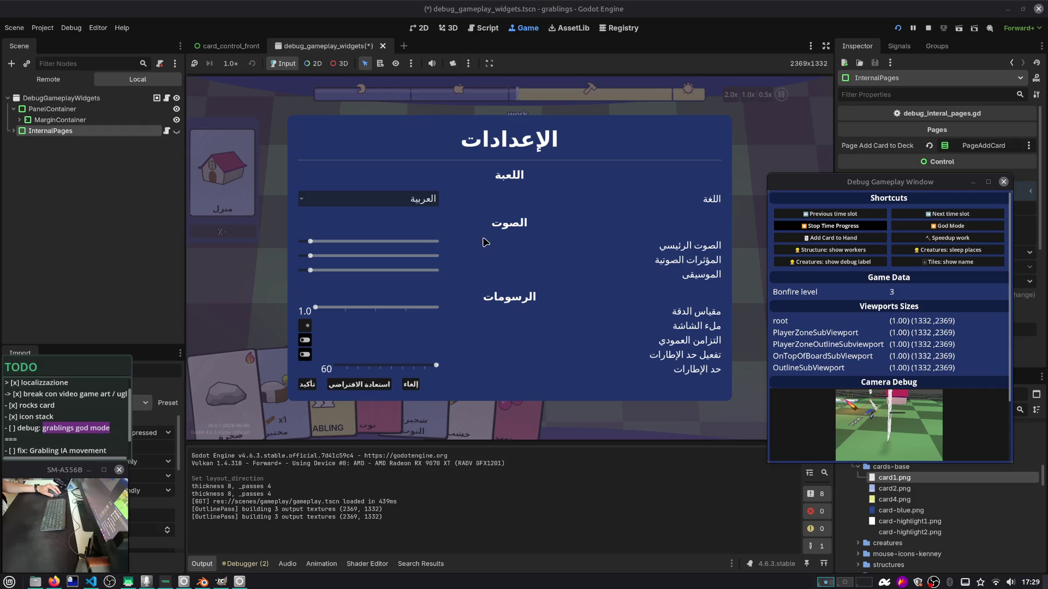
pyautogui.click(421, 200)
pyautogui.click(421, 217)
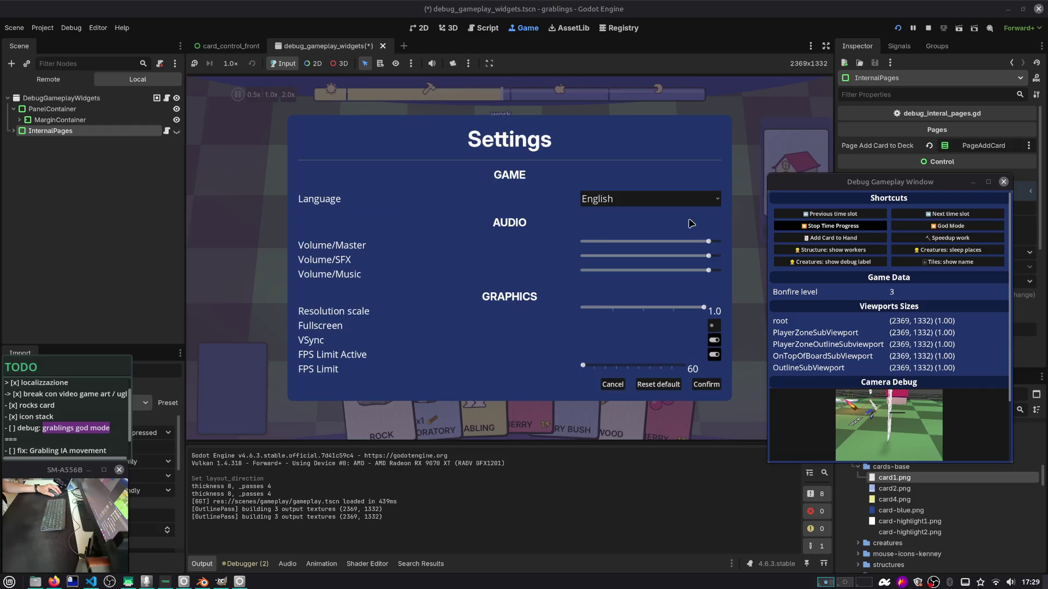
pyautogui.moveTo(881, 185); pyautogui.dragTo(872, 178)
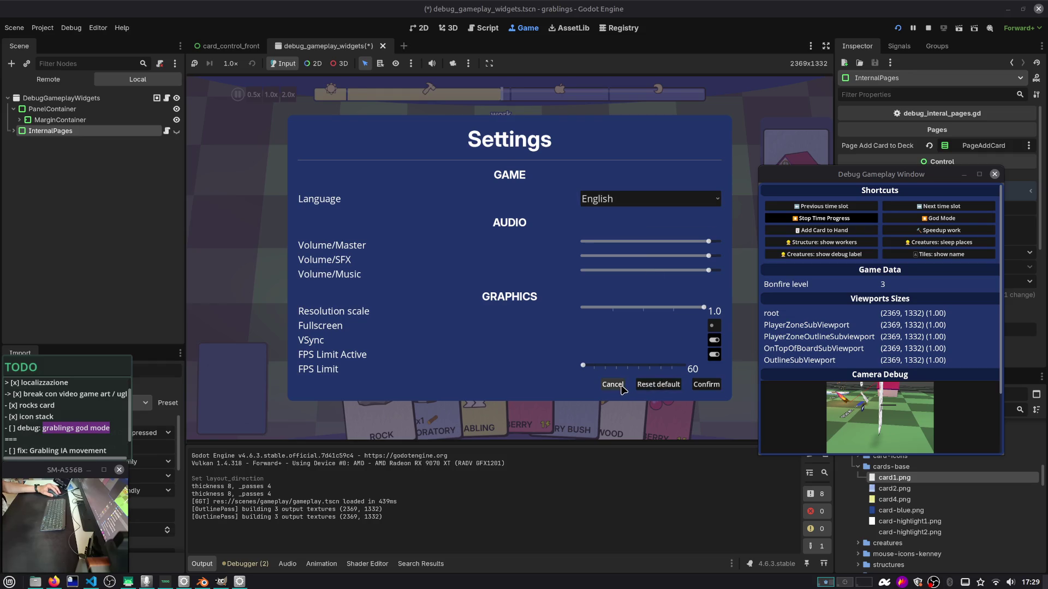
pyautogui.click(613, 385)
pyautogui.click(553, 275)
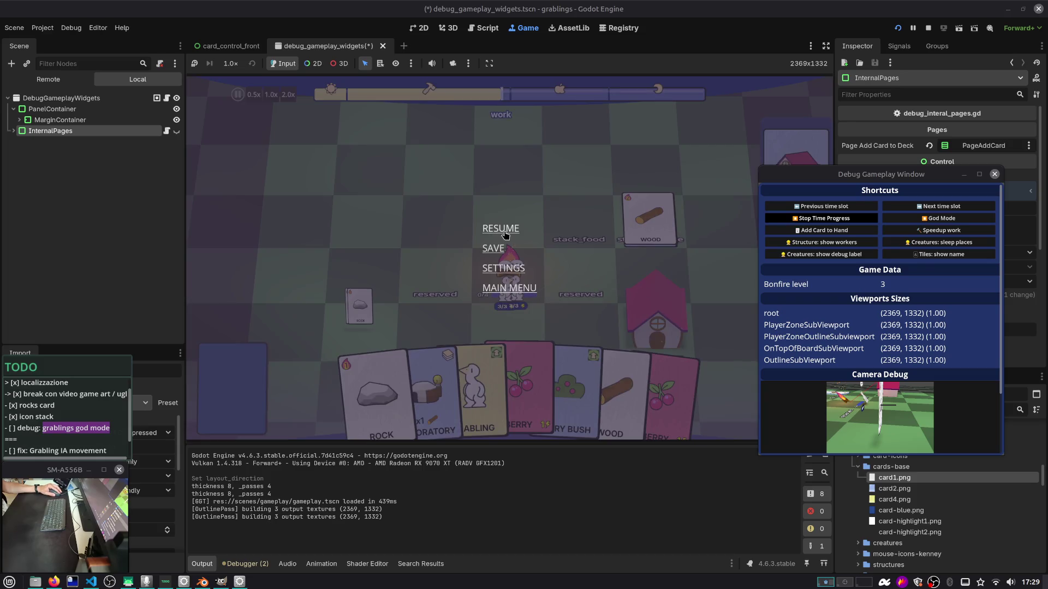
pyautogui.click(506, 236)
# Reposition the debug window, switch the game language to العربية, then stop the game
pyautogui.moveTo(812, 176); pyautogui.dragTo(828, 218)
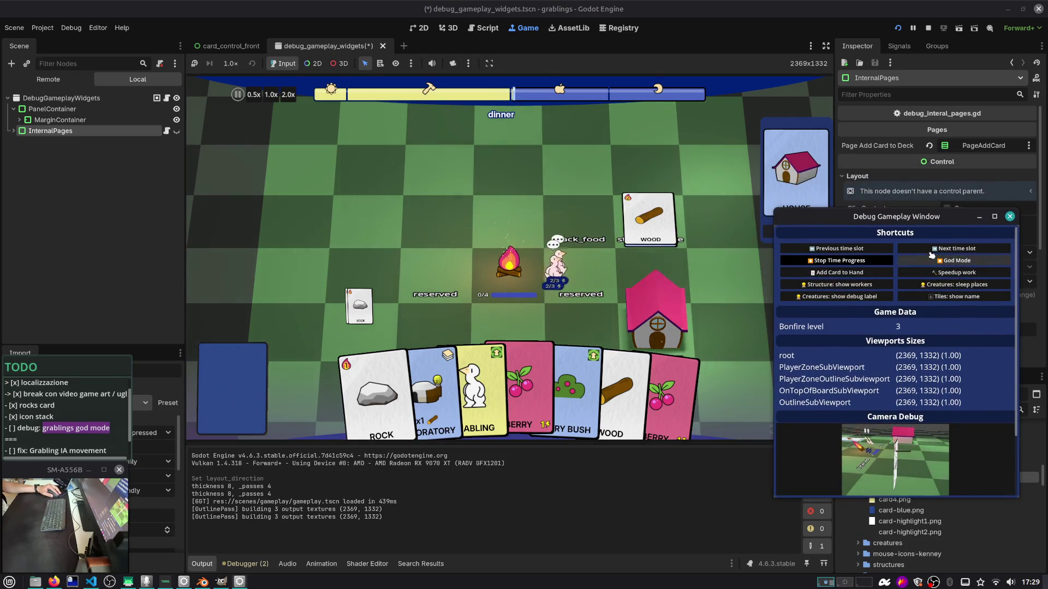
pyautogui.moveTo(923, 219)
pyautogui.mouseDown()
pyautogui.moveTo(910, 203)
pyautogui.moveTo(880, 223)
pyautogui.mouseUp()
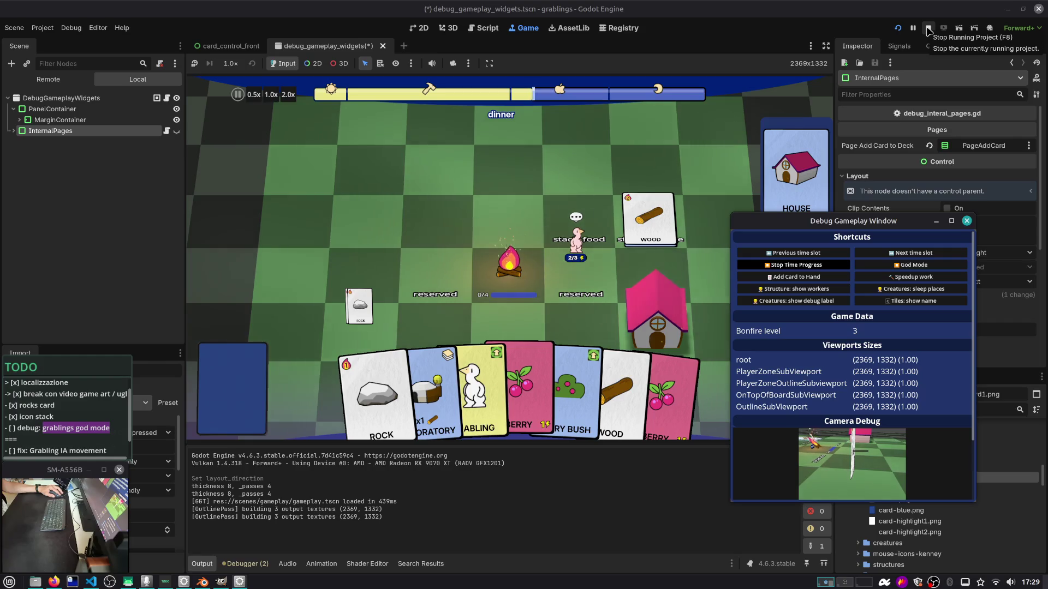
pyautogui.click(691, 173)
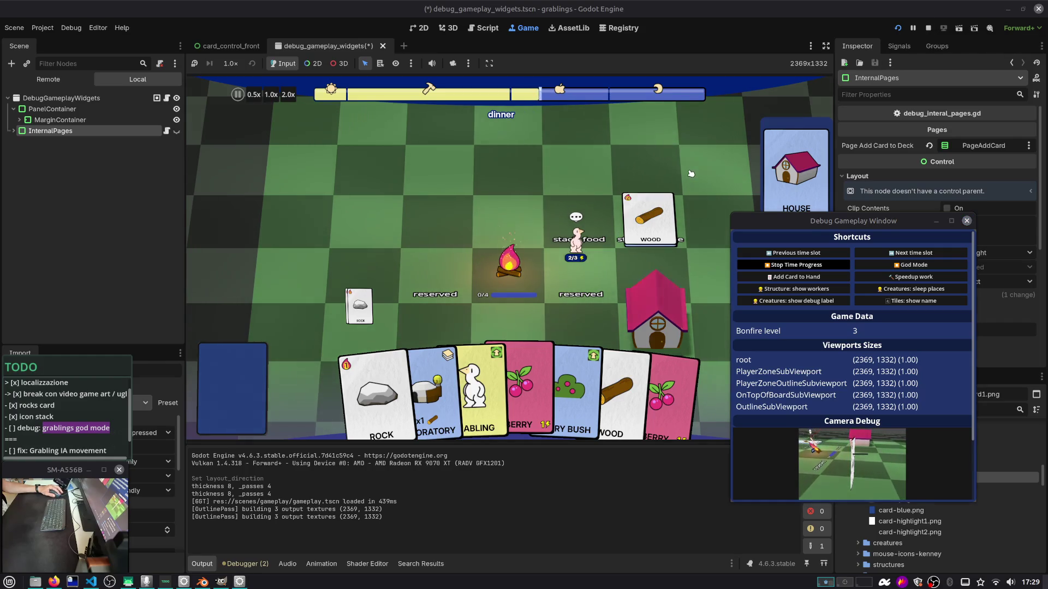
pyautogui.press('Escape')
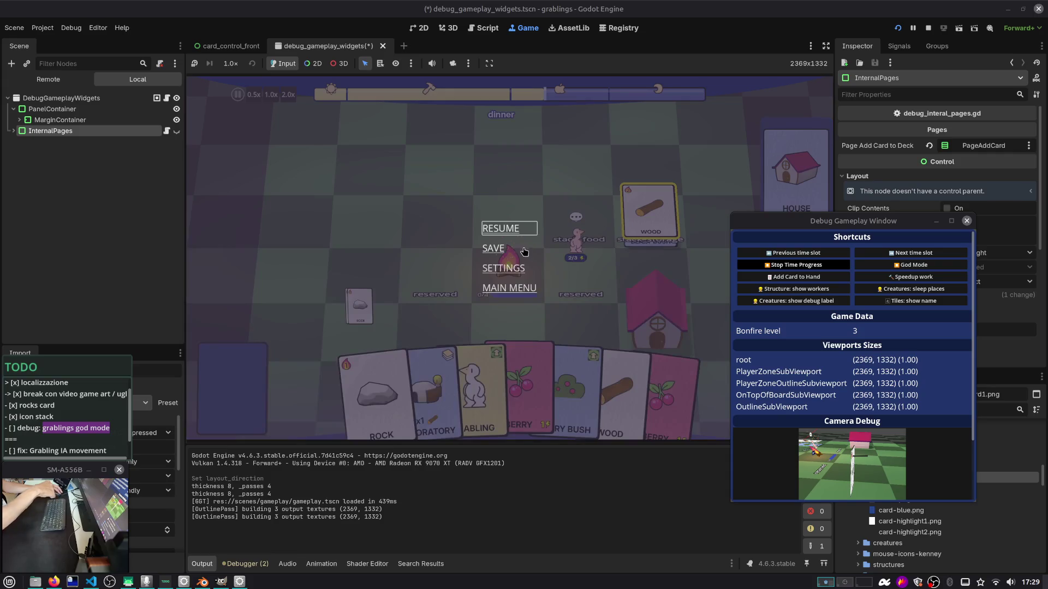
pyautogui.click(513, 266)
pyautogui.click(612, 199)
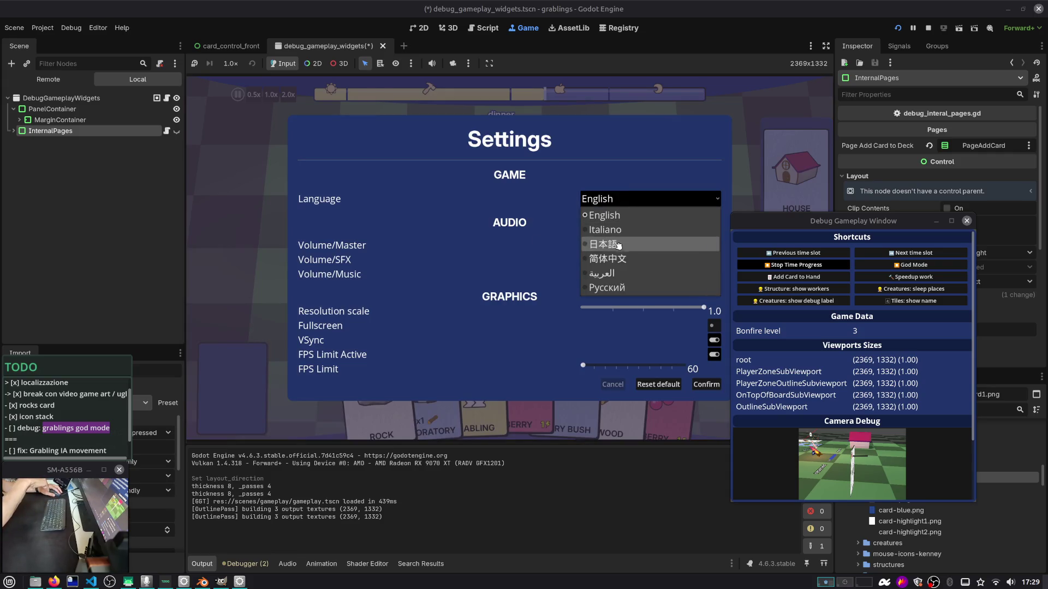
pyautogui.click(612, 279)
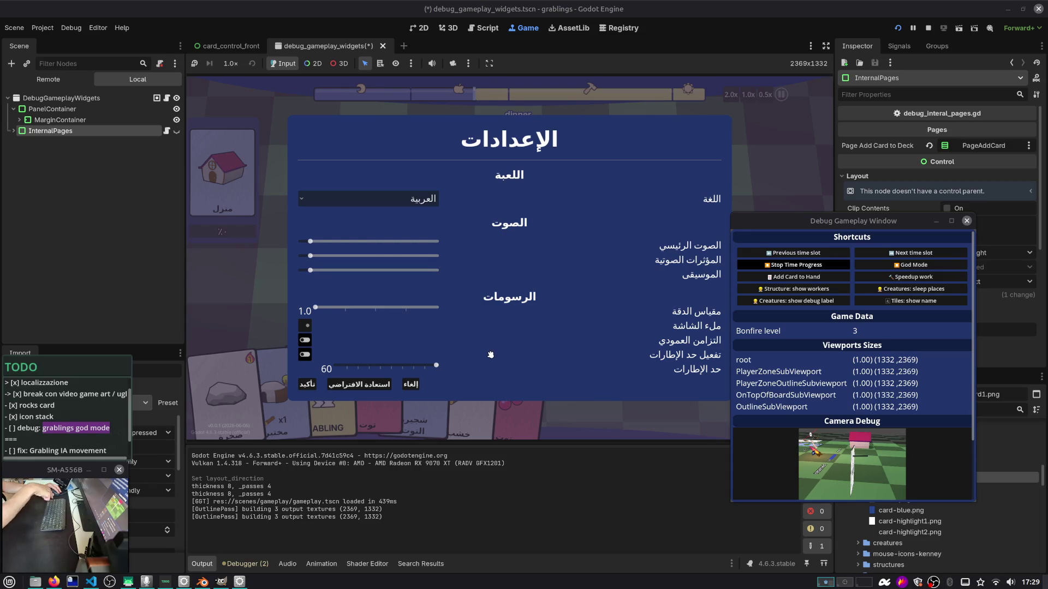
pyautogui.press('Escape')
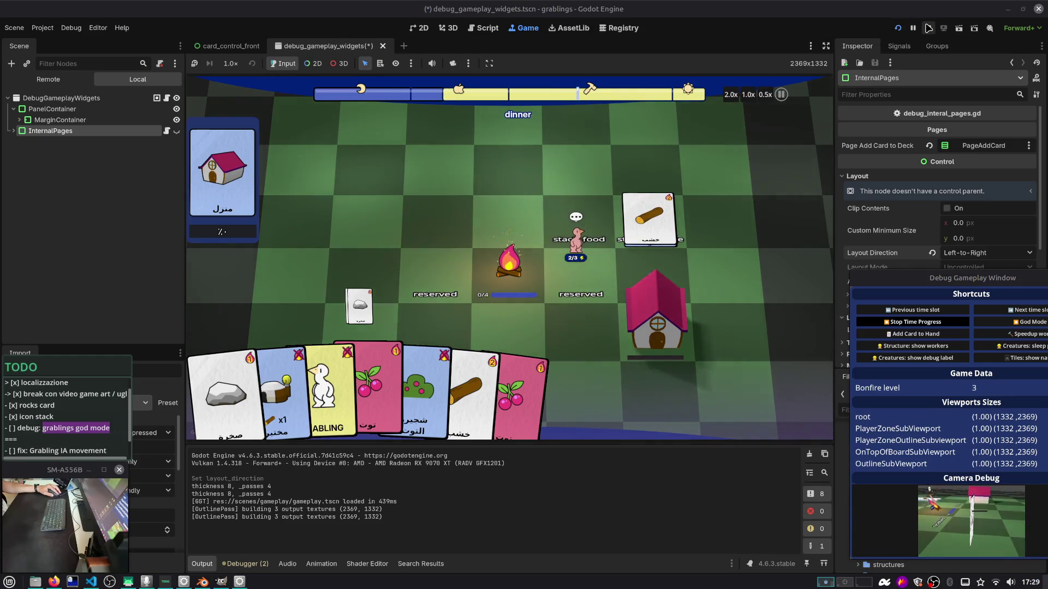
pyautogui.click(927, 27)
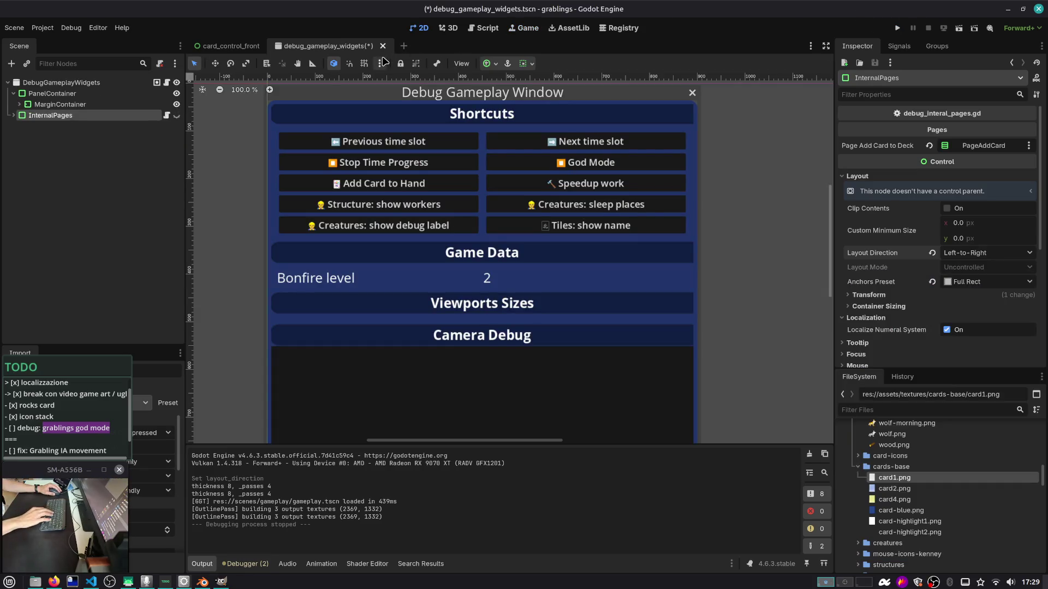
# Save the debug_gameplay_widgets scene and open the player_zone scene via quick open
pyautogui.hotkey('ctrl', 's')
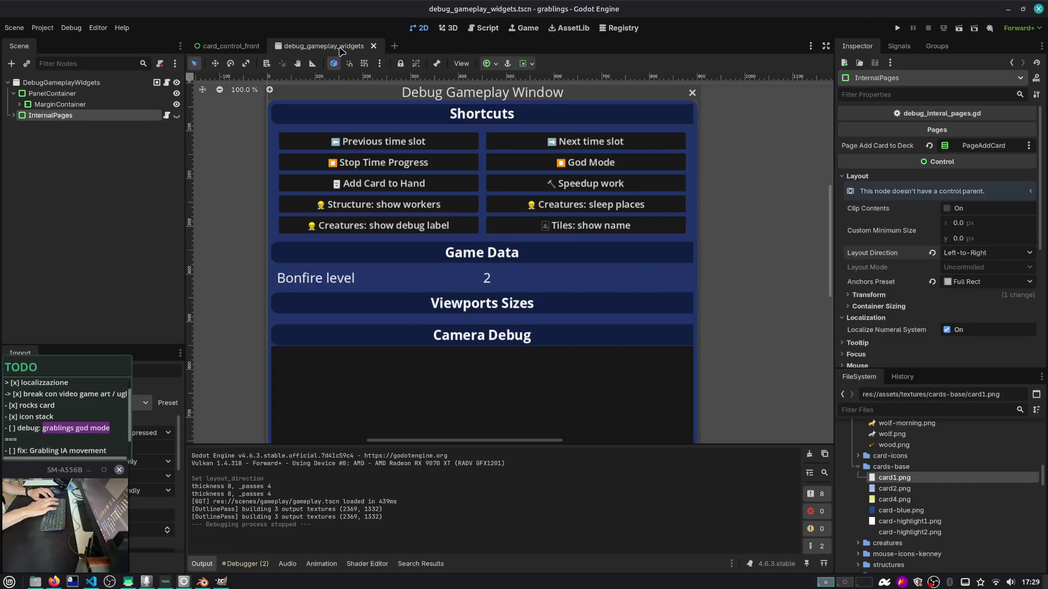
pyautogui.click(241, 45)
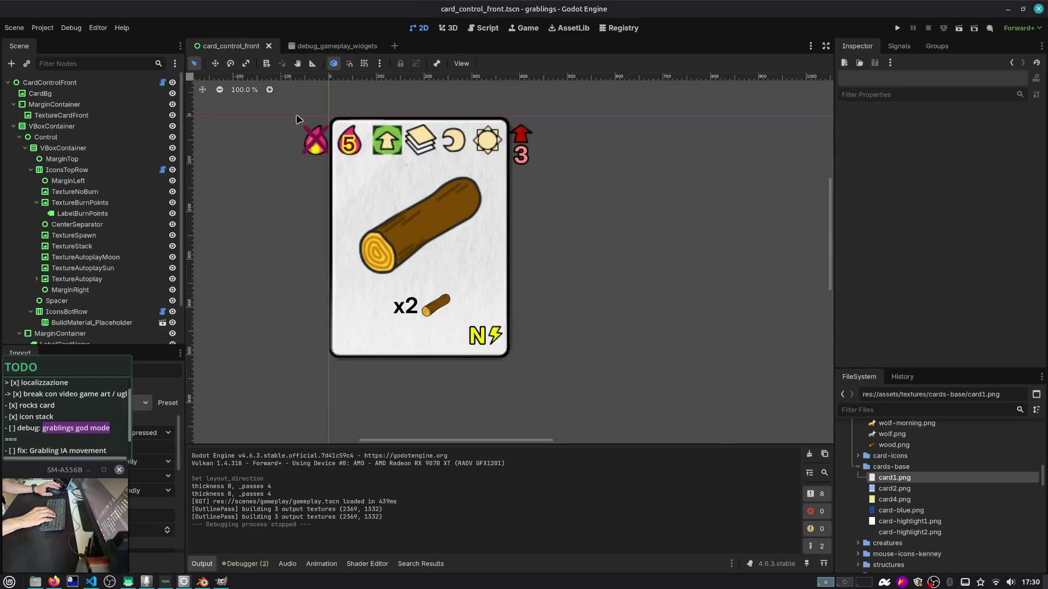
pyautogui.hotkey('ctrl', 'shift', 'o')
pyautogui.write('player')
pyautogui.press('Return')
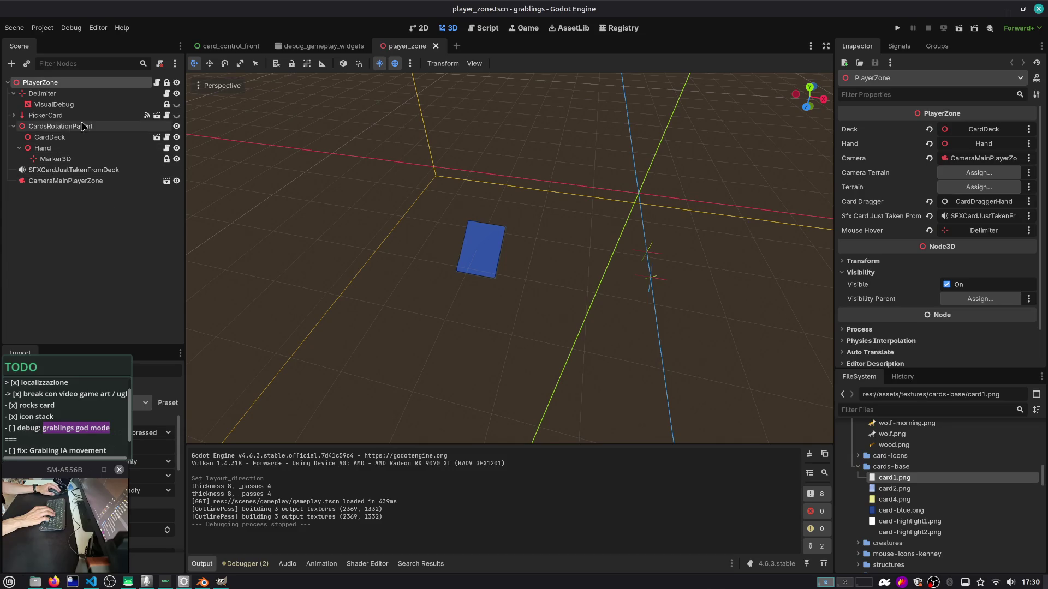
# Inspect player_zone: expand the PickerCard node and collapse the Process property section
pyautogui.scroll(-2, 381, 189)
pyautogui.scroll(-10, 381, 188)
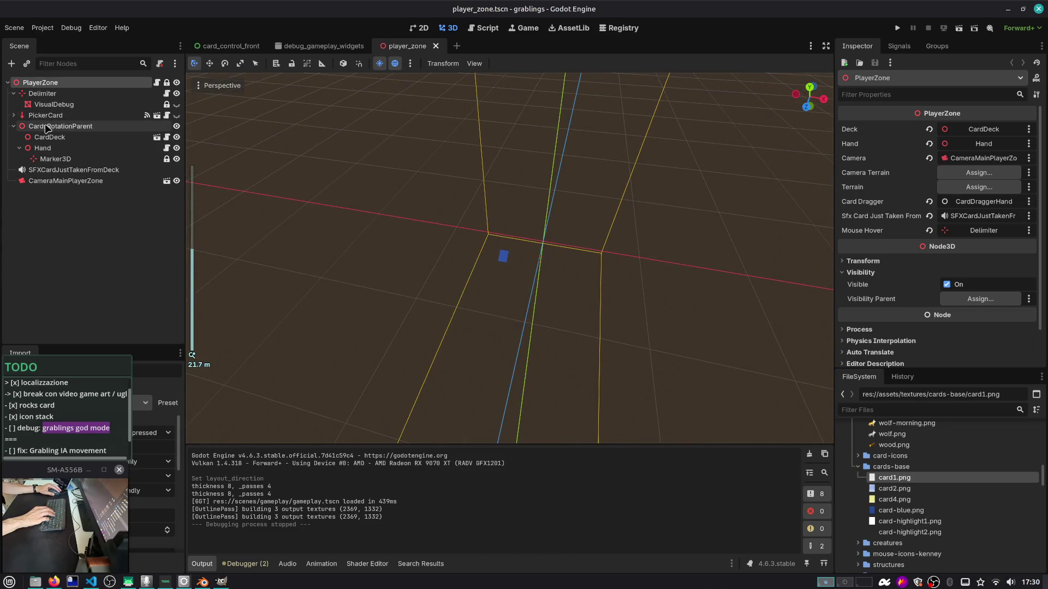
pyautogui.click(13, 115)
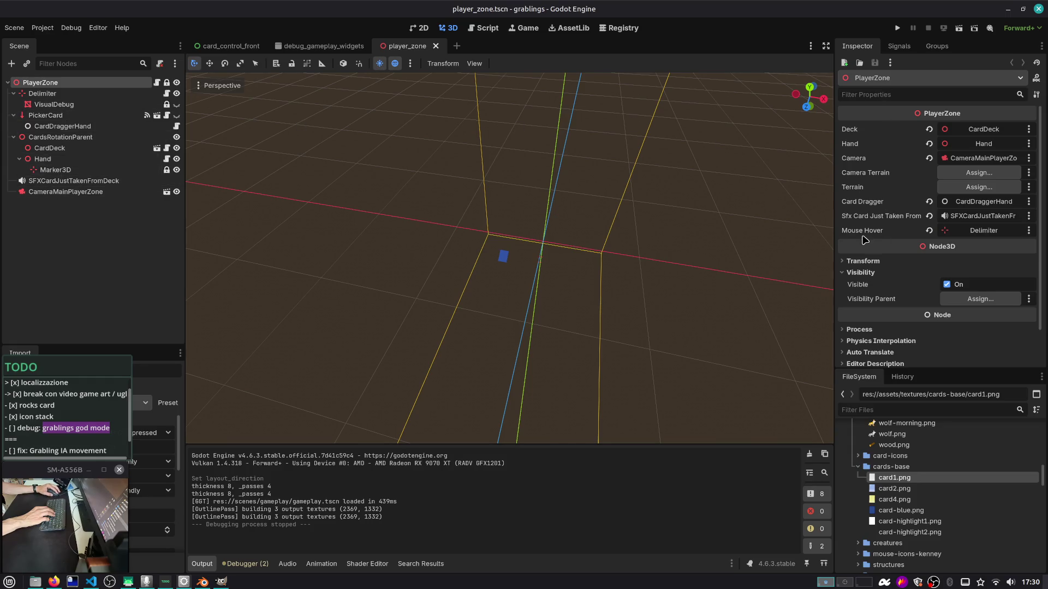
pyautogui.scroll(-2, 864, 240)
pyautogui.click(871, 289)
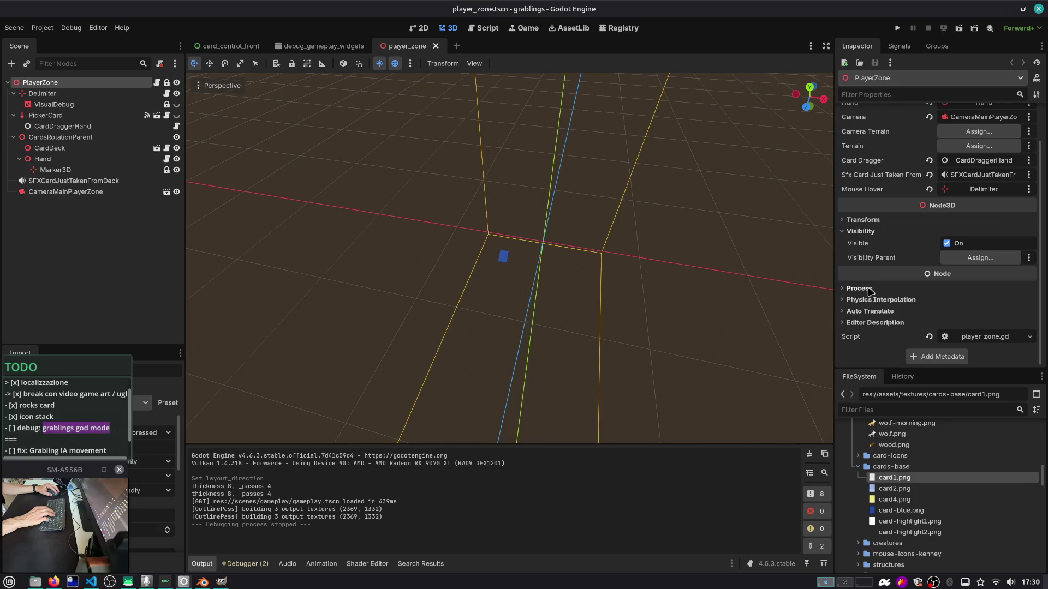
# Open gameplay.tscn through the quick scene finder
pyautogui.click(247, 51)
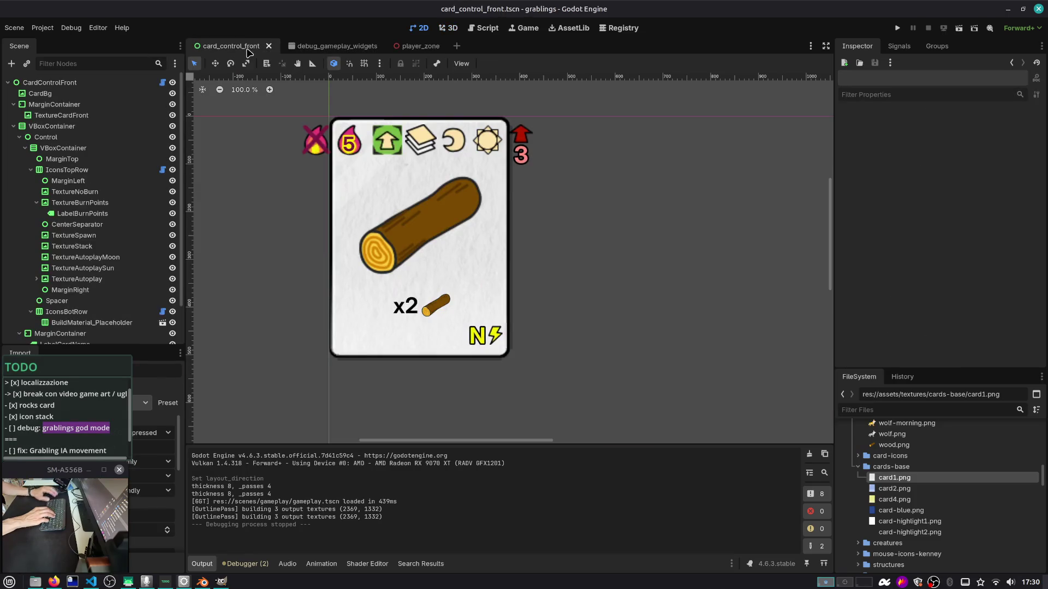
pyautogui.hotkey('ctrl', 'shift', 'o')
pyautogui.write('gameplay')
pyautogui.press('Return')
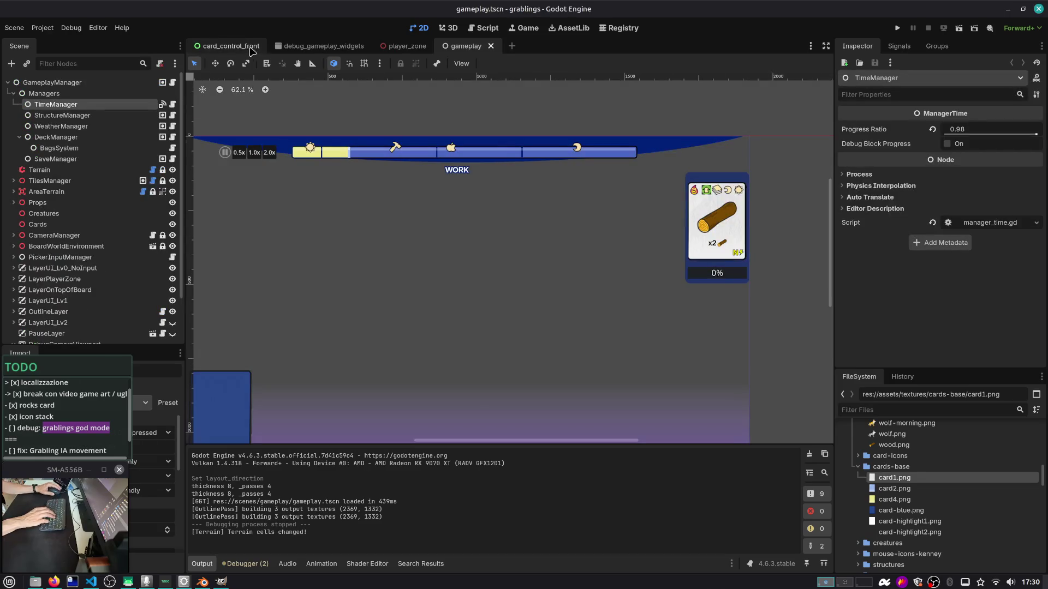
# Close the card_control_front and player_zone tabs, reopening any scene closed by mistake
pyautogui.middleClick(240, 49)
pyautogui.middleClick(240, 50)
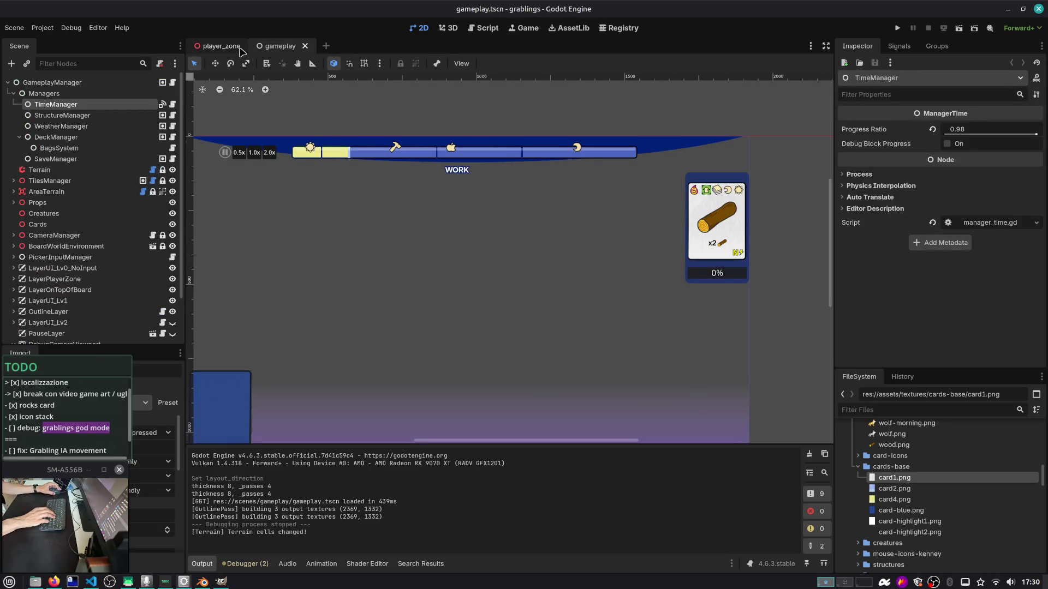
pyautogui.hotkey('ctrl', 'shift', 't')
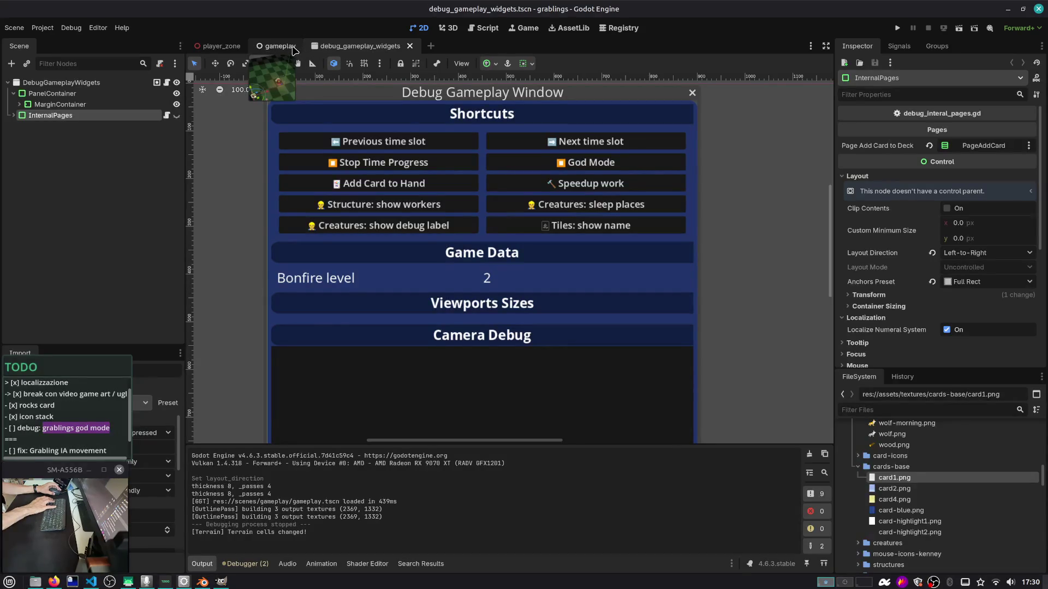
pyautogui.middleClick(293, 50)
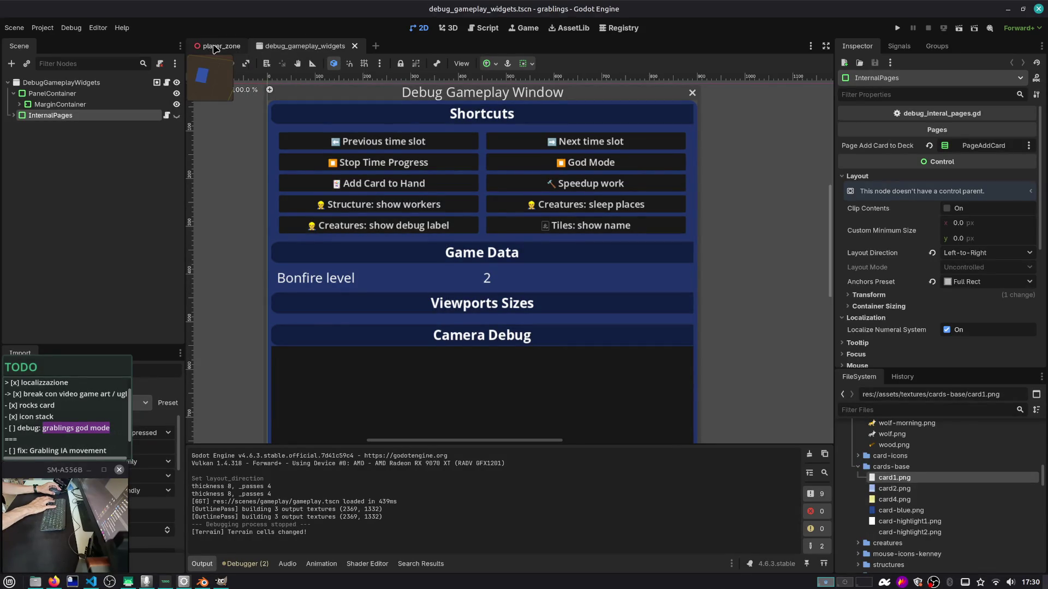
pyautogui.hotkey('ctrl', 'shift', 't')
pyautogui.middleClick(215, 46)
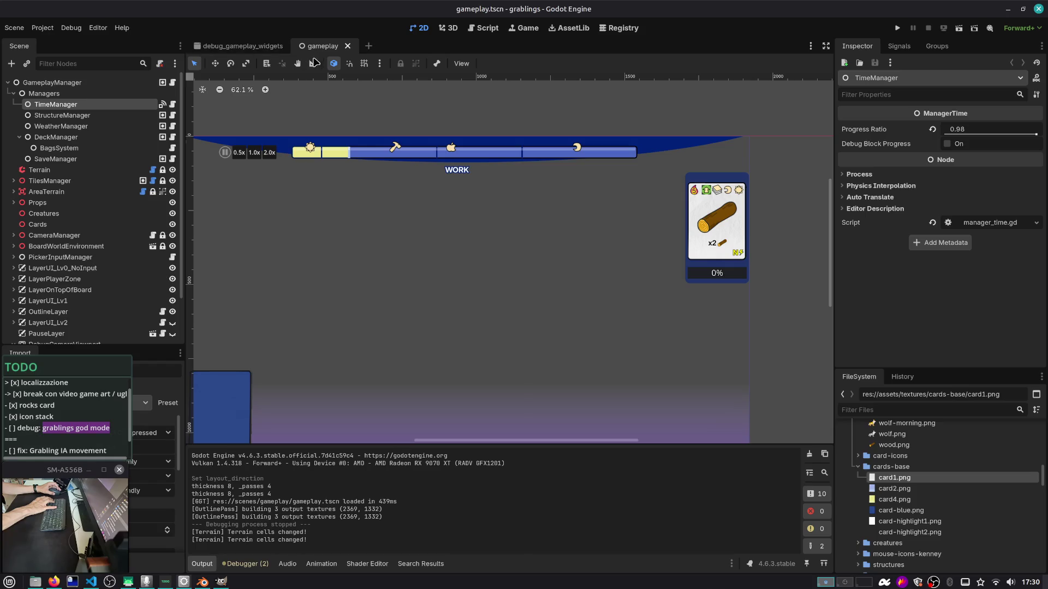
# Explore the scene tree: check LayerUI_Lv2's NextCardToStudy and toggle LayerPlayerZone visibility
pyautogui.scroll(-2, 300, 273)
pyautogui.scroll(-3, 109, 257)
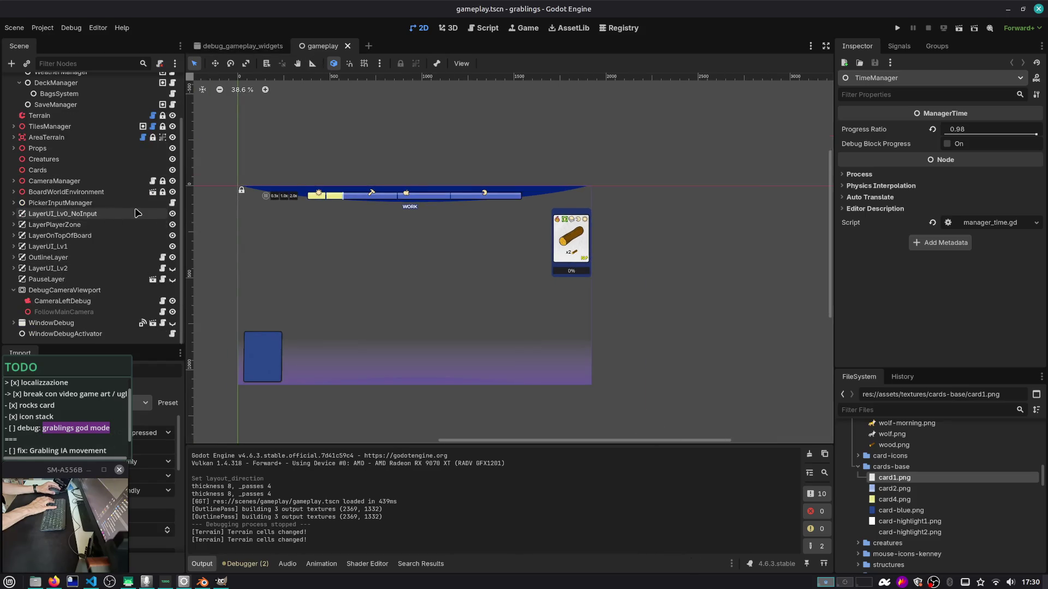
pyautogui.click(13, 269)
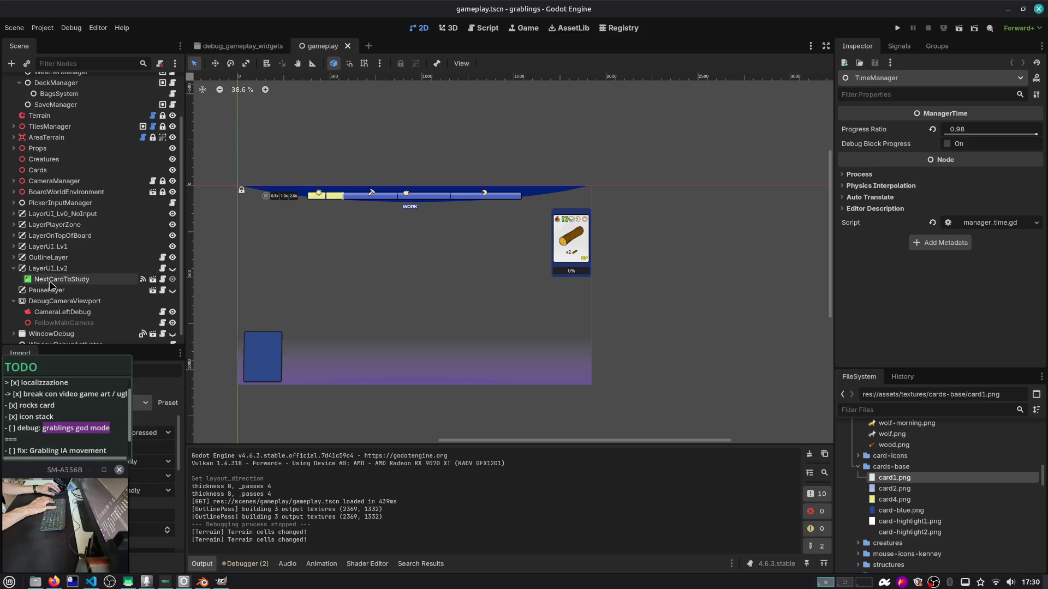
pyautogui.click(15, 275)
pyautogui.click(13, 269)
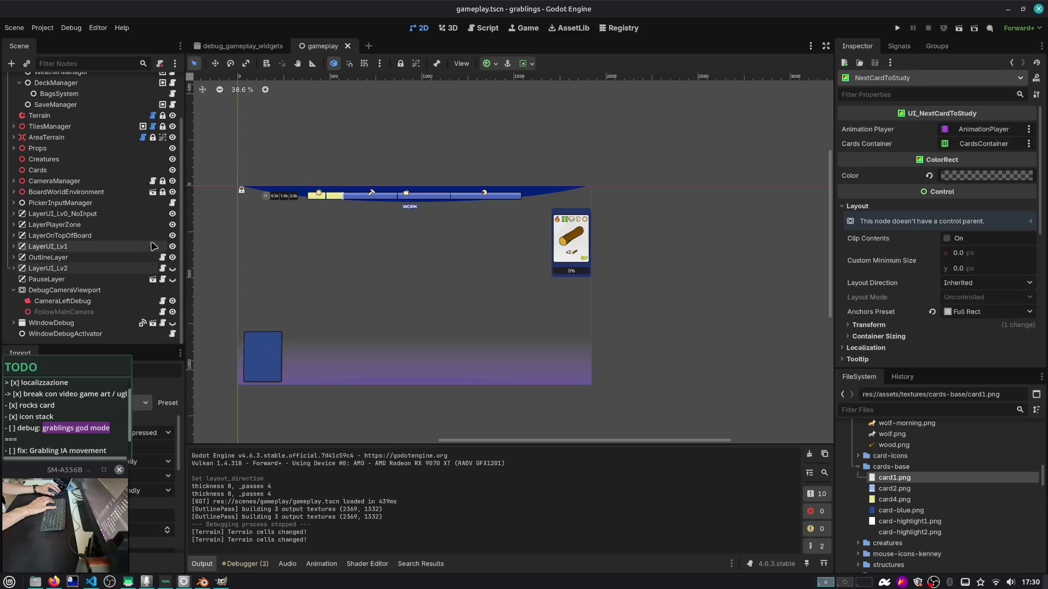
pyautogui.click(171, 225)
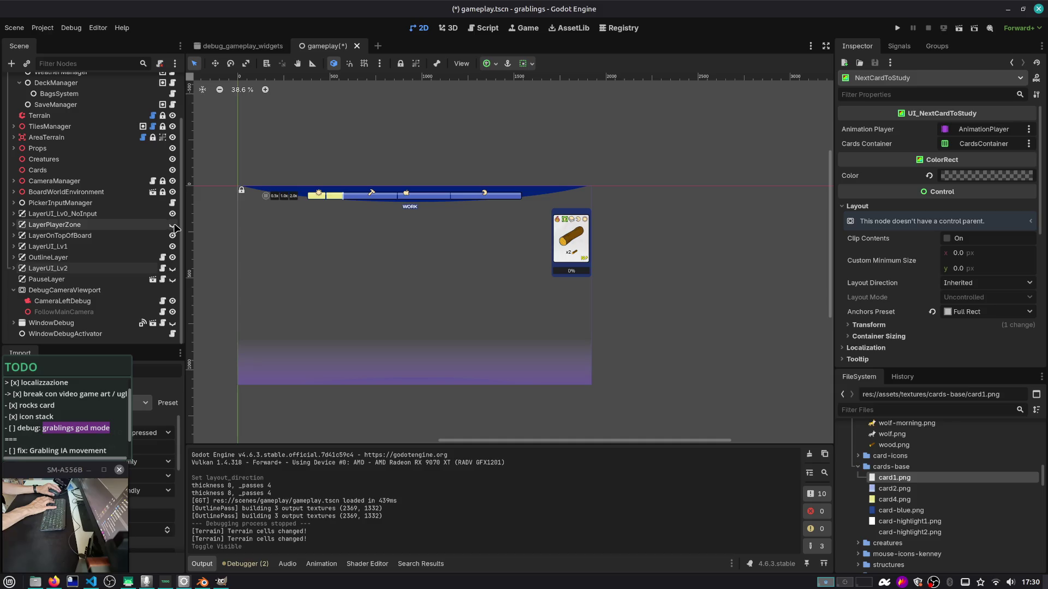
pyautogui.click(172, 225)
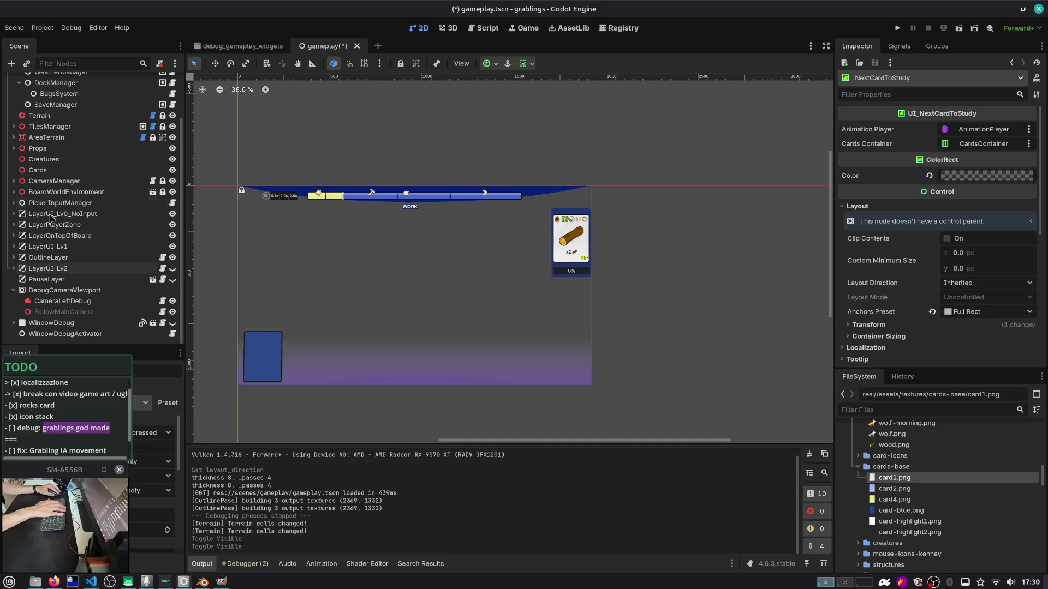
# Apply the Full Rect anchor preset to LayerPlayerZone's SubViewportContainer and save gameplay.tscn
pyautogui.click(13, 225)
pyautogui.click(69, 235)
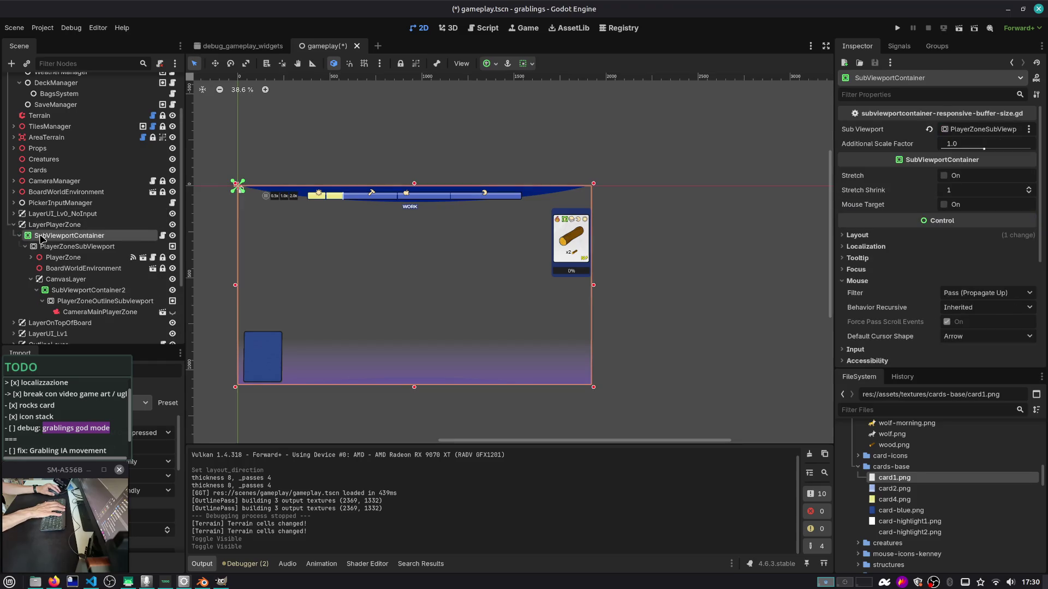
pyautogui.click(486, 64)
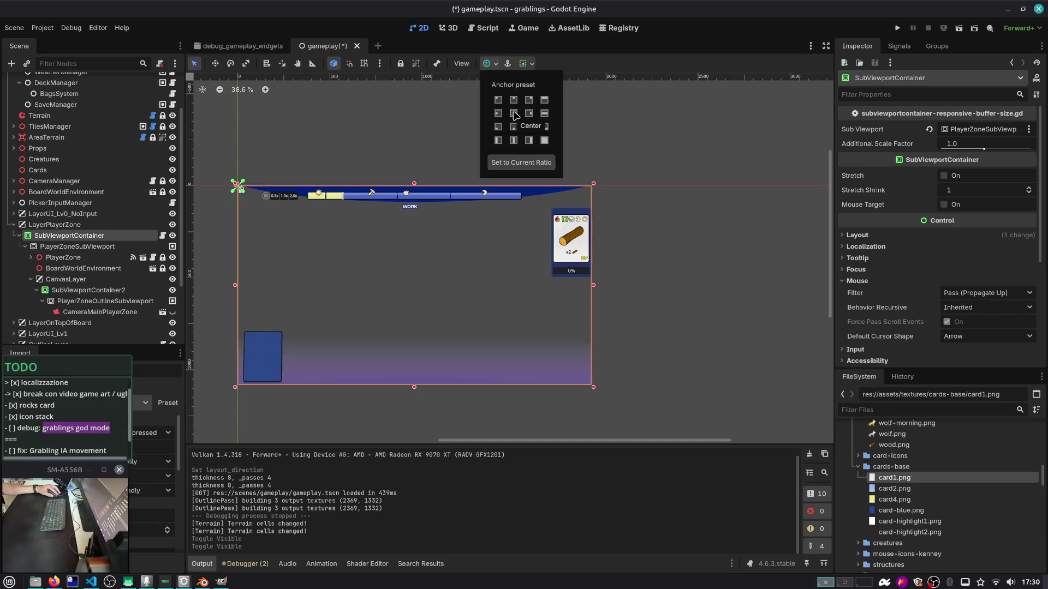
pyautogui.click(125, 291)
pyautogui.click(126, 291)
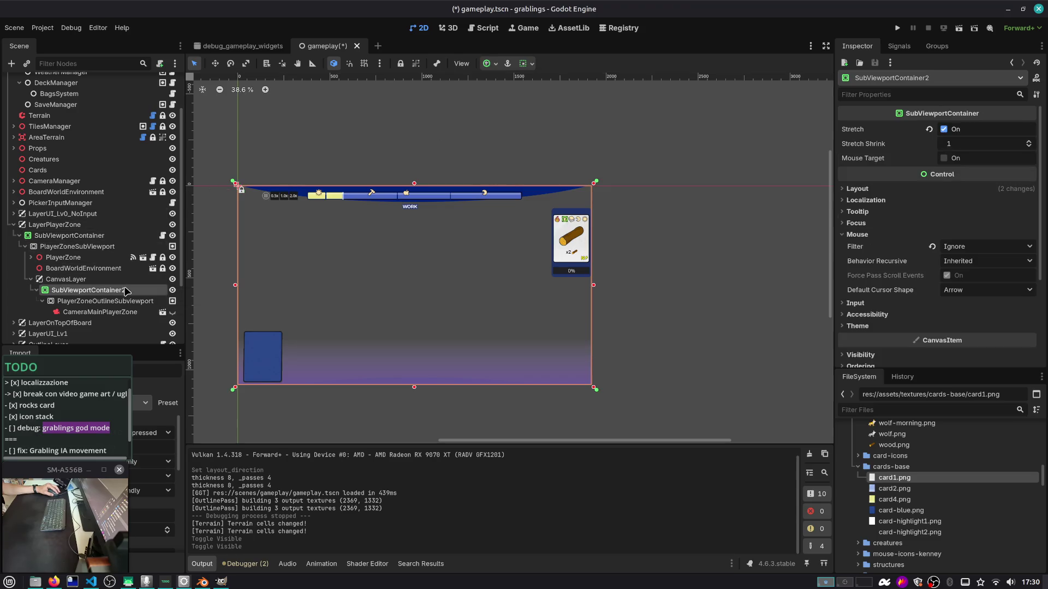
pyautogui.click(70, 236)
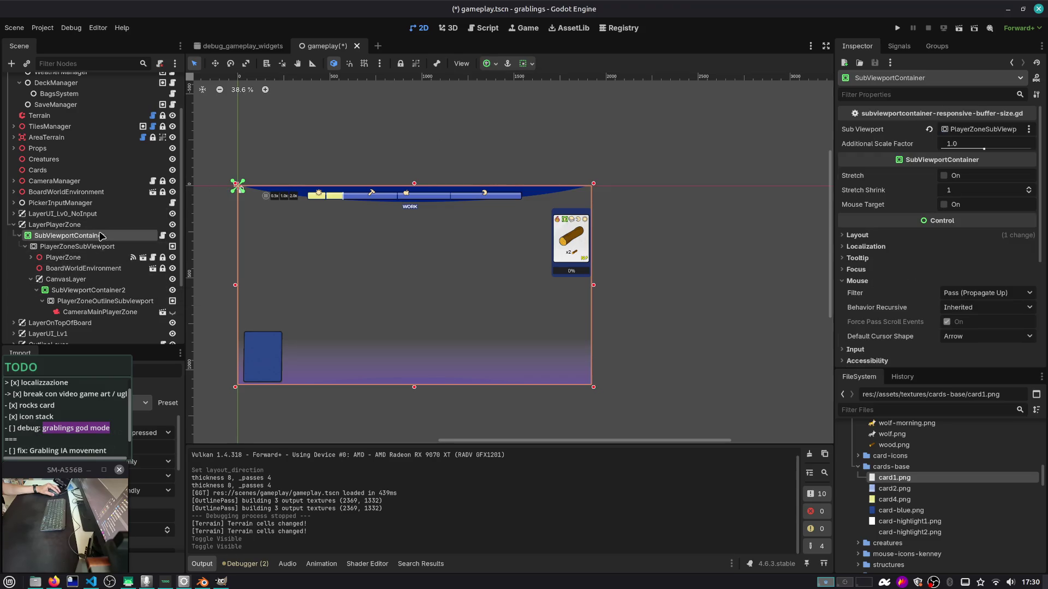
pyautogui.click(491, 64)
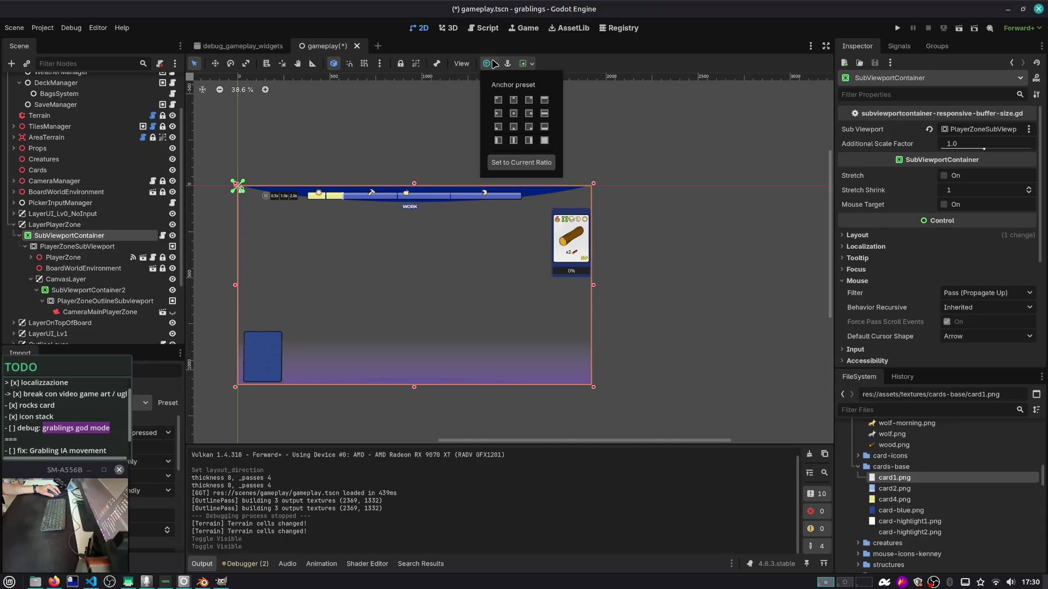
pyautogui.click(544, 140)
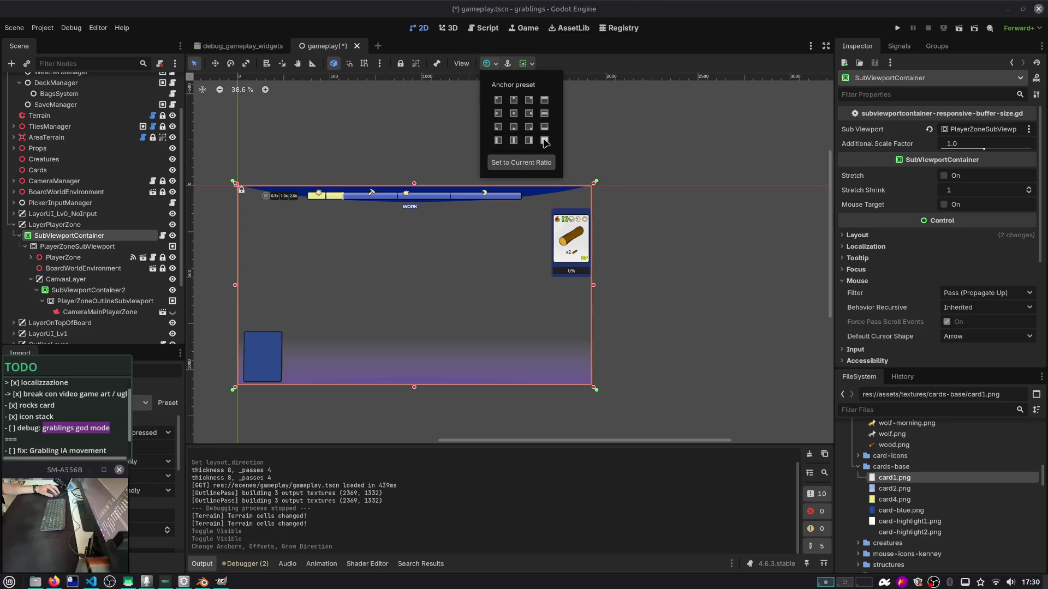
pyautogui.click(714, 45)
pyautogui.hotkey('ctrl', 's')
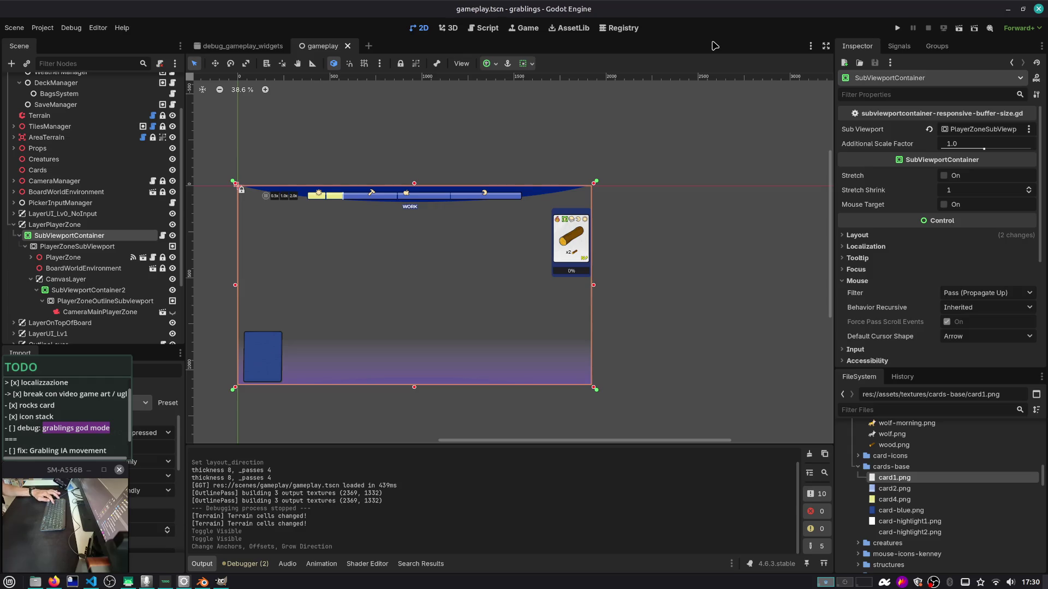
# Run the project and load the saved game from Slot 1
pyautogui.press('F5')
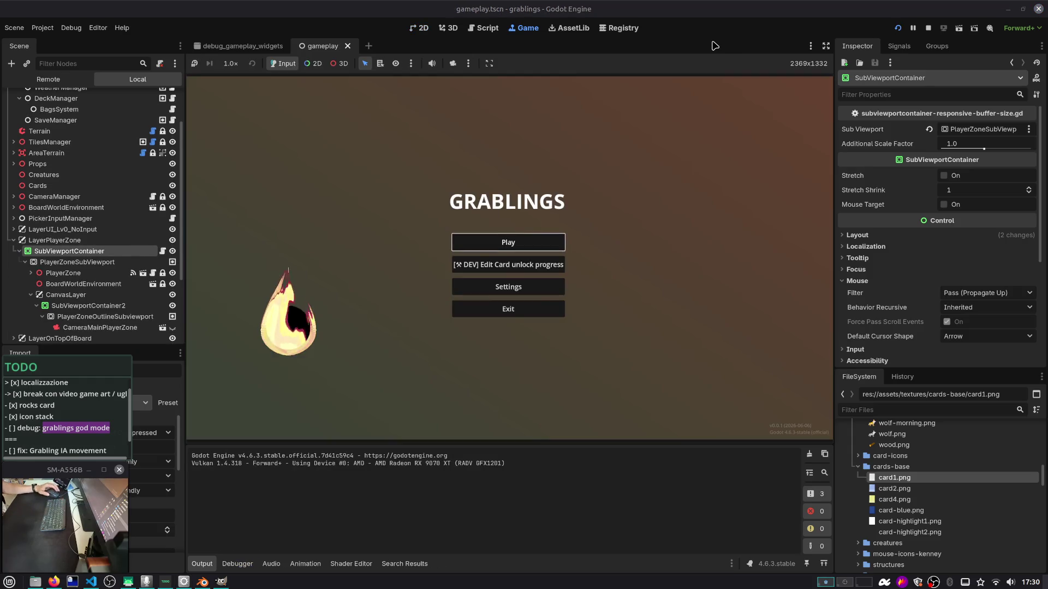
pyautogui.click(550, 239)
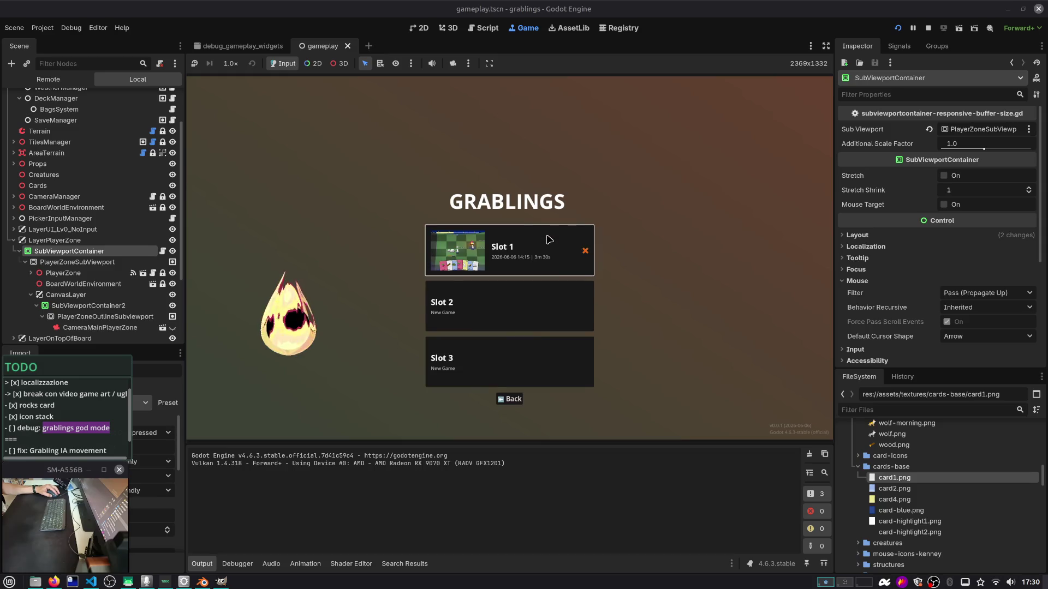
pyautogui.click(549, 238)
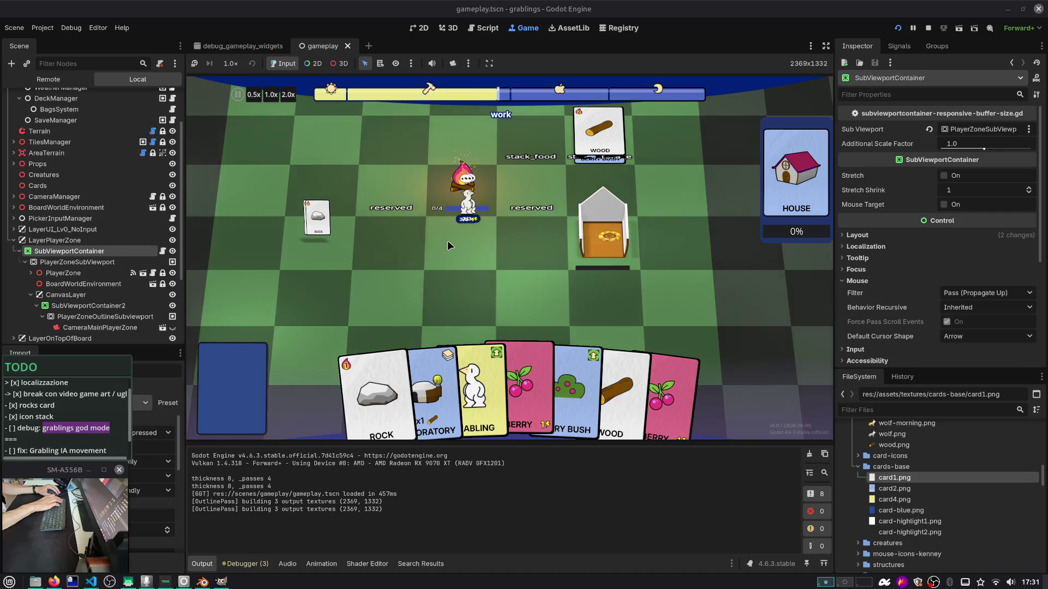
# Open the Debug Gameplay Window with F3 and scroll to its Viewports Sizes list
pyautogui.press('F3')
pyautogui.scroll(-3, 919, 383)
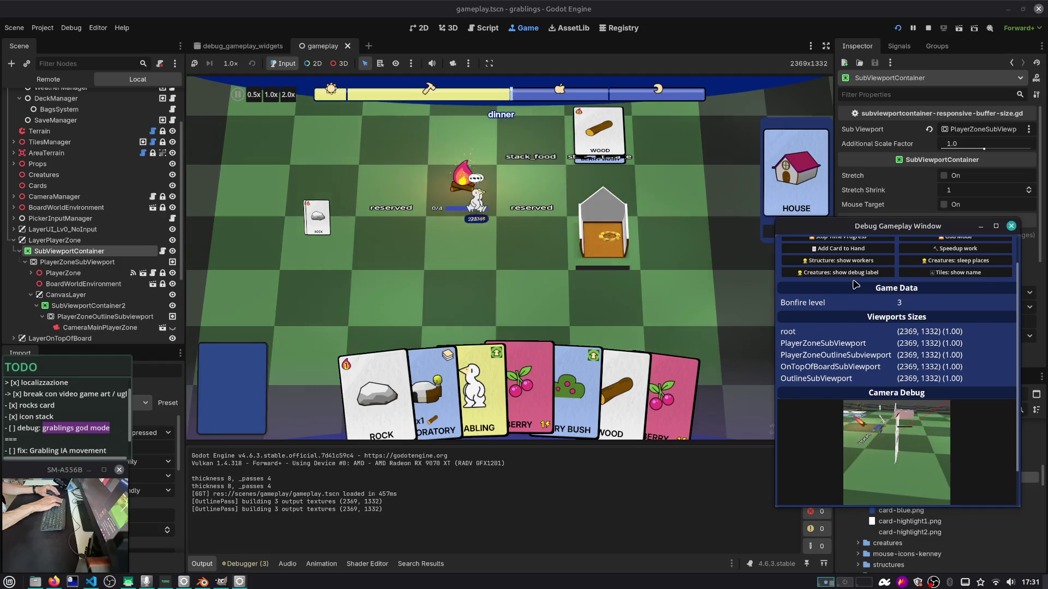
pyautogui.scroll(2, 865, 342)
pyautogui.scroll(-2, 872, 359)
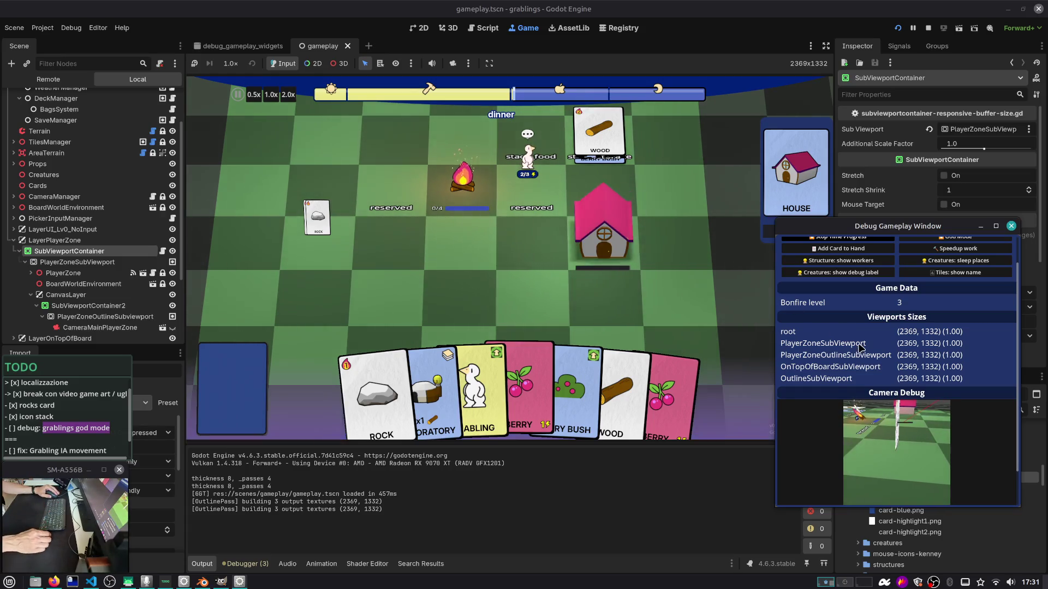
pyautogui.click(649, 288)
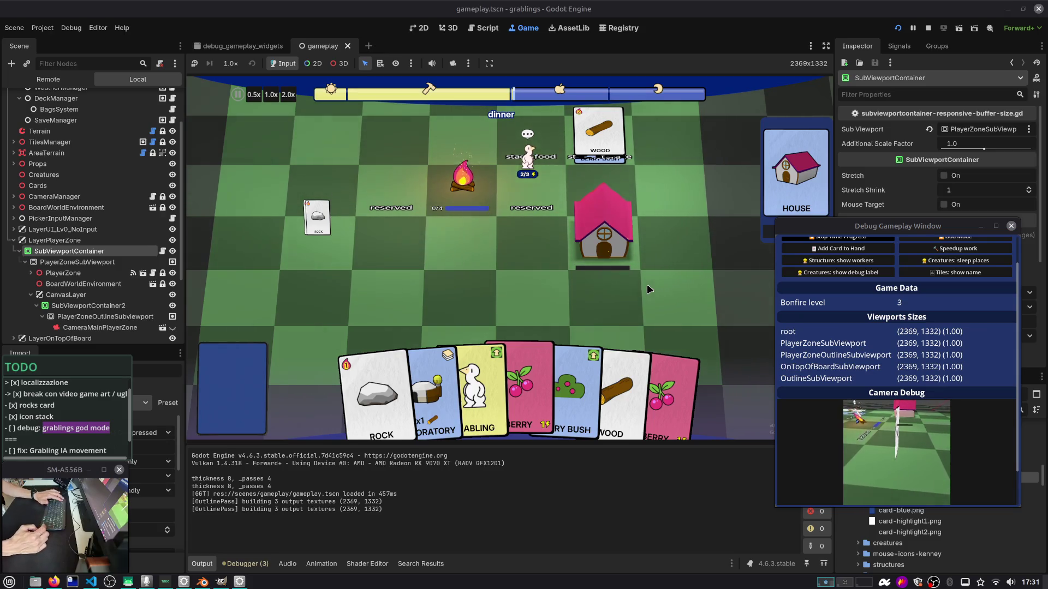
pyautogui.press('F1')
pyautogui.press('F1')
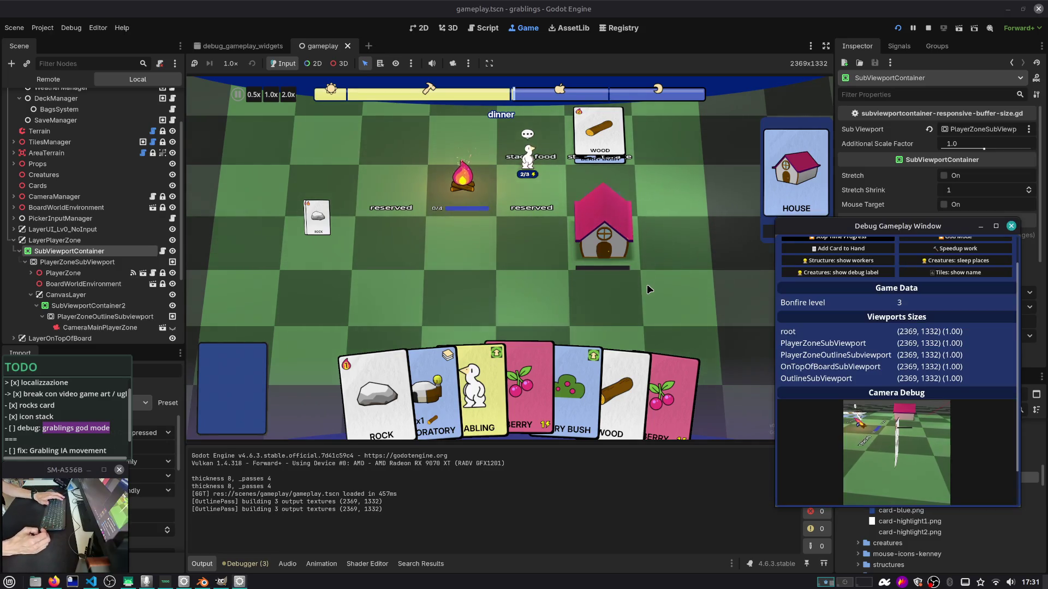
# Set the game's Resolution scale slider to 0.0, so all viewports report scale 0.10
pyautogui.click(444, 247)
pyautogui.press('Escape')
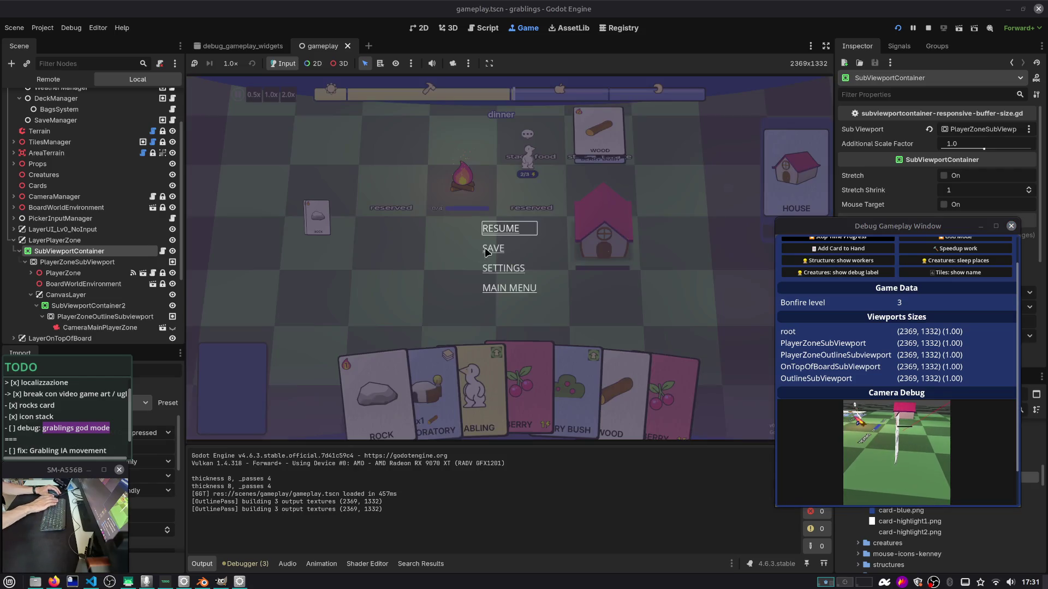
pyautogui.click(519, 271)
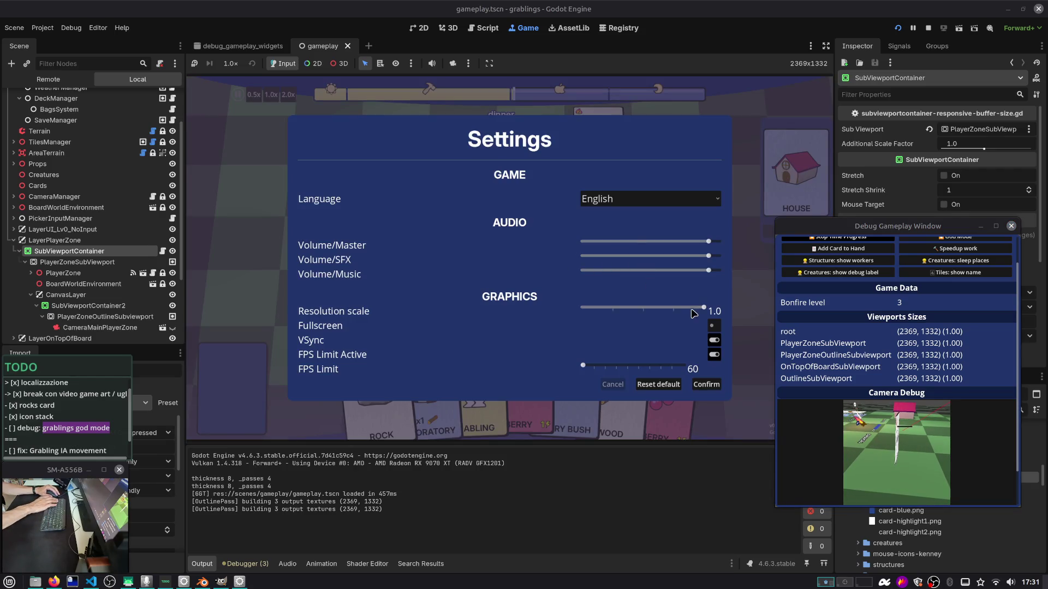
pyautogui.moveTo(692, 314); pyautogui.dragTo(566, 324)
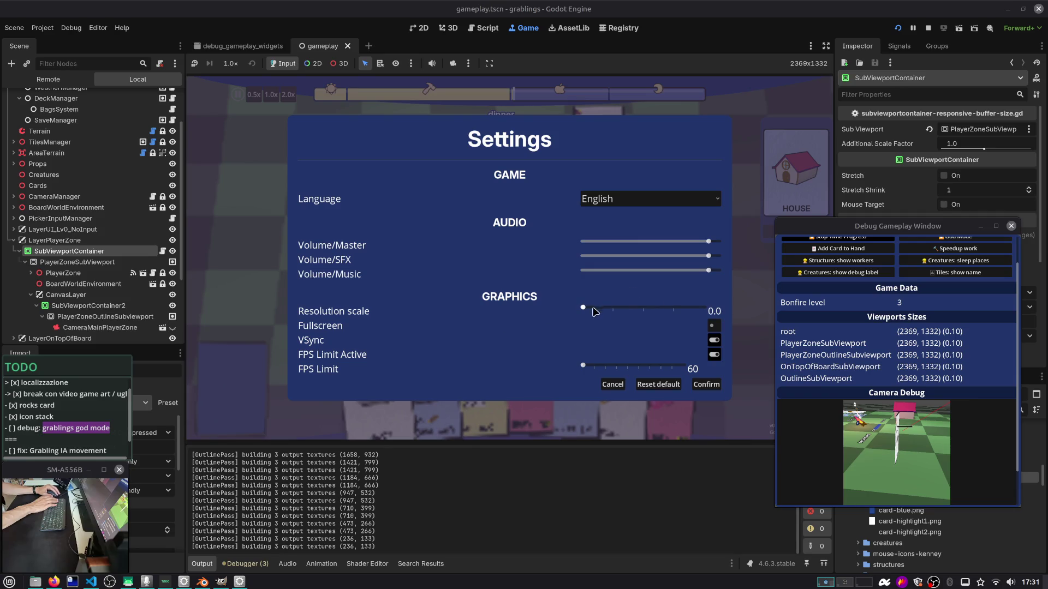
pyautogui.moveTo(619, 310)
pyautogui.mouseDown()
pyautogui.moveTo(634, 310)
pyautogui.moveTo(568, 323)
pyautogui.mouseUp()
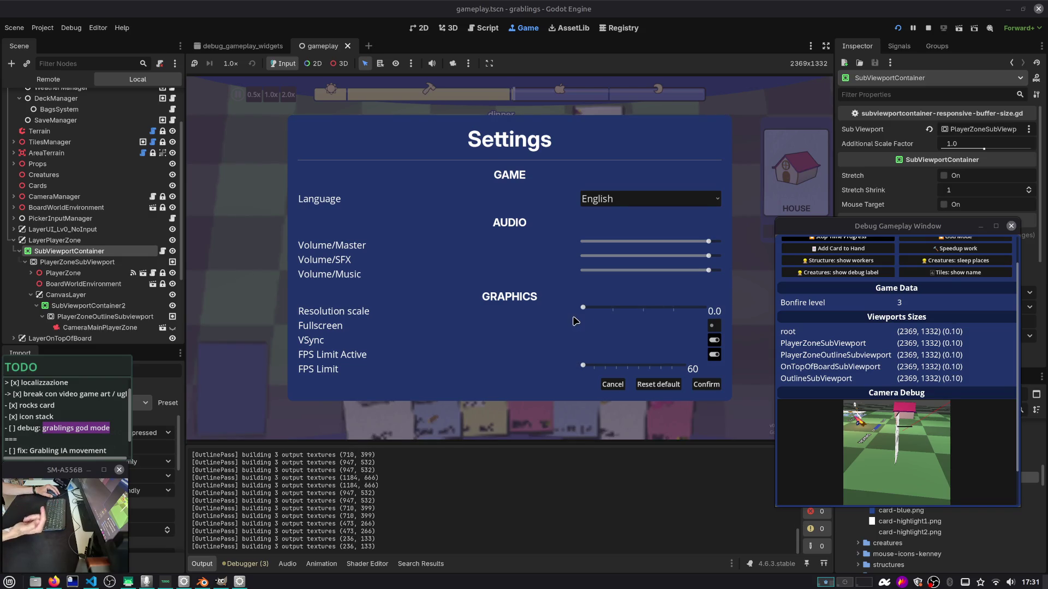
# Move and shrink the Debug Gameplay Window off the Settings panel, then show the Local scene tree
pyautogui.click(48, 79)
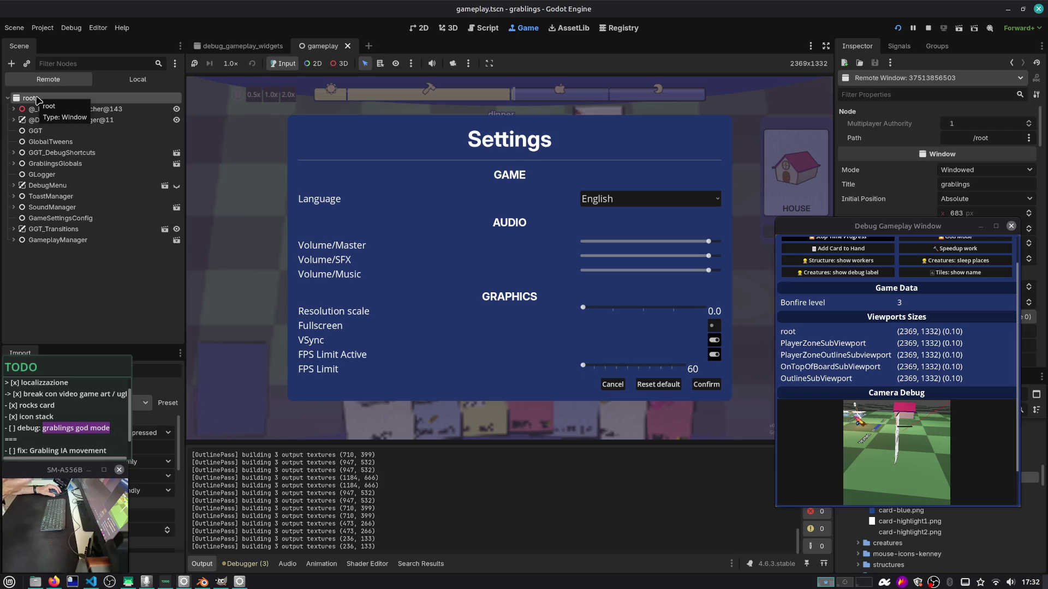
pyautogui.moveTo(955, 229); pyautogui.dragTo(610, 283)
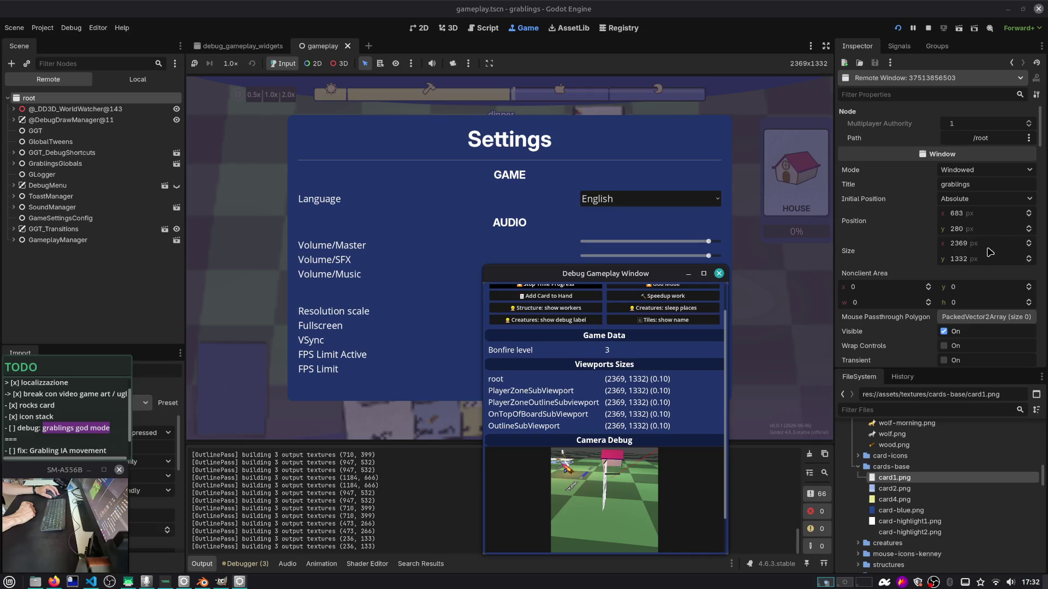
pyautogui.moveTo(703, 285)
pyautogui.mouseDown()
pyautogui.moveTo(715, 215)
pyautogui.moveTo(702, 163)
pyautogui.moveTo(650, 382)
pyautogui.moveTo(648, 342)
pyautogui.mouseUp()
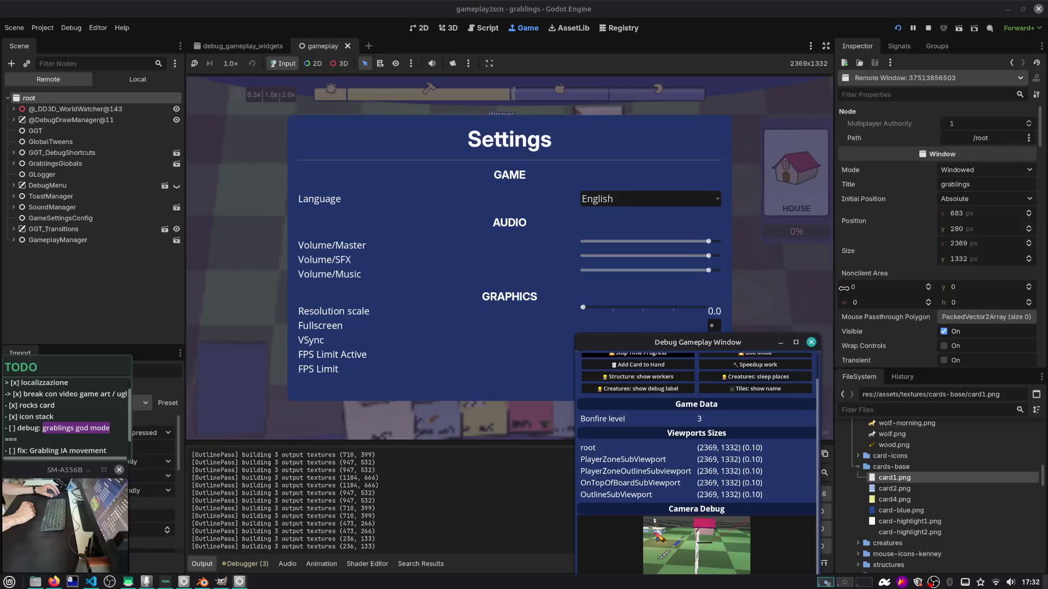
pyautogui.moveTo(758, 344); pyautogui.dragTo(757, 203)
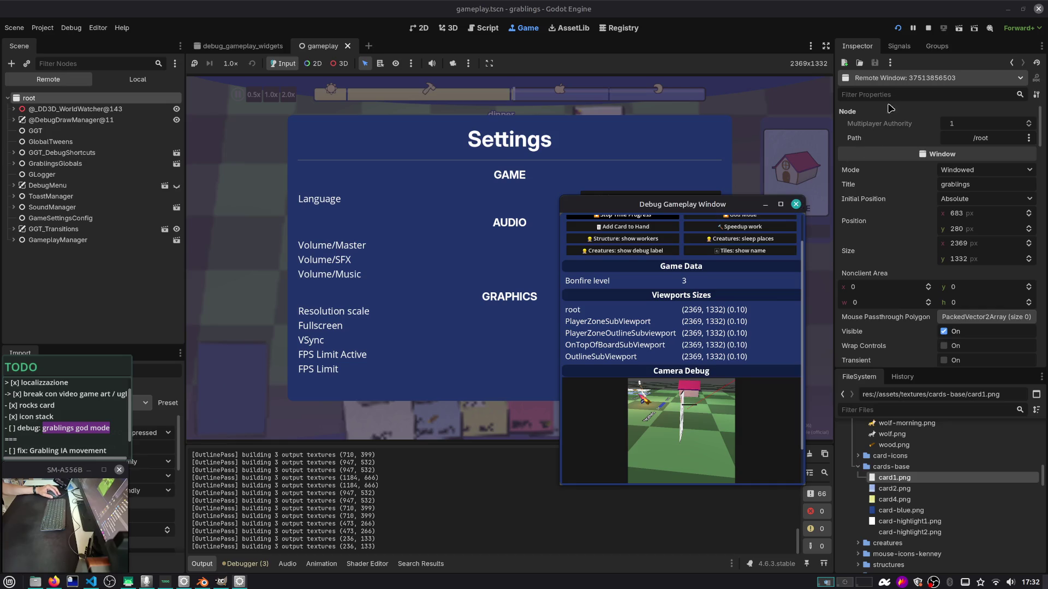
pyautogui.moveTo(683, 196)
pyautogui.mouseDown()
pyautogui.moveTo(705, 240)
pyautogui.moveTo(888, 237)
pyautogui.mouseUp()
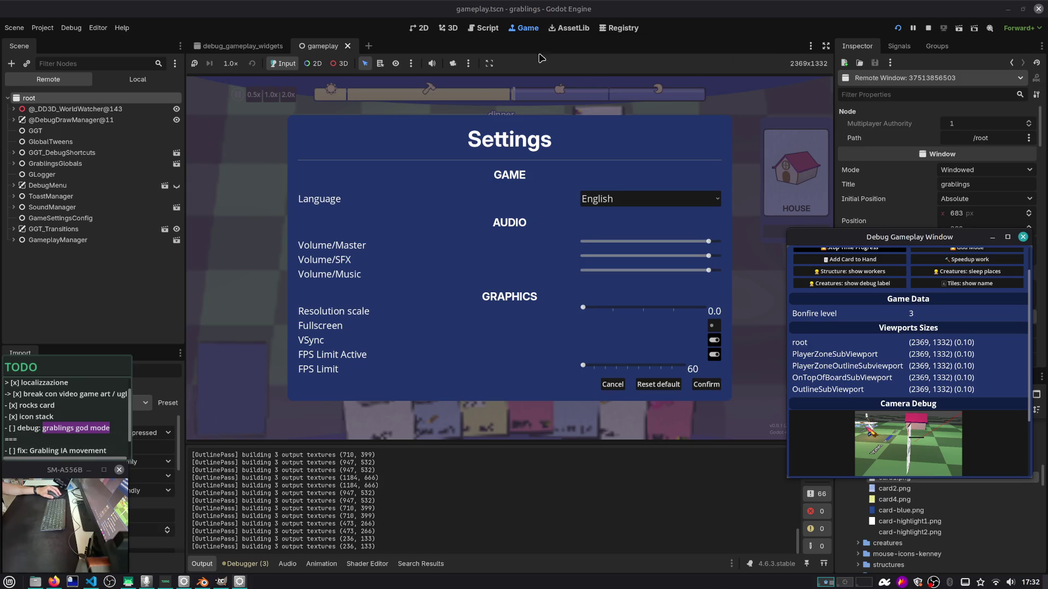
pyautogui.click(137, 79)
pyautogui.scroll(-1, 69, 229)
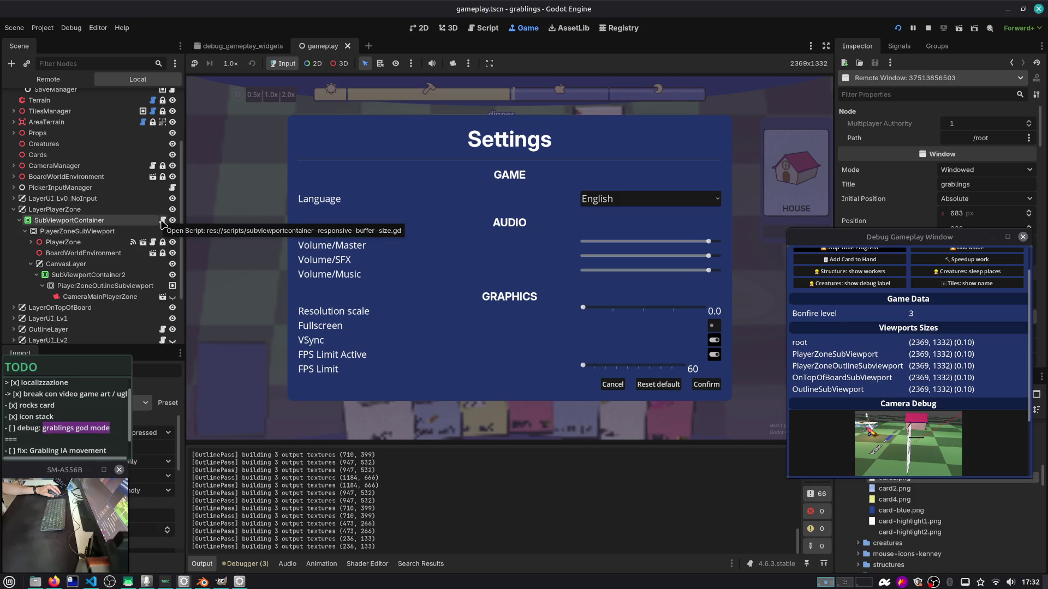
# Open subviewportcontainer-responsive-buffer-size.gd and break the first comment line before 'viewport' with '##'
pyautogui.click(162, 225)
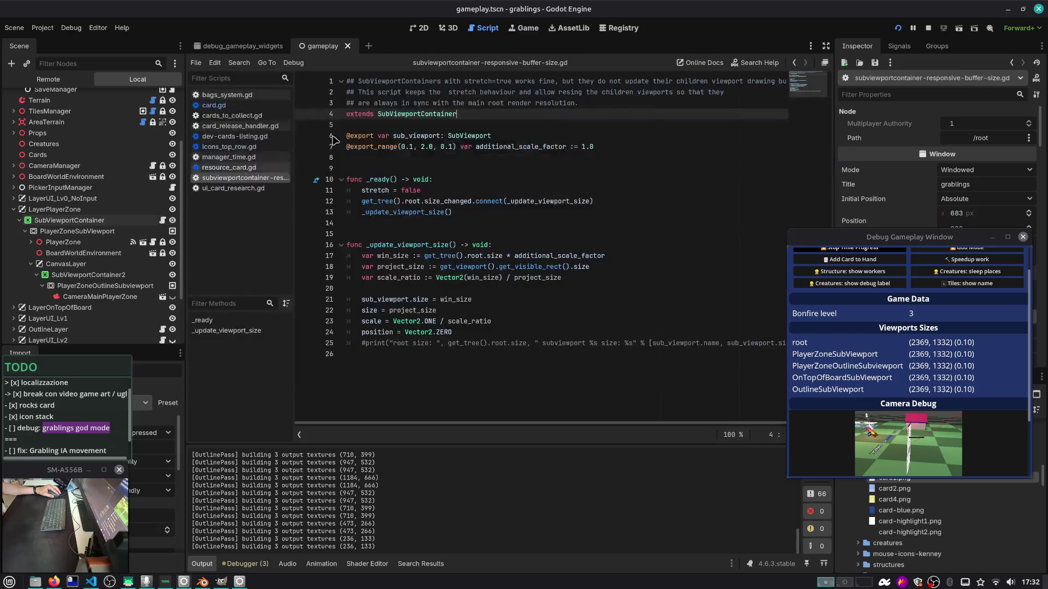
pyautogui.click(605, 106)
pyautogui.moveTo(605, 106); pyautogui.dragTo(309, 77)
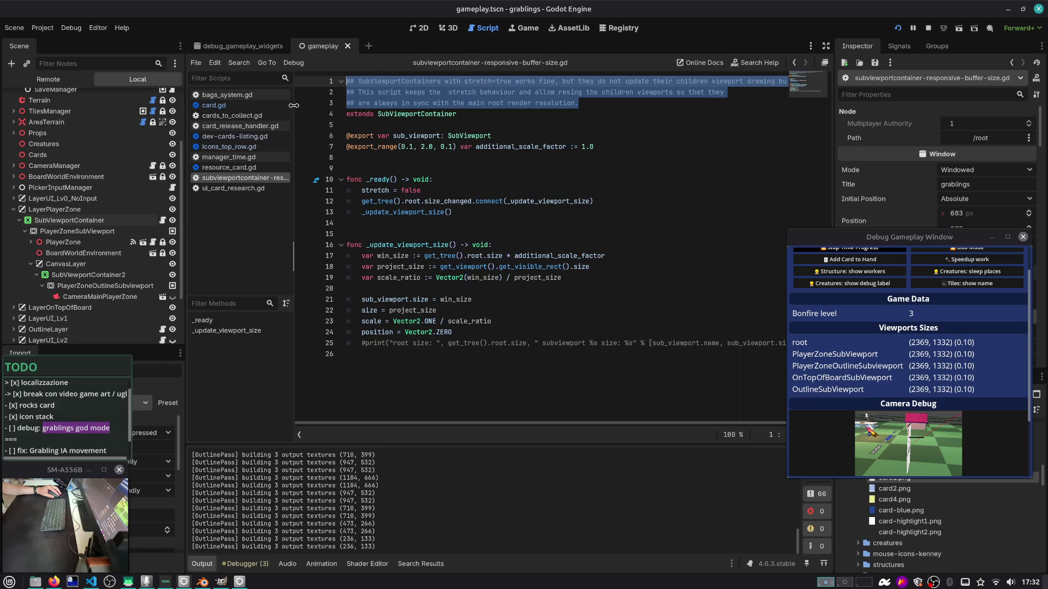
pyautogui.moveTo(295, 109); pyautogui.dragTo(267, 109)
pyautogui.click(664, 82)
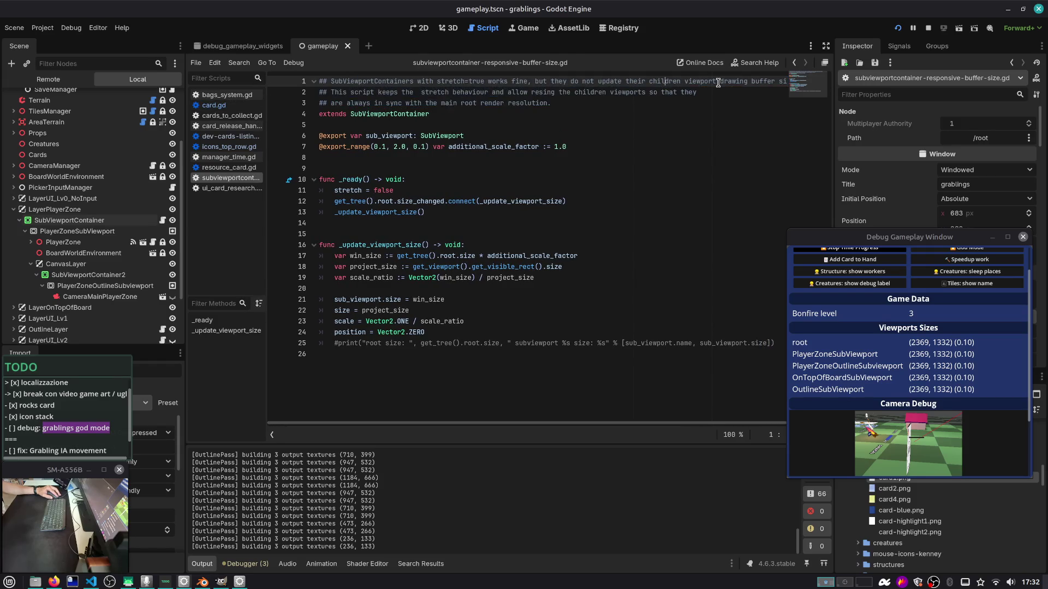
pyautogui.hotkey('ctrl', 'Right')
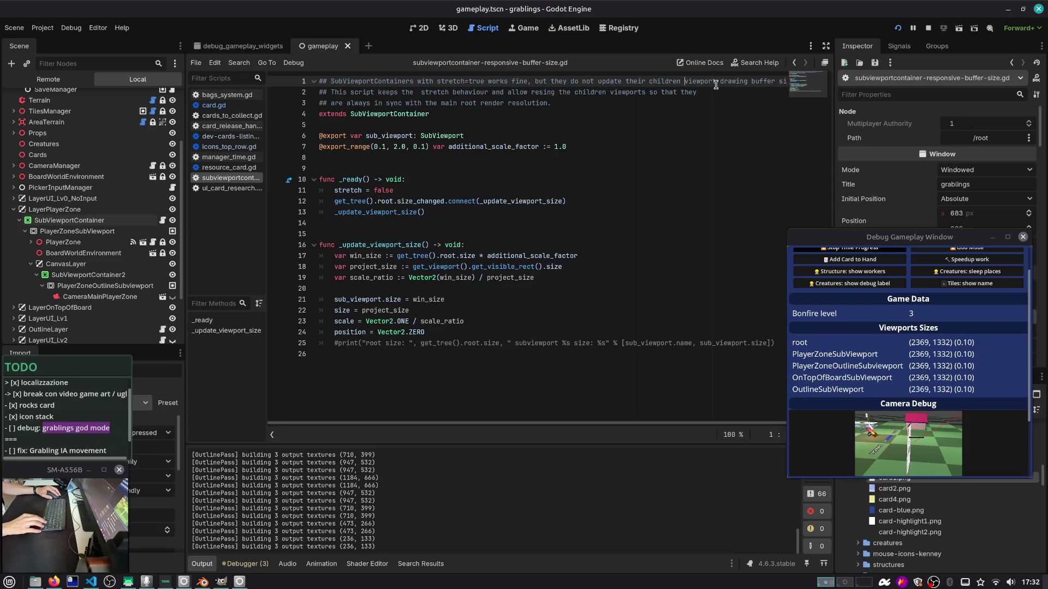
pyautogui.press('Return')
pyautogui.write('##')
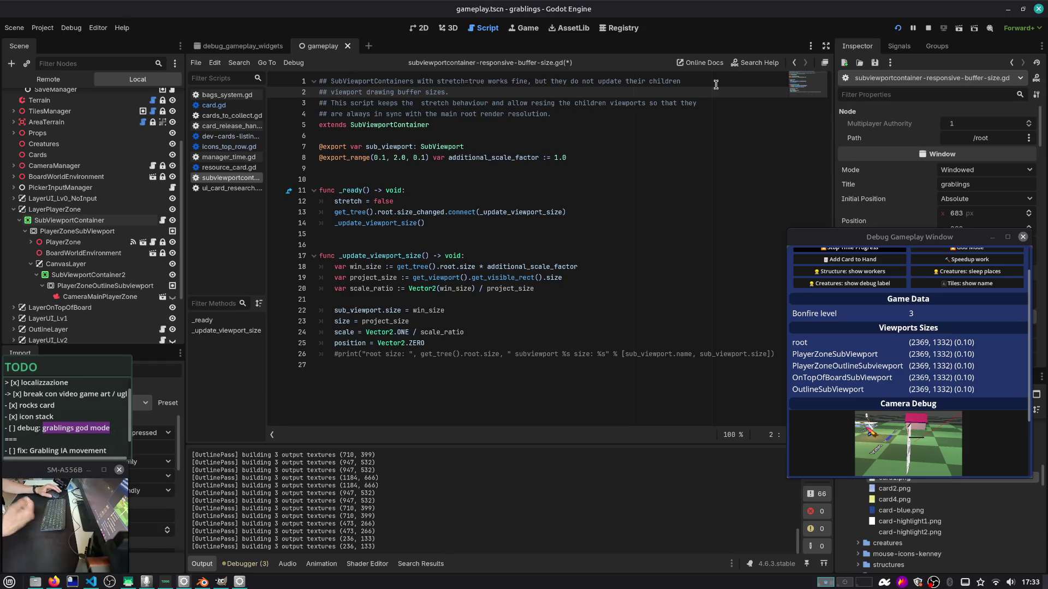
# Stop the running game and save the edited script with Ctrl+S
pyautogui.moveTo(511, 401); pyautogui.dragTo(305, 70)
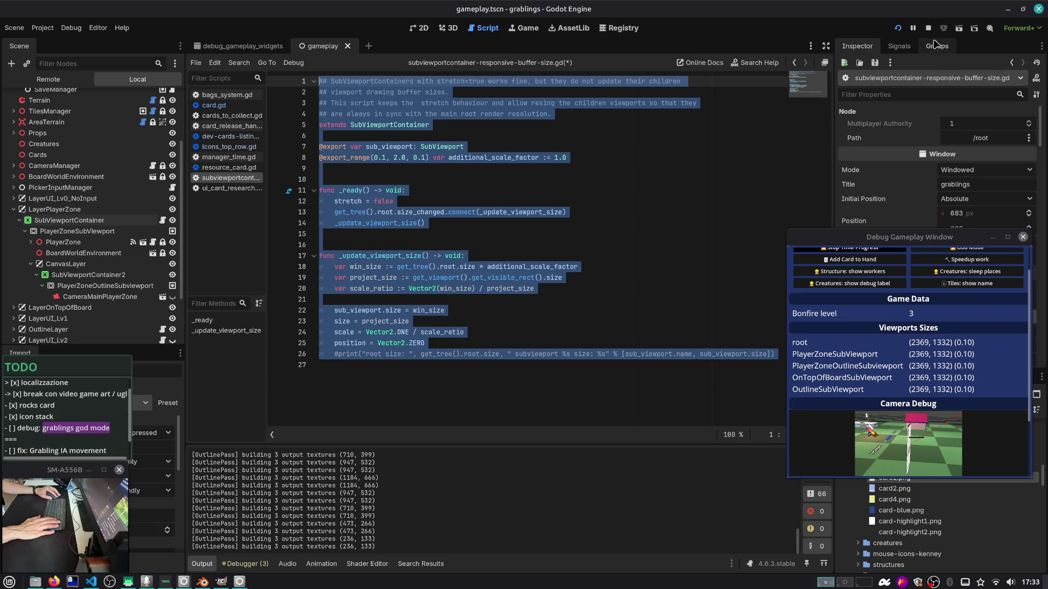
pyautogui.click(928, 27)
pyautogui.click(577, 202)
pyautogui.hotkey('ctrl', 's')
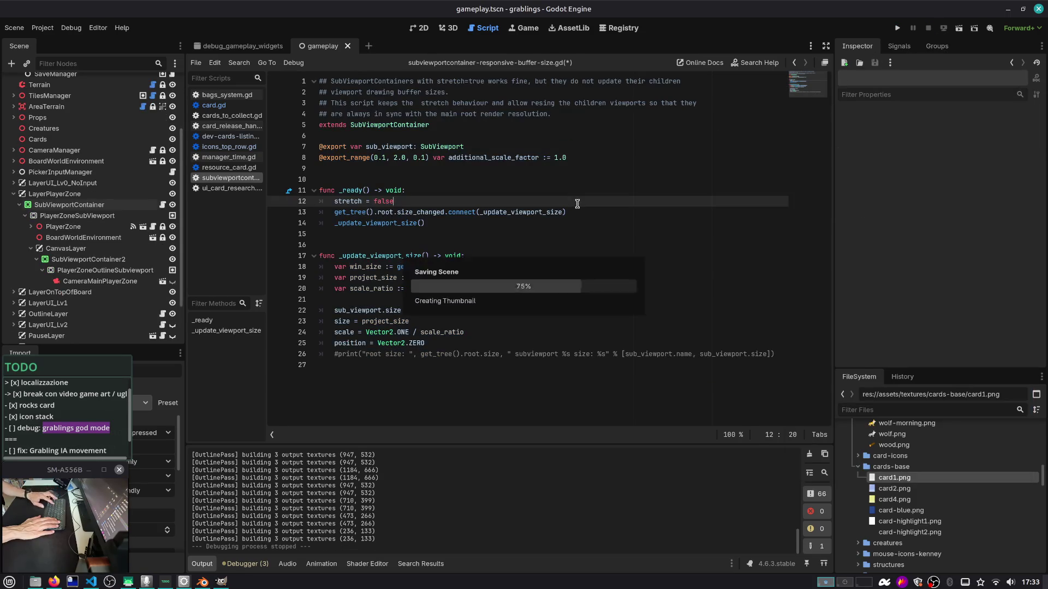
# Widen the script list so the full script file names are visible
pyautogui.click(43, 28)
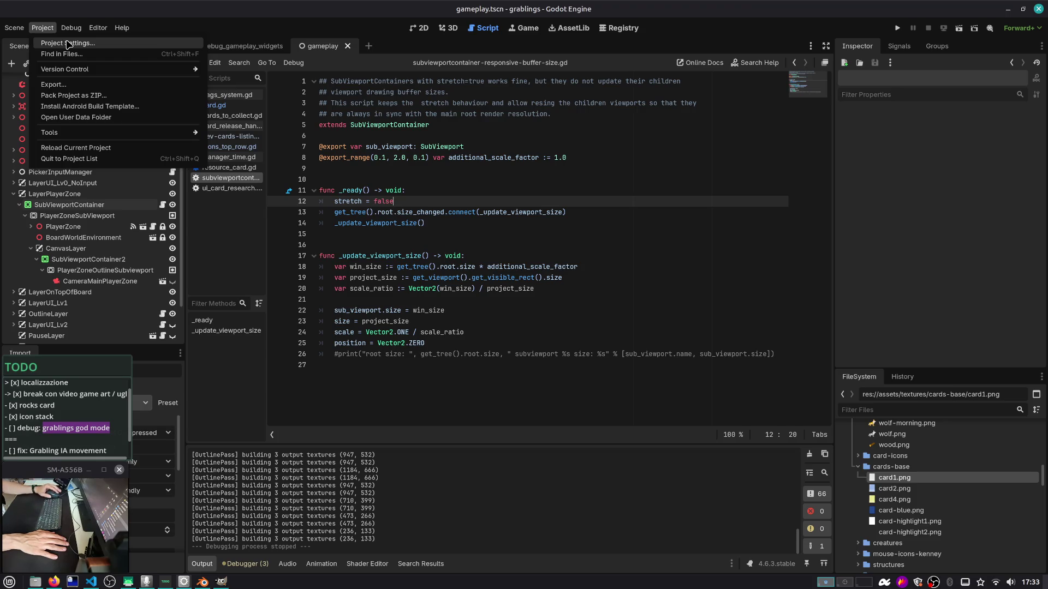
pyautogui.moveTo(18, 24)
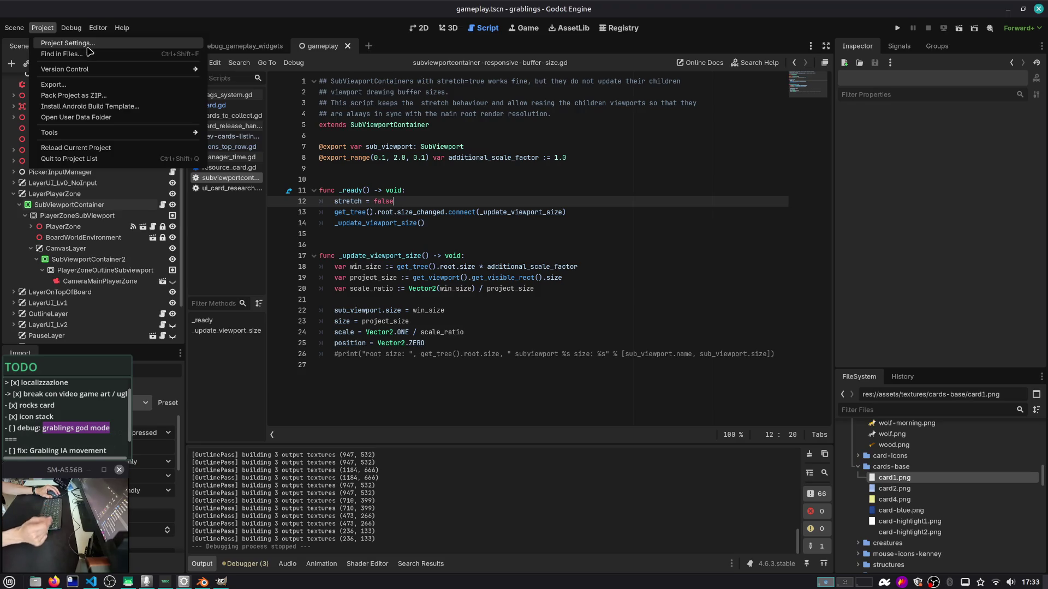
pyautogui.press('Escape')
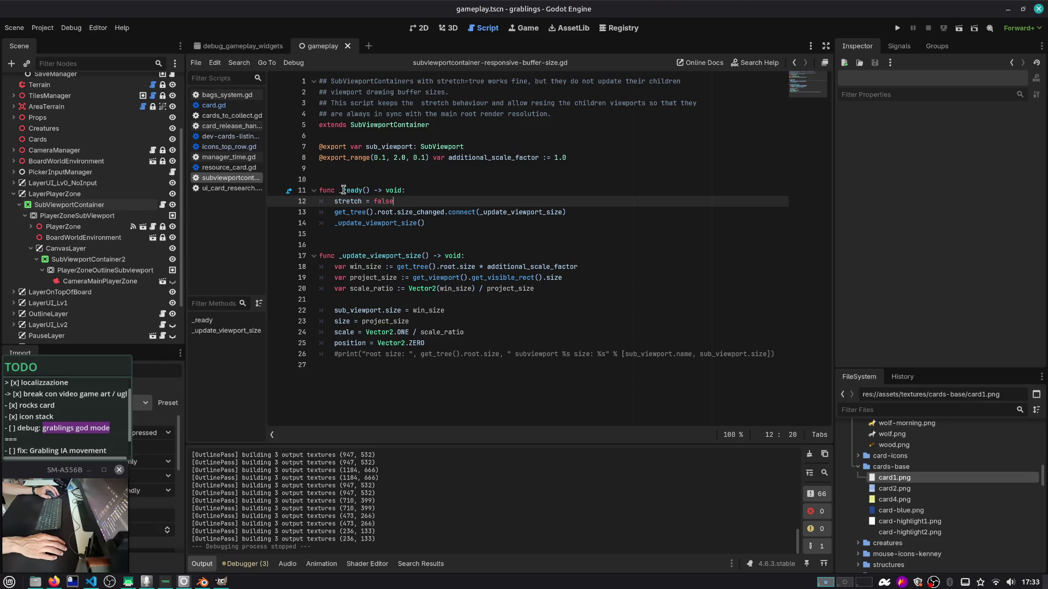
pyautogui.doubleClick(343, 190)
pyautogui.moveTo(344, 190)
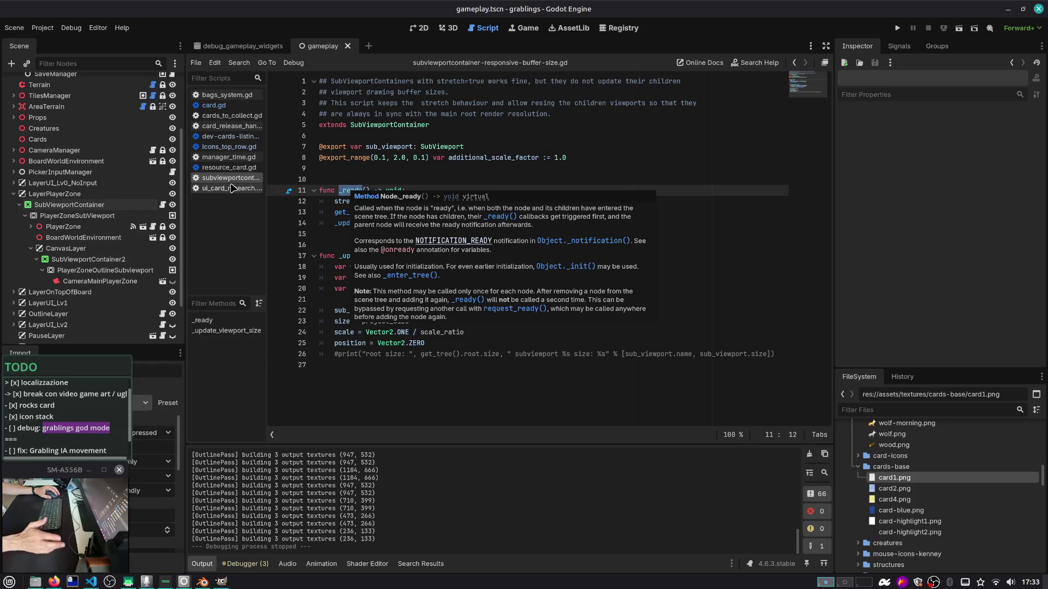
pyautogui.moveTo(267, 191); pyautogui.dragTo(283, 191)
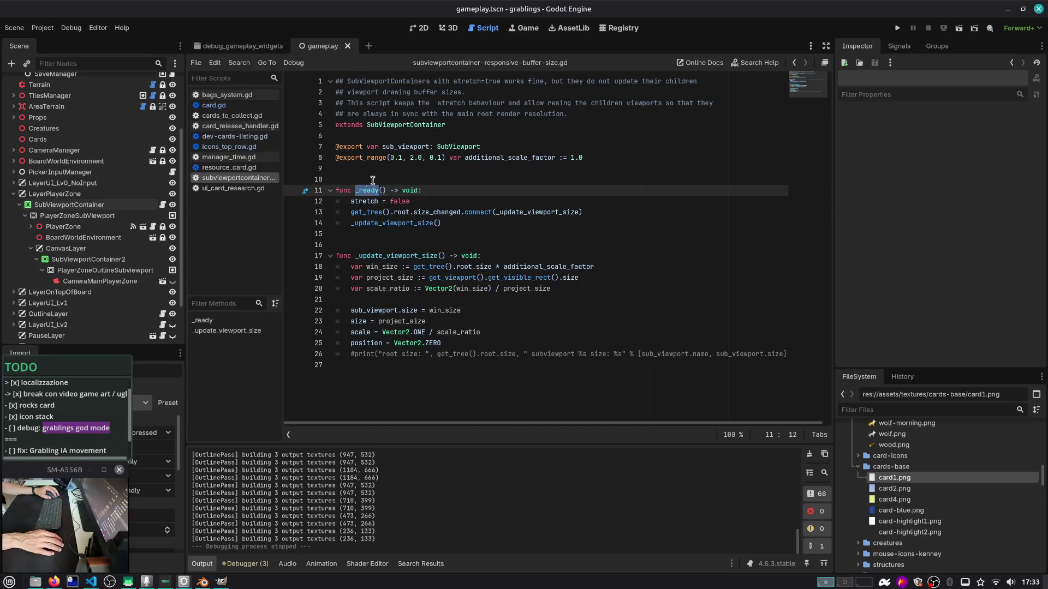
pyautogui.click(428, 189)
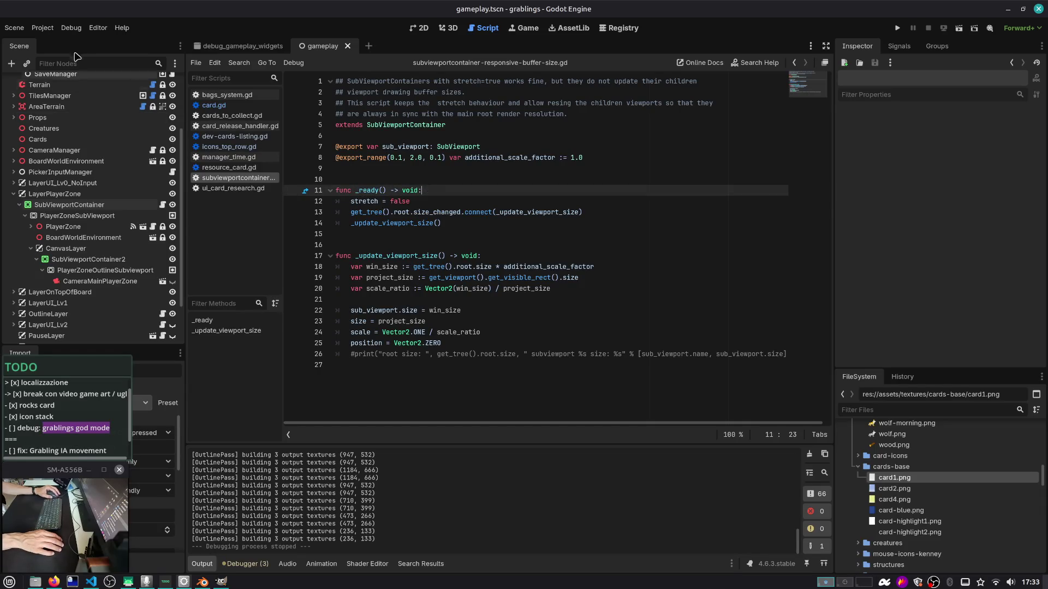
# Check Project Settings, then relaunch the game and start playing from its main menu
pyautogui.click(51, 31)
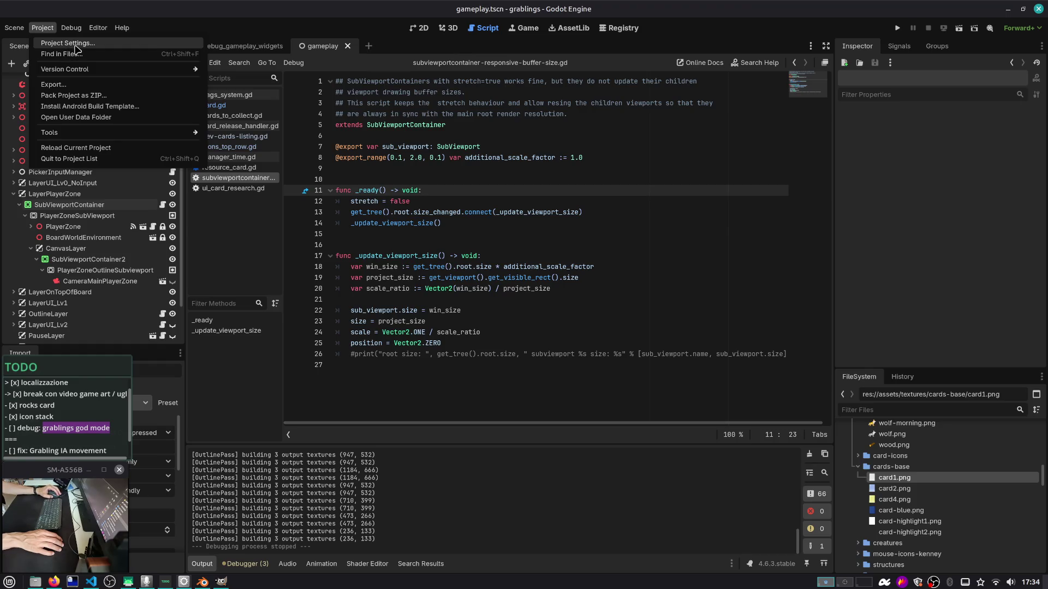
pyautogui.click(76, 46)
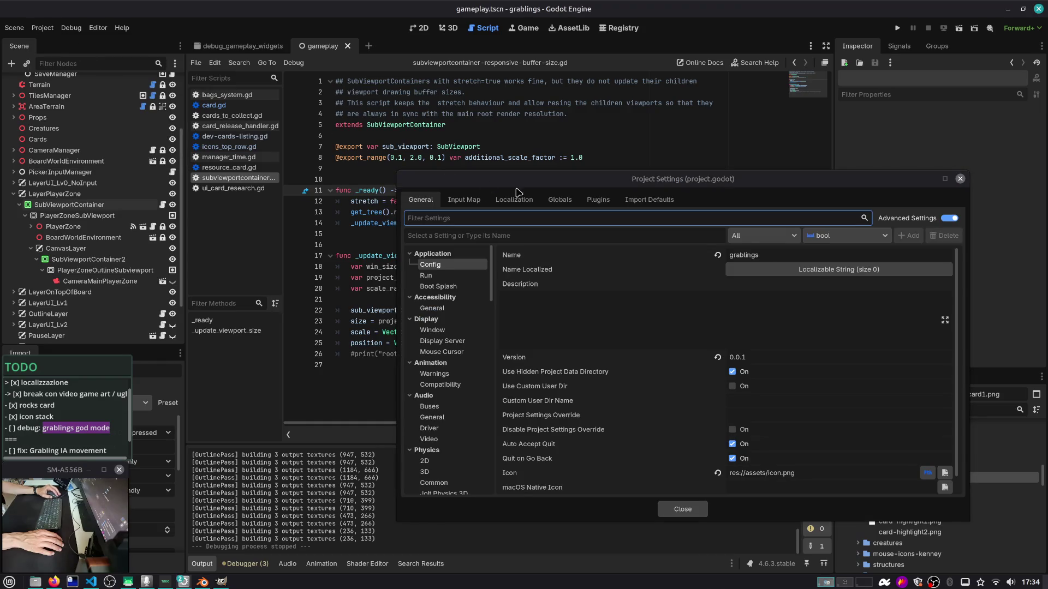
pyautogui.click(960, 179)
pyautogui.click(897, 29)
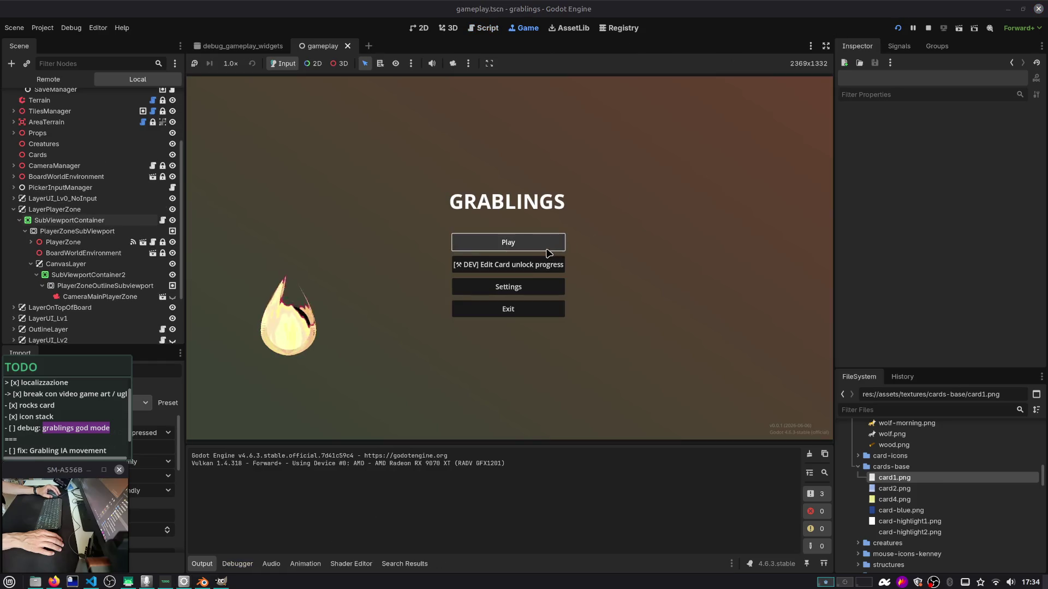
pyautogui.click(534, 243)
# Load save Slot 1, switch the game language to العربية, and select SubViewportContainer
pyautogui.click(534, 257)
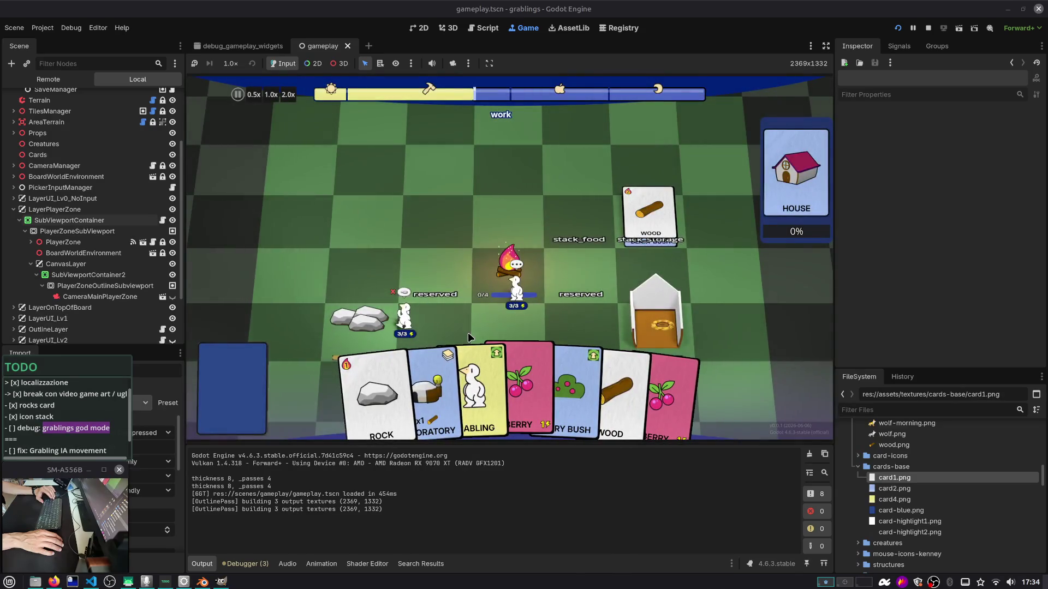
pyautogui.press('Escape')
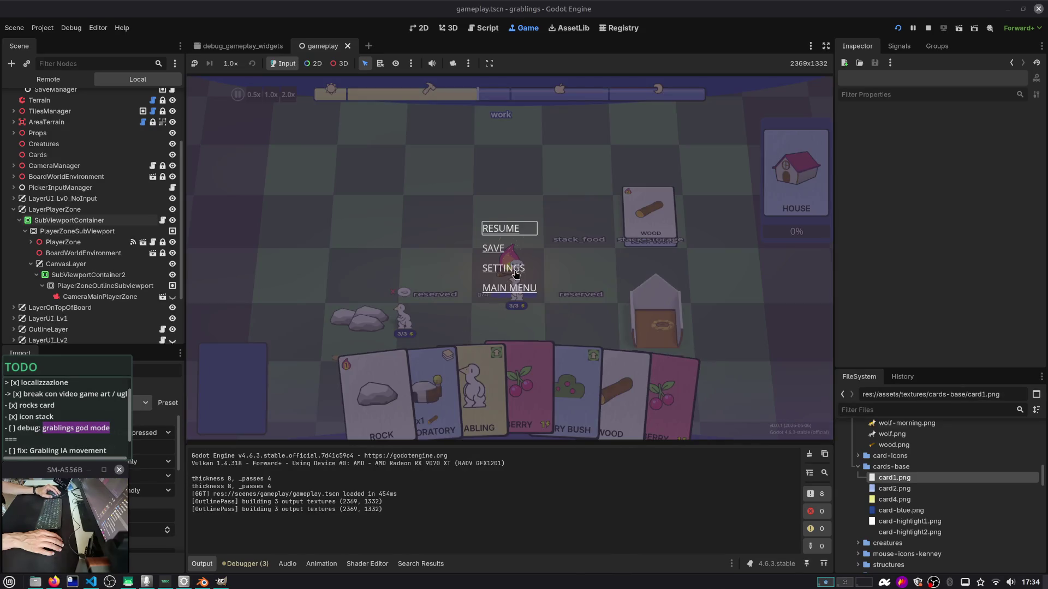
pyautogui.click(516, 273)
pyautogui.click(622, 208)
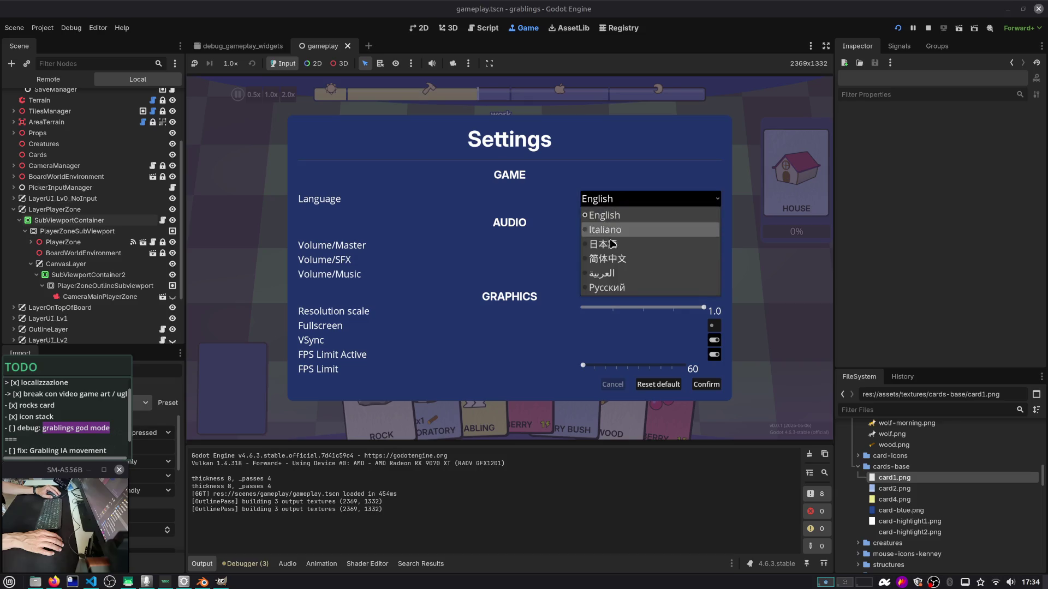
pyautogui.click(607, 279)
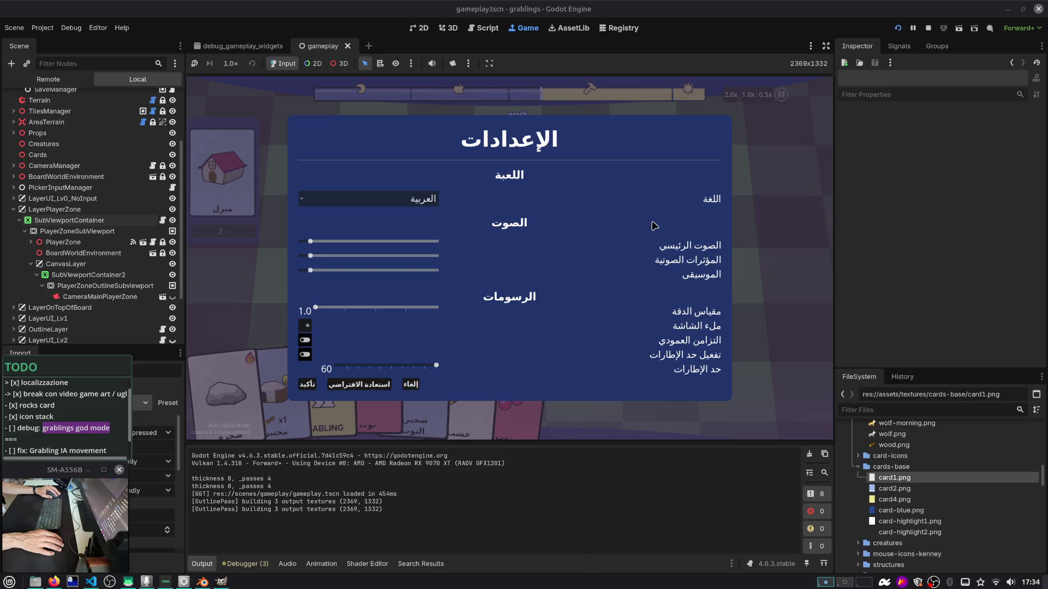
pyautogui.press('Escape')
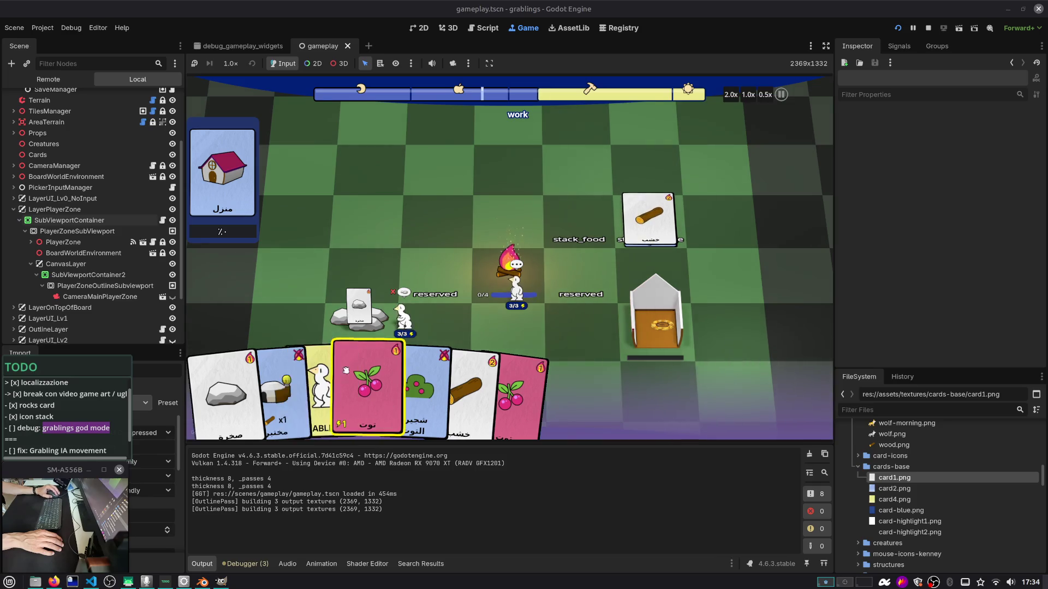
pyautogui.click(370, 390)
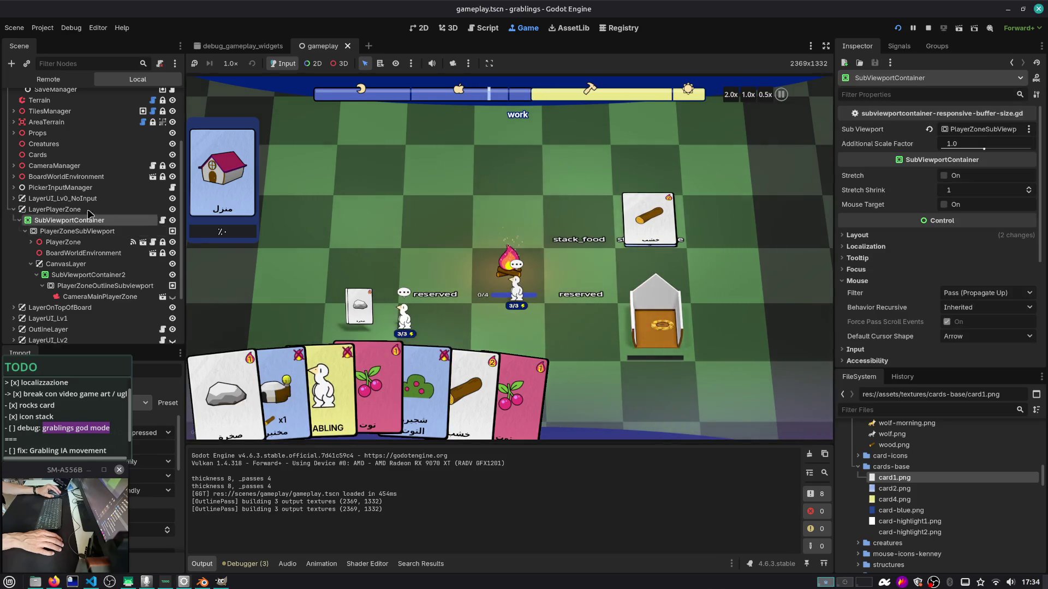
# Anchor the container with the Full Rect preset in the 2D editor and save the scene
pyautogui.hotkey('ctrl', 'F1')
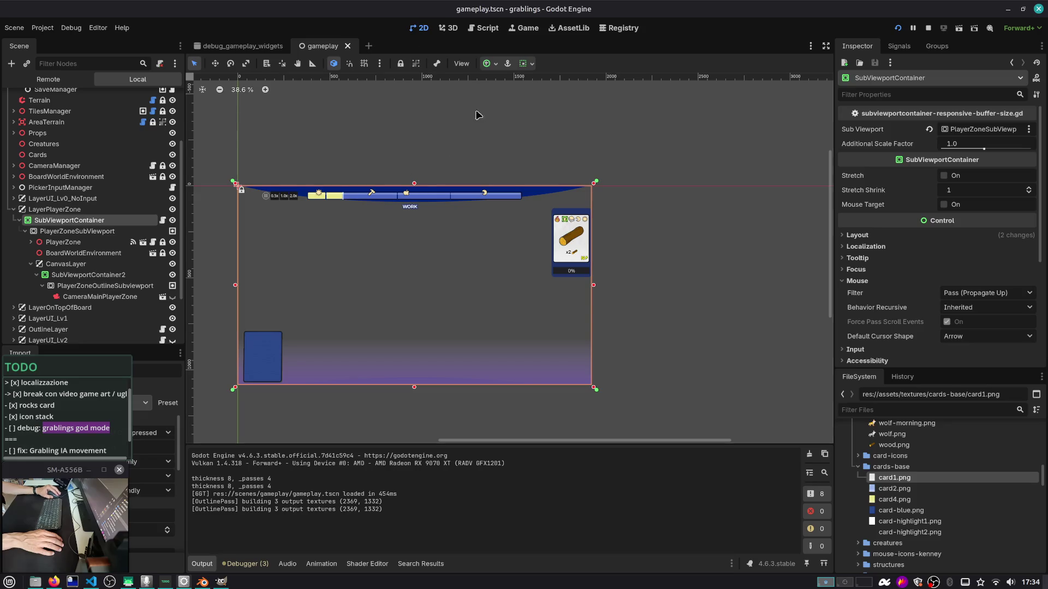
pyautogui.click(490, 65)
pyautogui.click(549, 141)
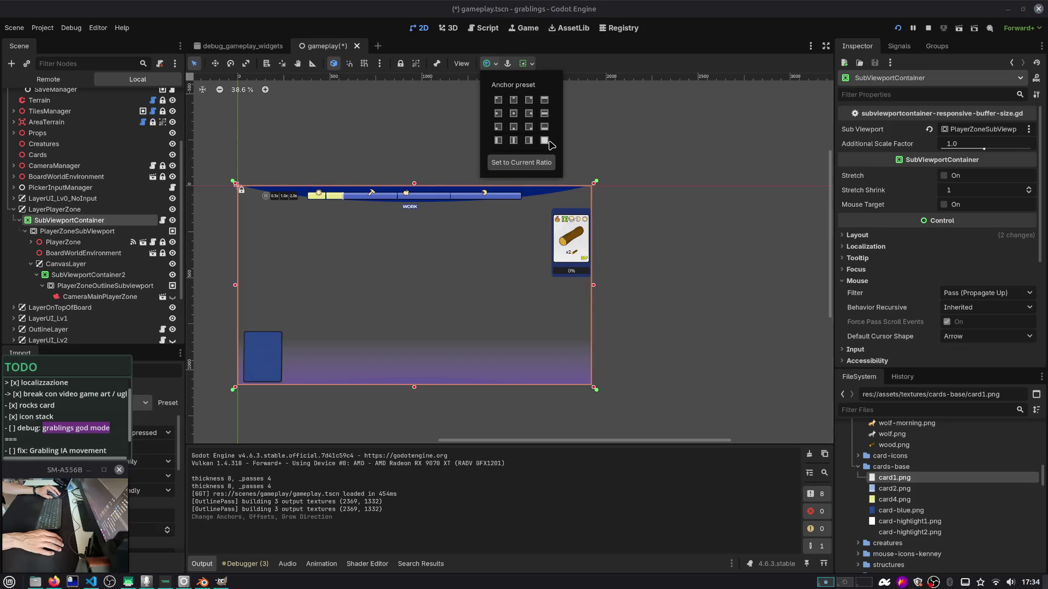
pyautogui.hotkey('ctrl', 's')
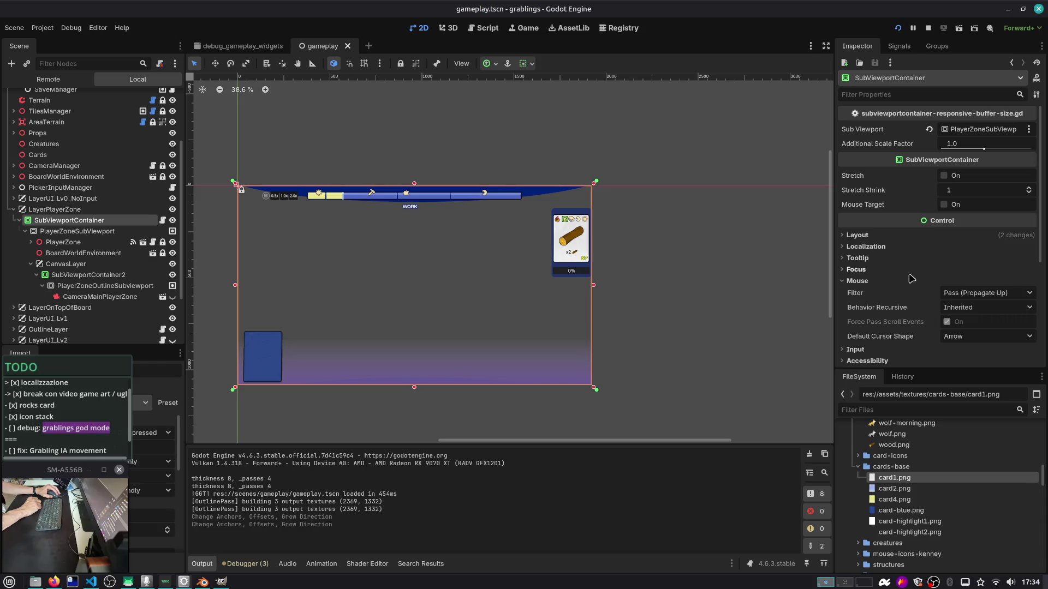
# Set SubViewportContainer's Layout Direction to Left-to-Right in the Inspector
pyautogui.click(918, 247)
pyautogui.click(917, 271)
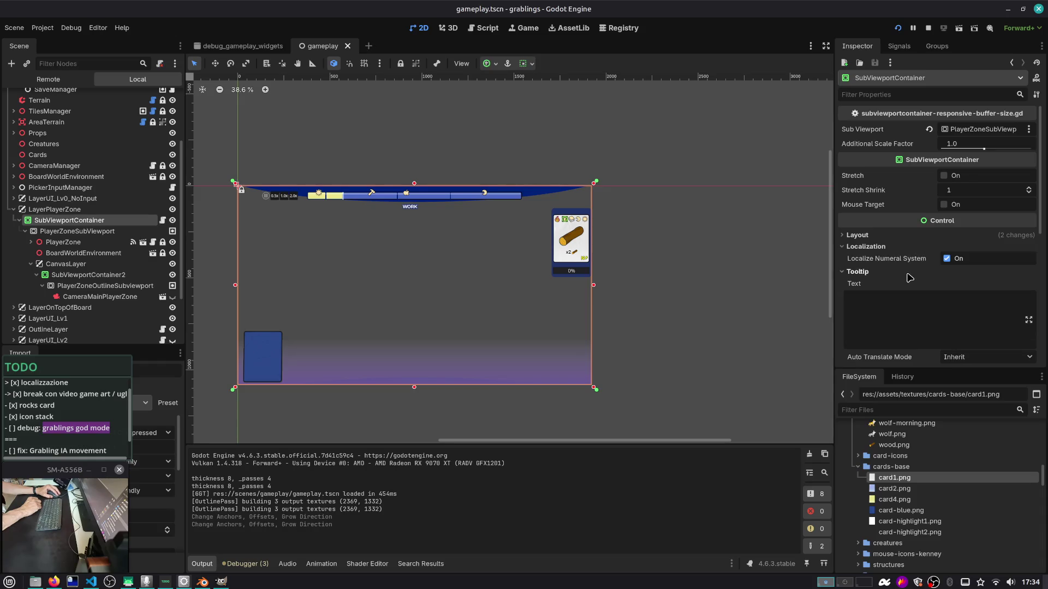
pyautogui.click(910, 275)
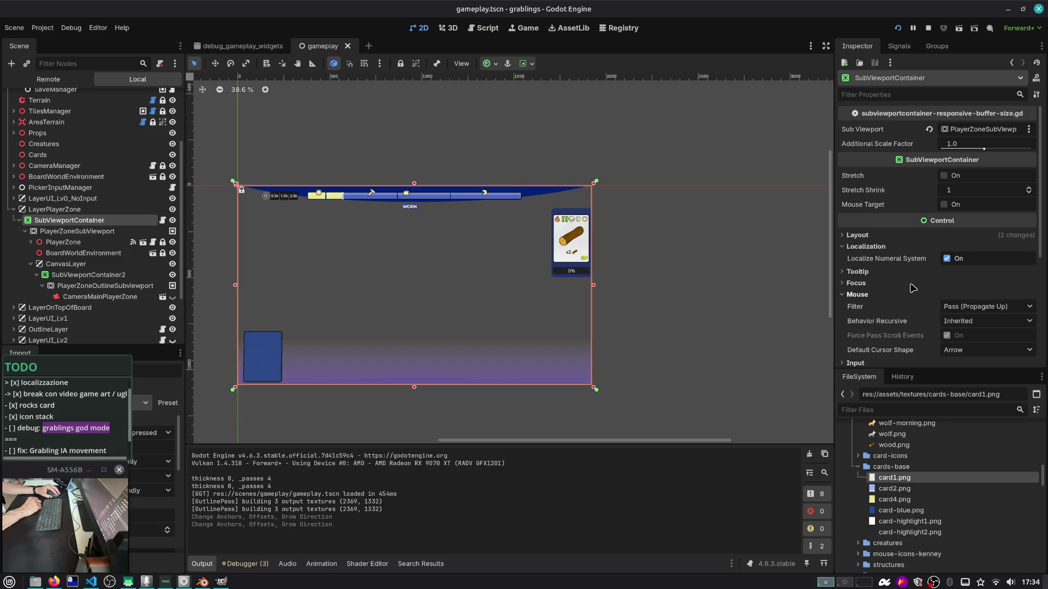
pyautogui.click(902, 236)
pyautogui.scroll(-3, 902, 241)
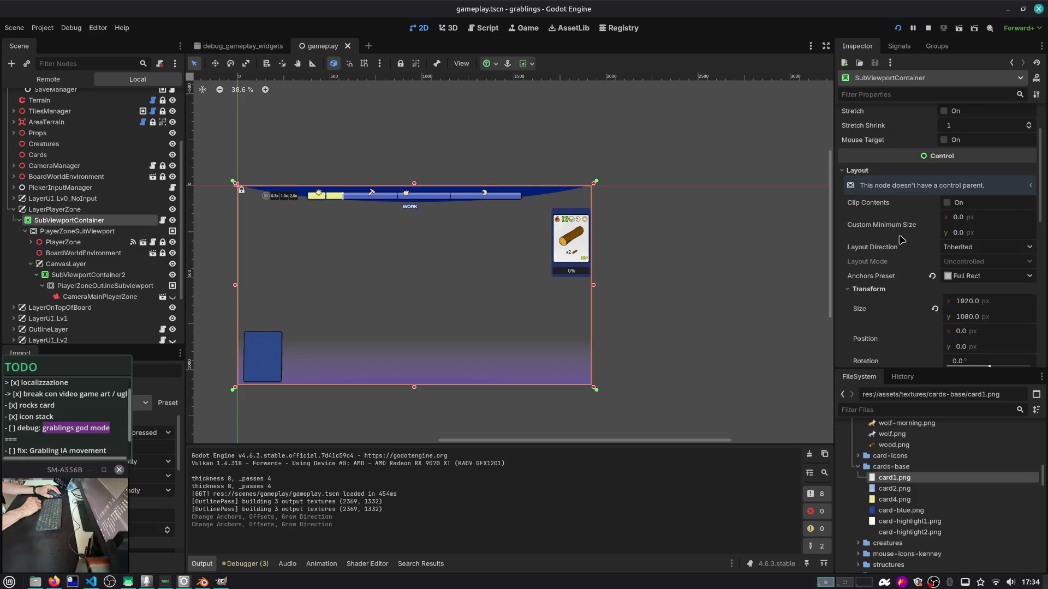
pyautogui.click(954, 249)
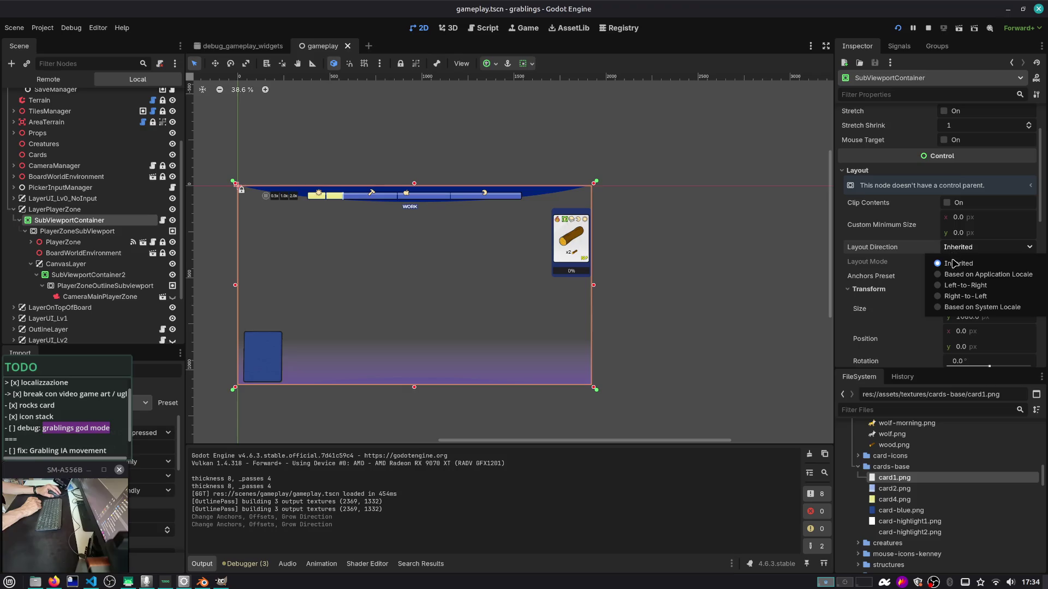
pyautogui.click(959, 286)
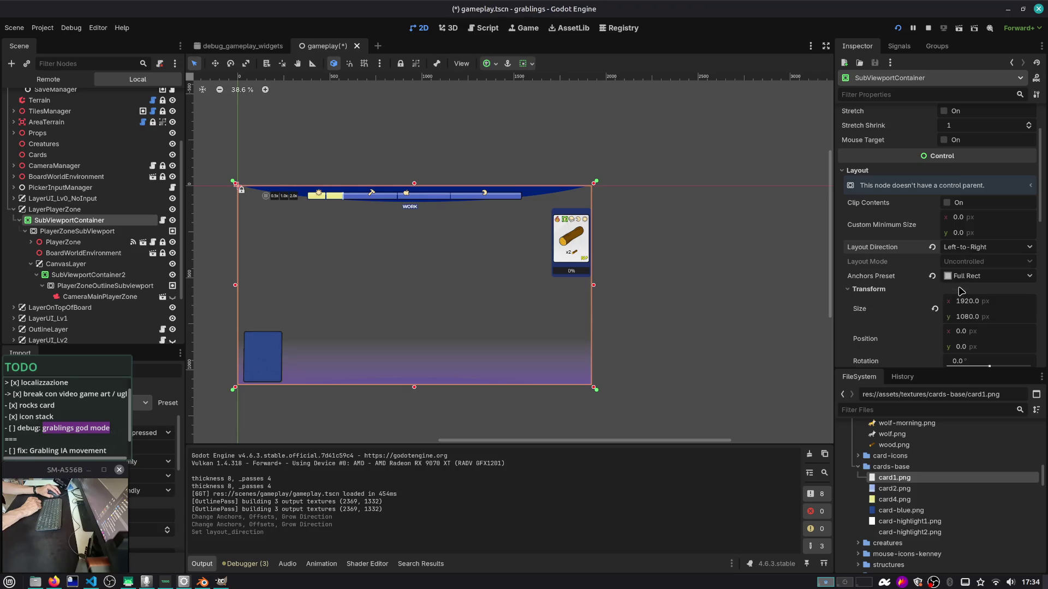
# Set SubViewportContainer2's Layout Direction to Left-to-Right as well
pyautogui.click(524, 27)
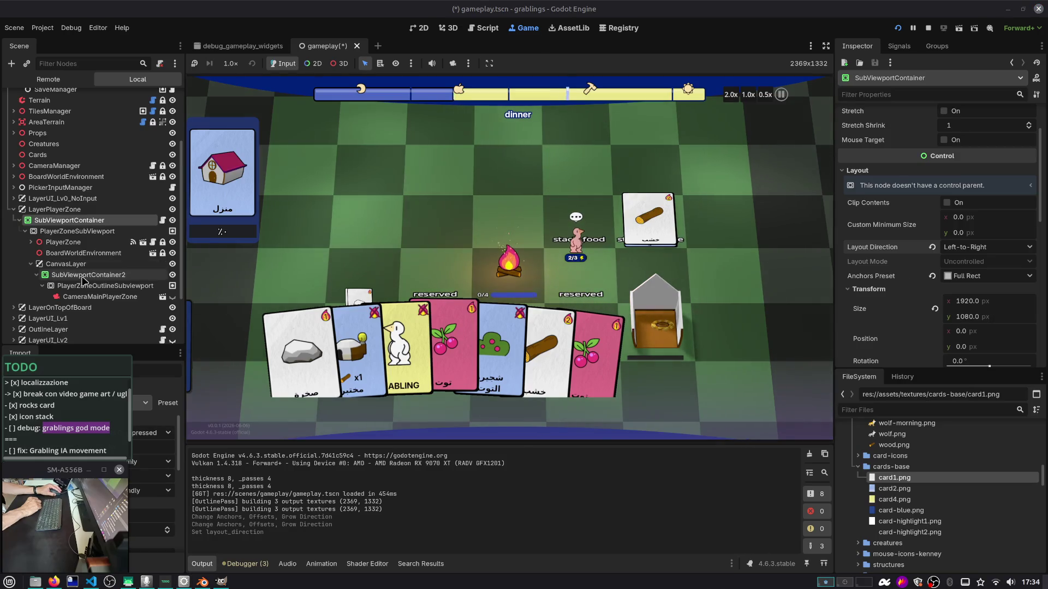
pyautogui.press('Down')
pyautogui.press('Down')
pyautogui.press('Down')
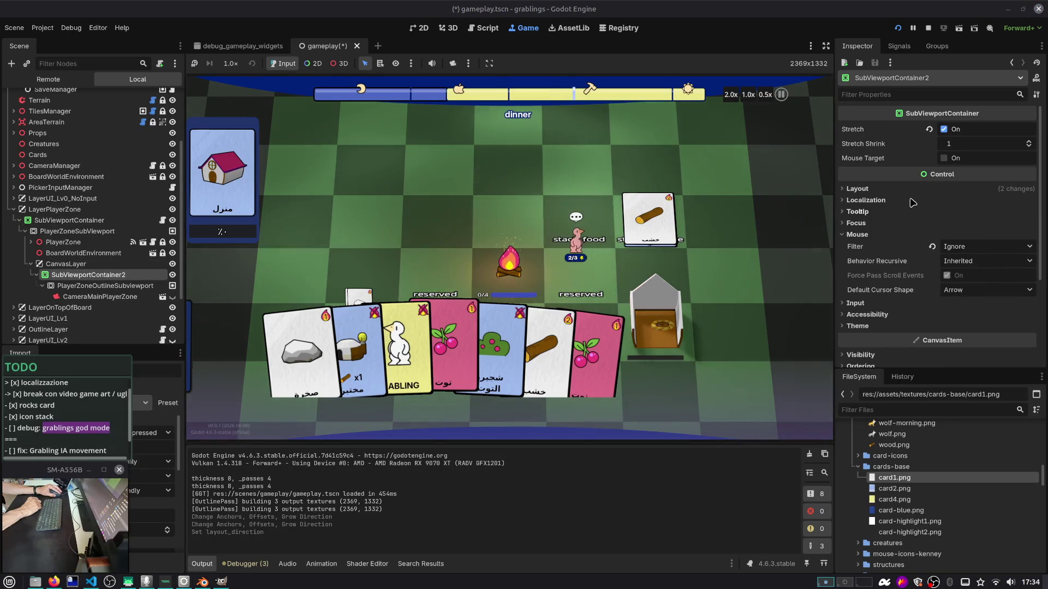
pyautogui.click(927, 189)
pyautogui.click(977, 265)
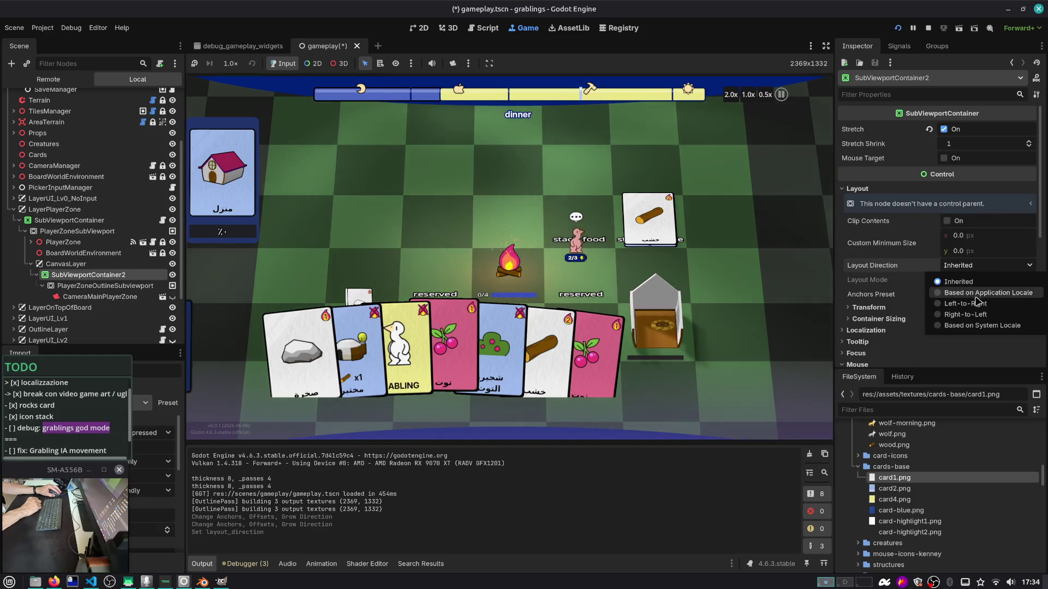
pyautogui.click(960, 304)
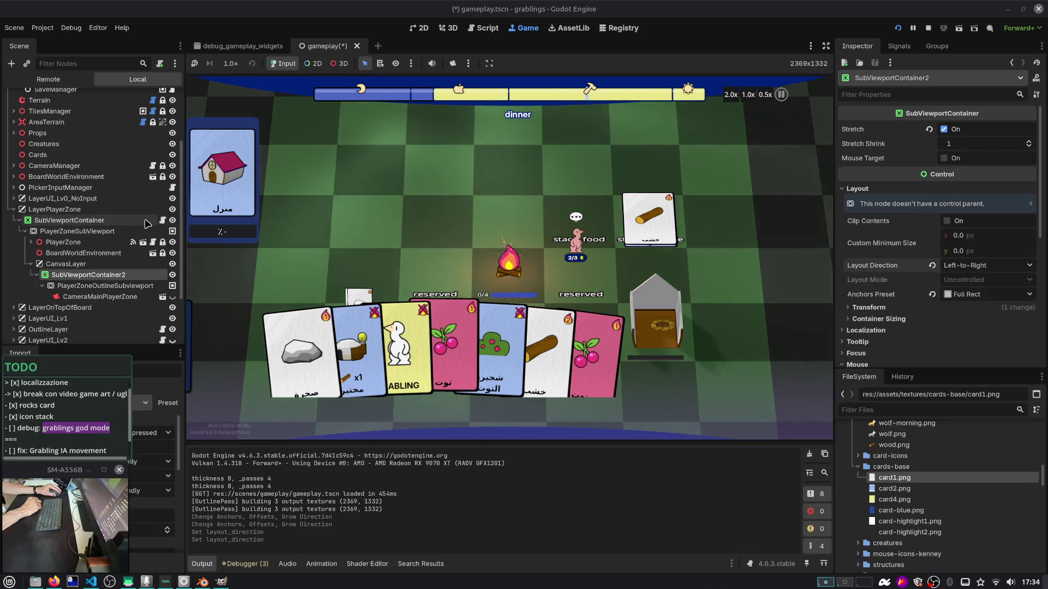
# Toggle LayerPlayerZone's visibility and inspect the PlayerZoneSubViewport properties
pyautogui.click(172, 210)
pyautogui.click(173, 210)
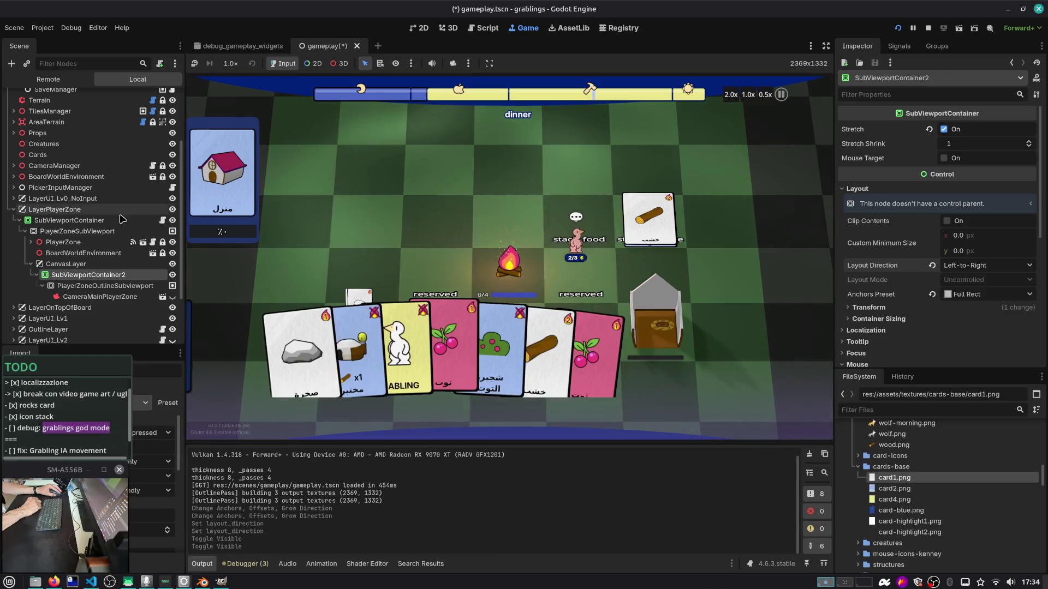
pyautogui.click(71, 220)
pyautogui.click(100, 233)
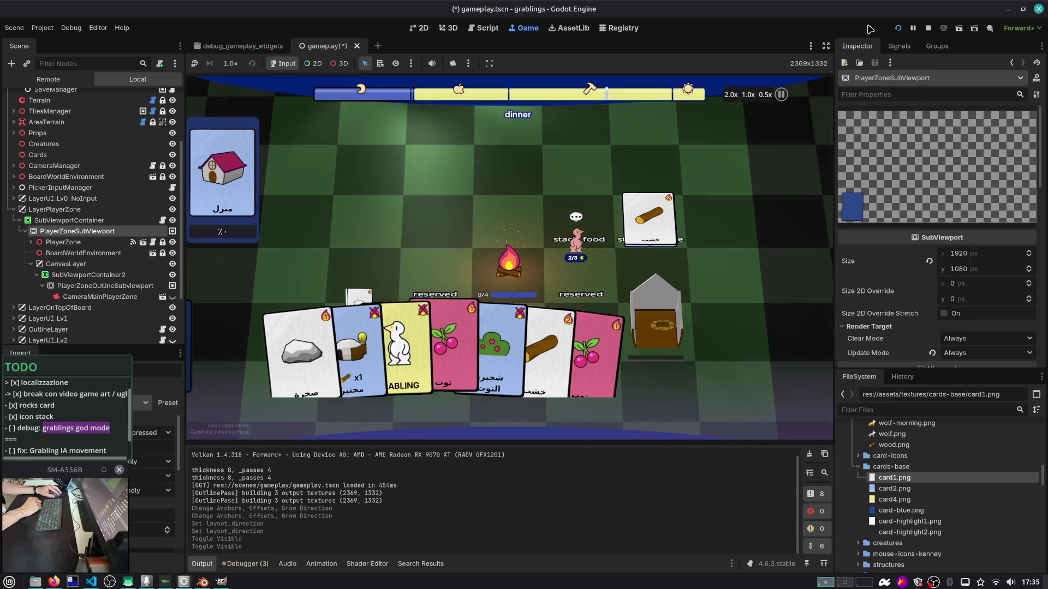
# Relaunch Grablings, switch its language to Arabic in Settings, and resume play
pyautogui.press('F5')
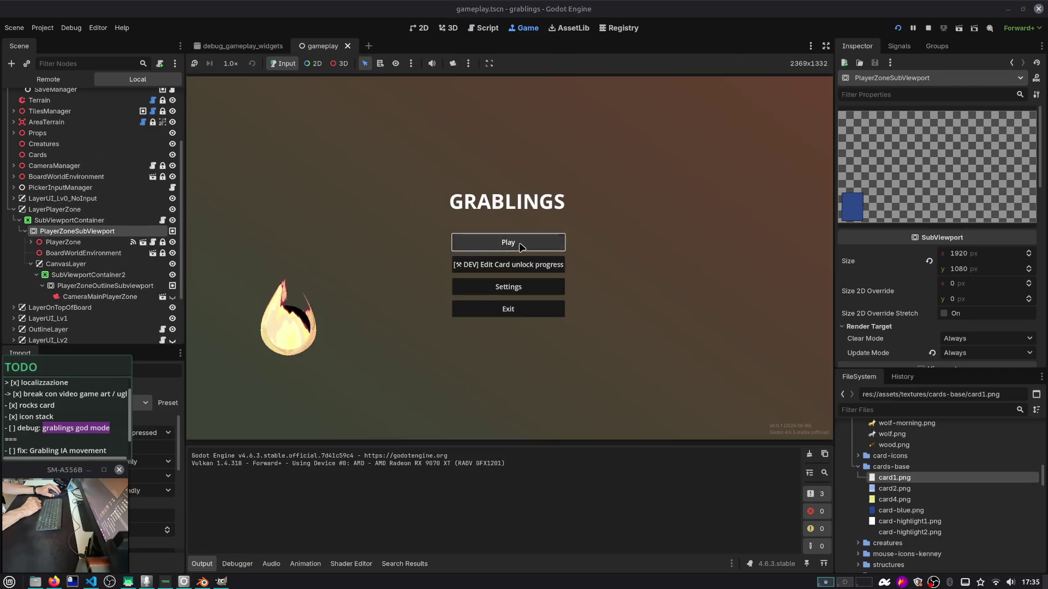
pyautogui.click(527, 240)
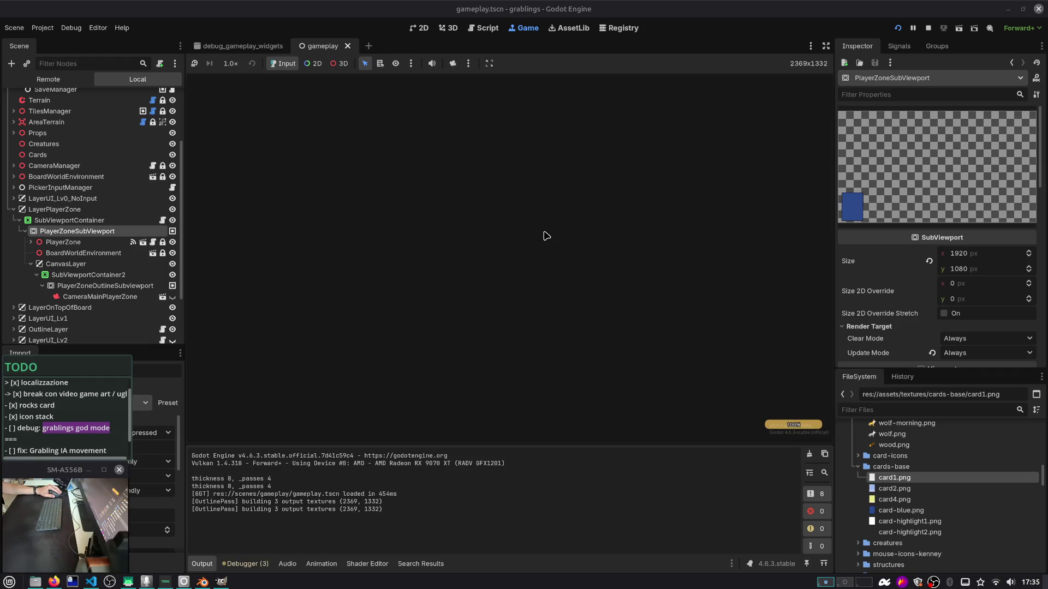
pyautogui.press('Escape')
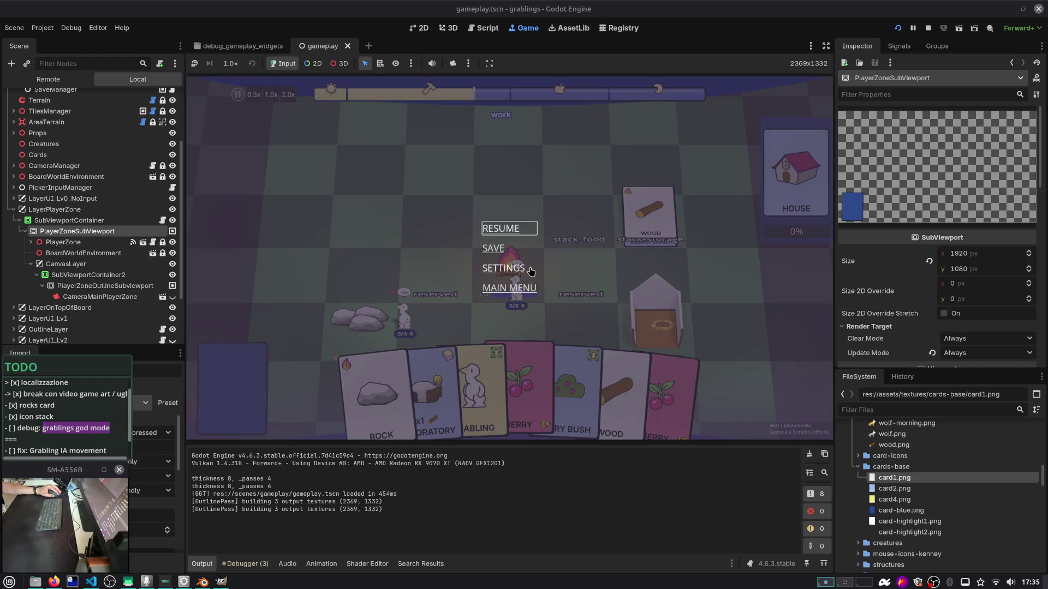
pyautogui.click(530, 269)
pyautogui.click(628, 199)
pyautogui.click(607, 279)
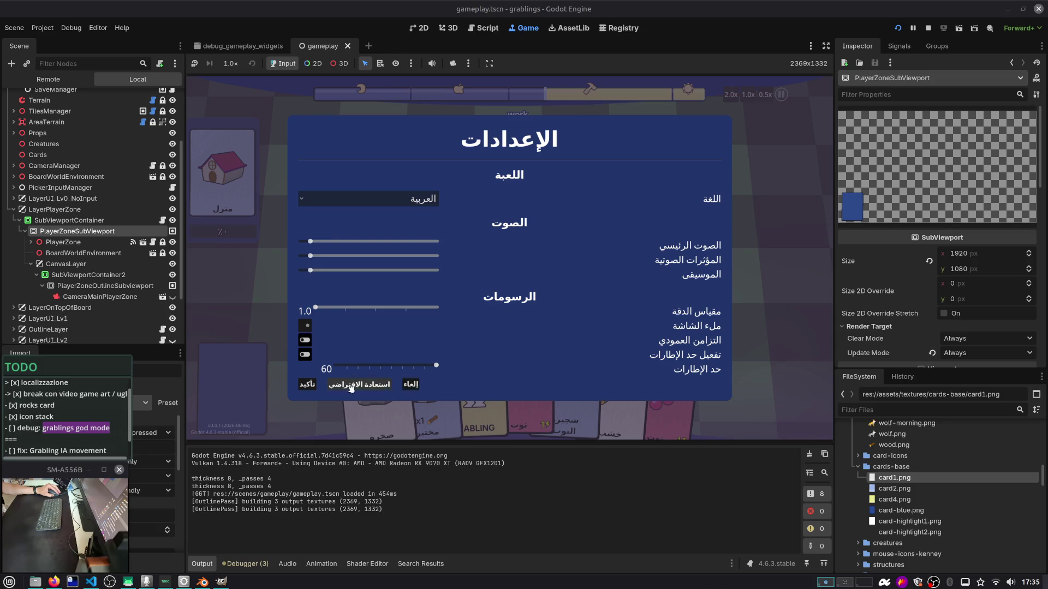
pyautogui.click(306, 385)
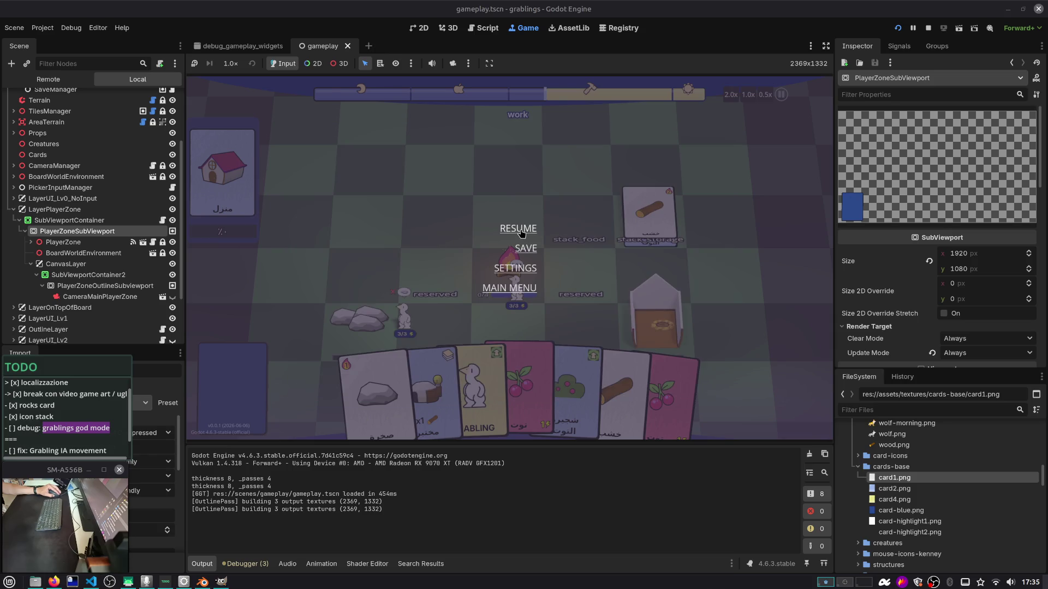
pyautogui.click(520, 230)
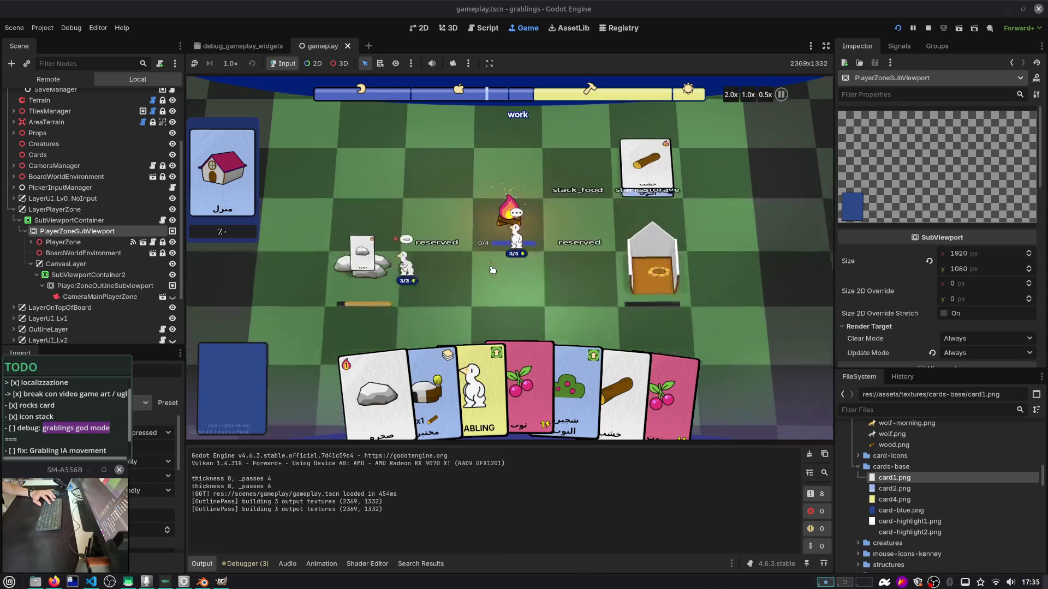
# Open the Debug Gameplay Window with F3 and advance the game three time slots
pyautogui.press('F3')
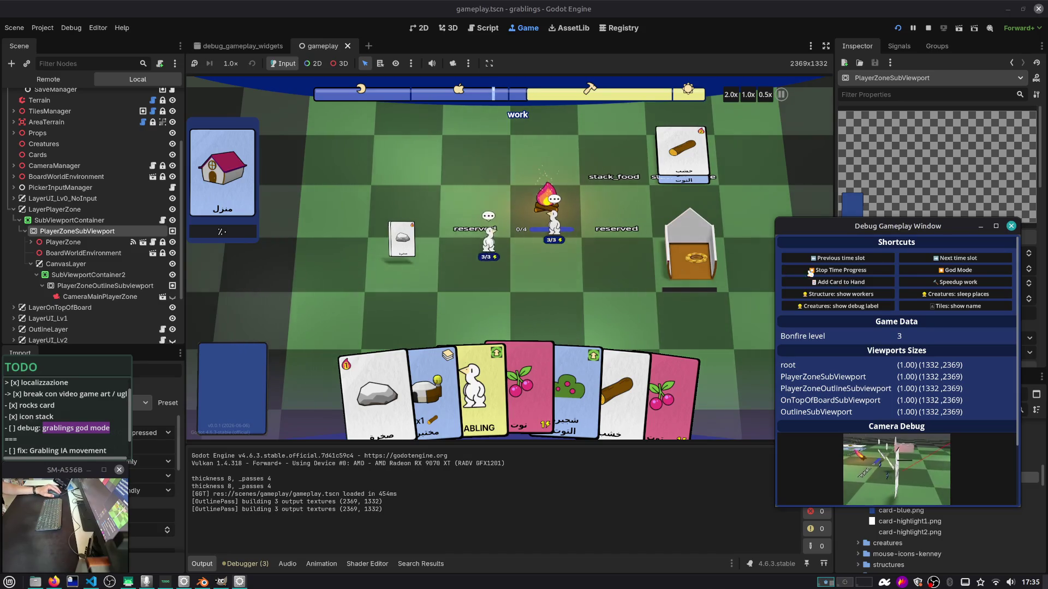
pyautogui.click(948, 259)
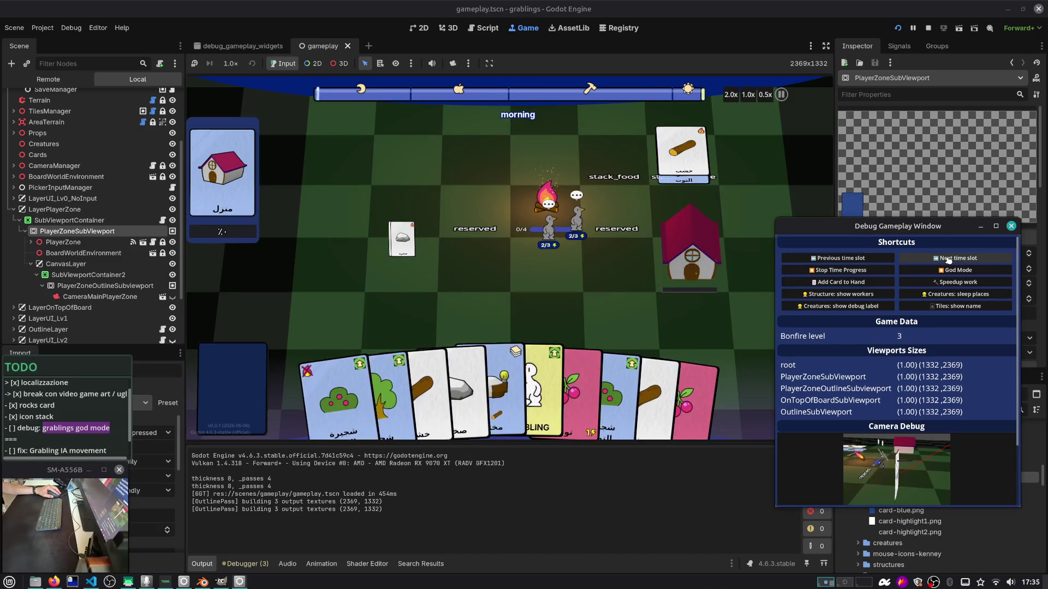
pyautogui.click(949, 259)
pyautogui.click(948, 259)
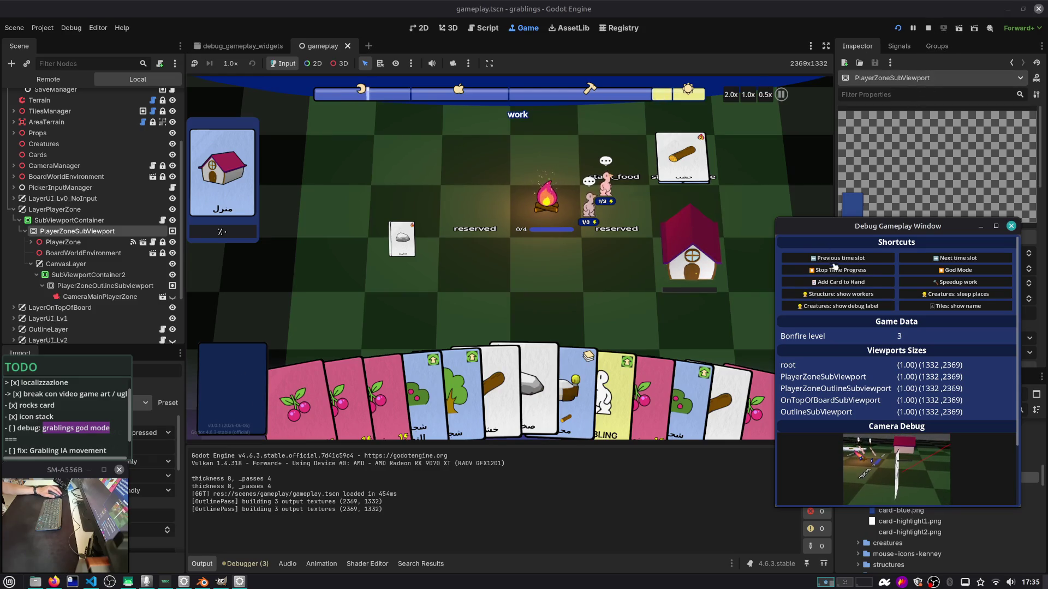
# Stop game time progress and expand PlayerZone's children in the scene tree
pyautogui.click(844, 270)
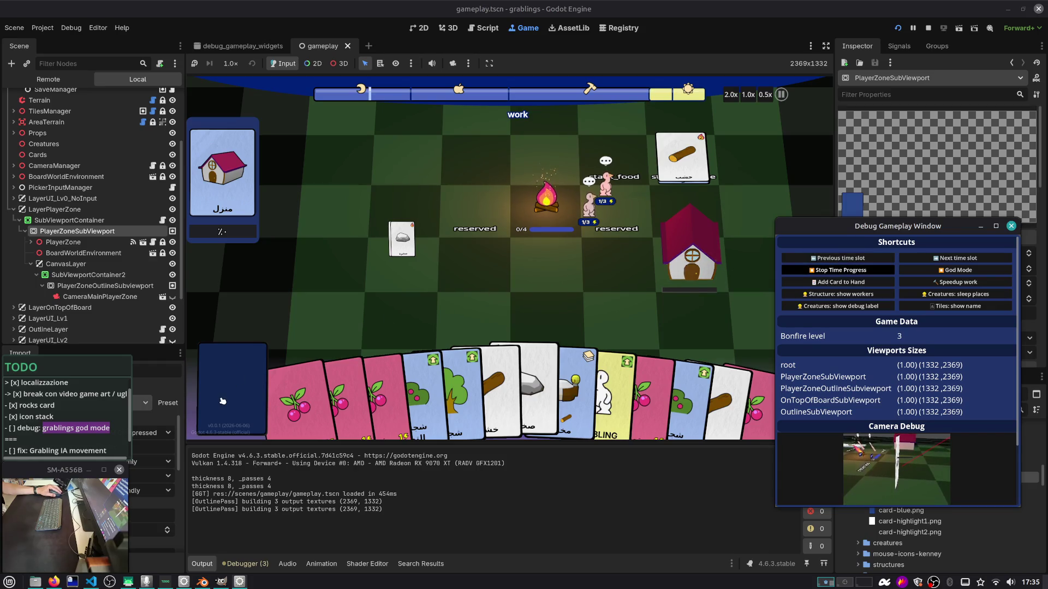
pyautogui.click(31, 242)
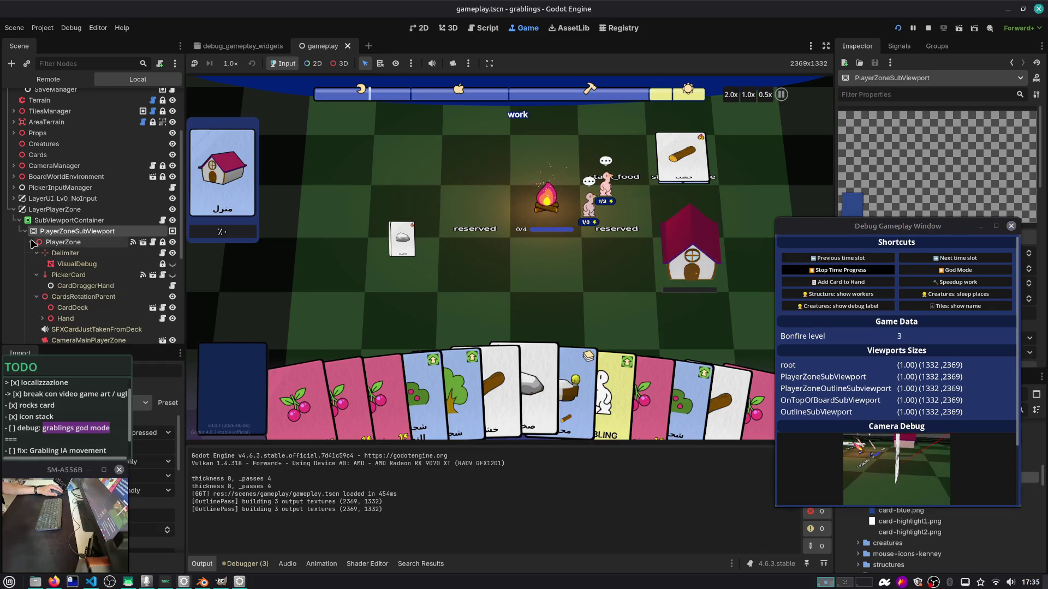
pyautogui.scroll(-2, 60, 273)
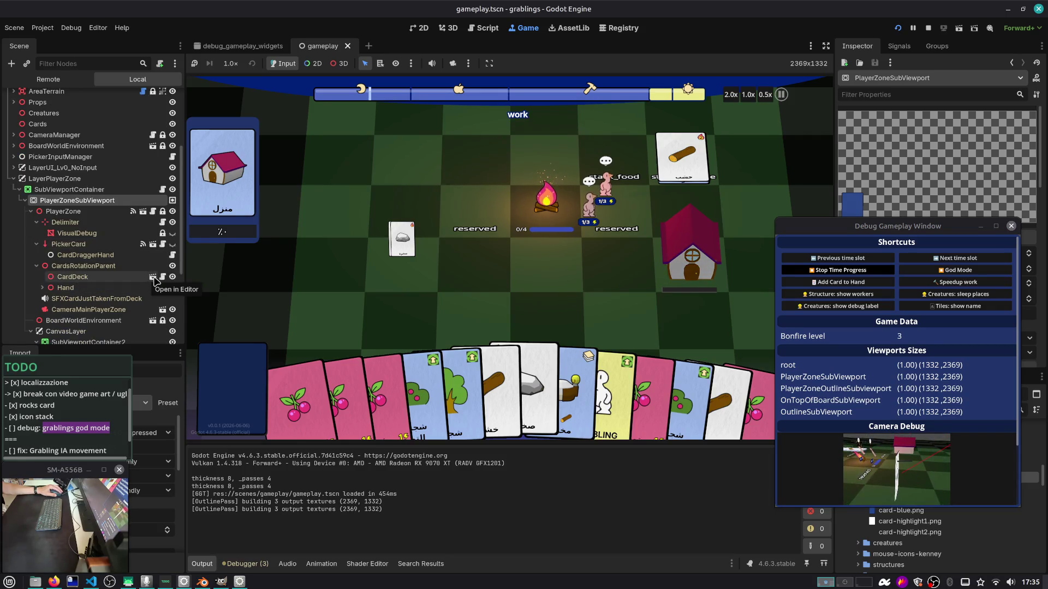
# Open the CardDeck scene in 3D, move the CardSingleMeshBack mesh and check it in-game
pyautogui.click(155, 279)
pyautogui.click(444, 33)
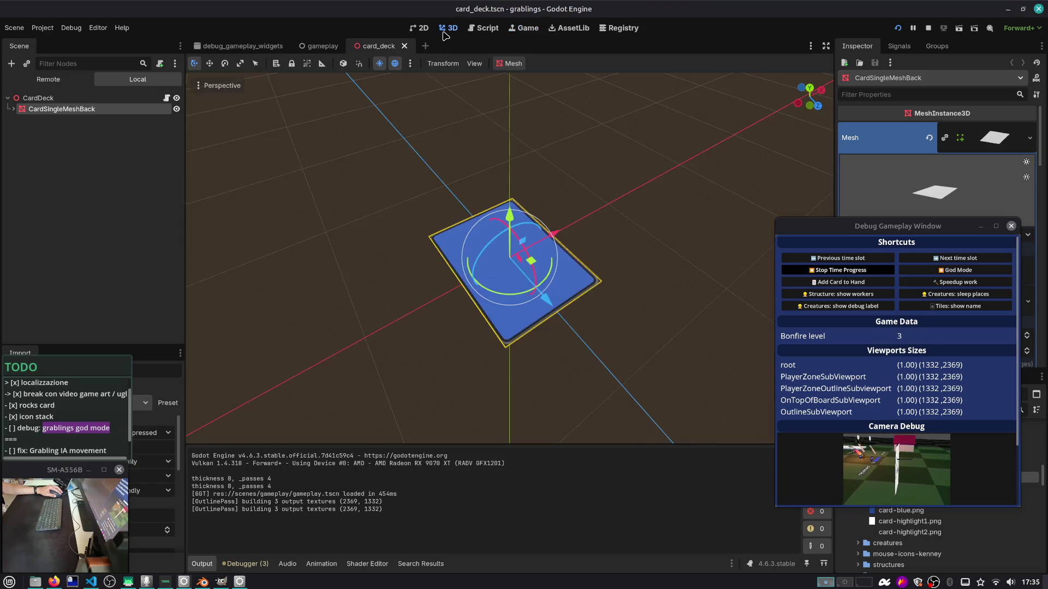
pyautogui.moveTo(356, 110)
pyautogui.mouseDown()
pyautogui.moveTo(403, 124)
pyautogui.moveTo(447, 111)
pyautogui.mouseUp()
pyautogui.scroll(-1, 437, 113)
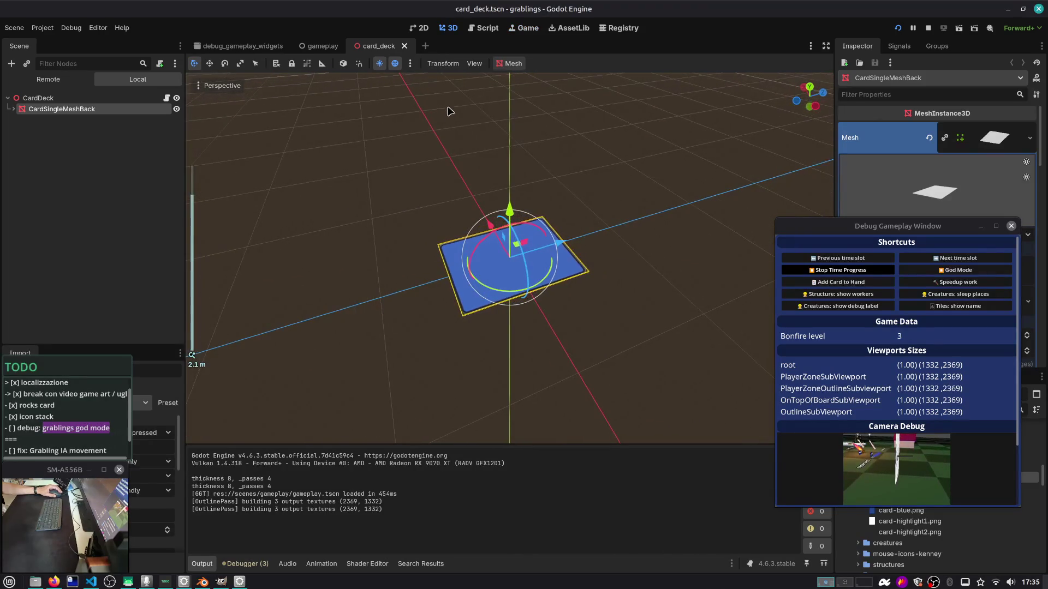
pyautogui.moveTo(514, 206); pyautogui.dragTo(566, 147)
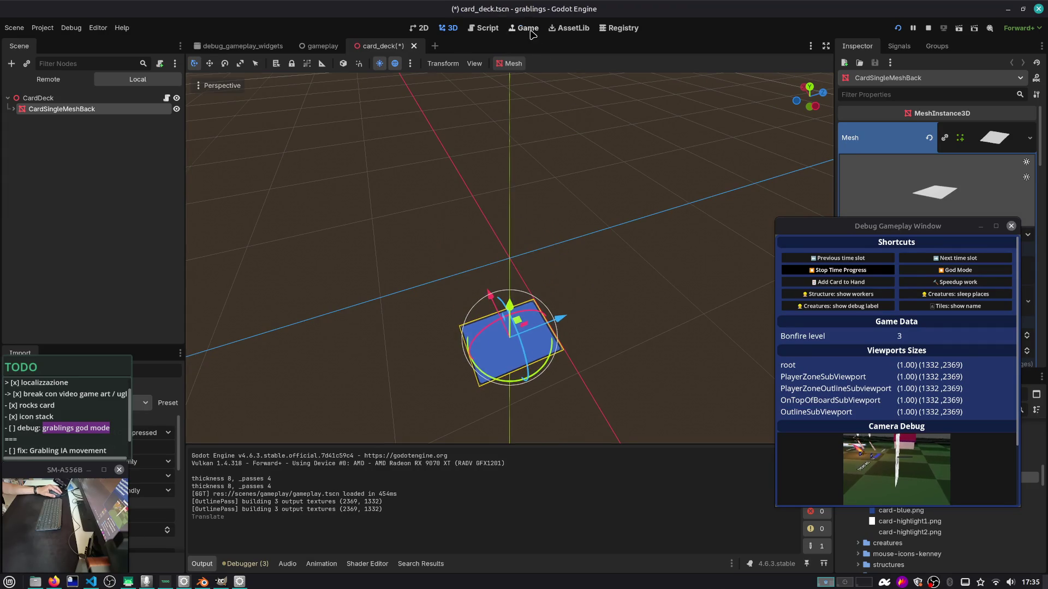
pyautogui.click(529, 33)
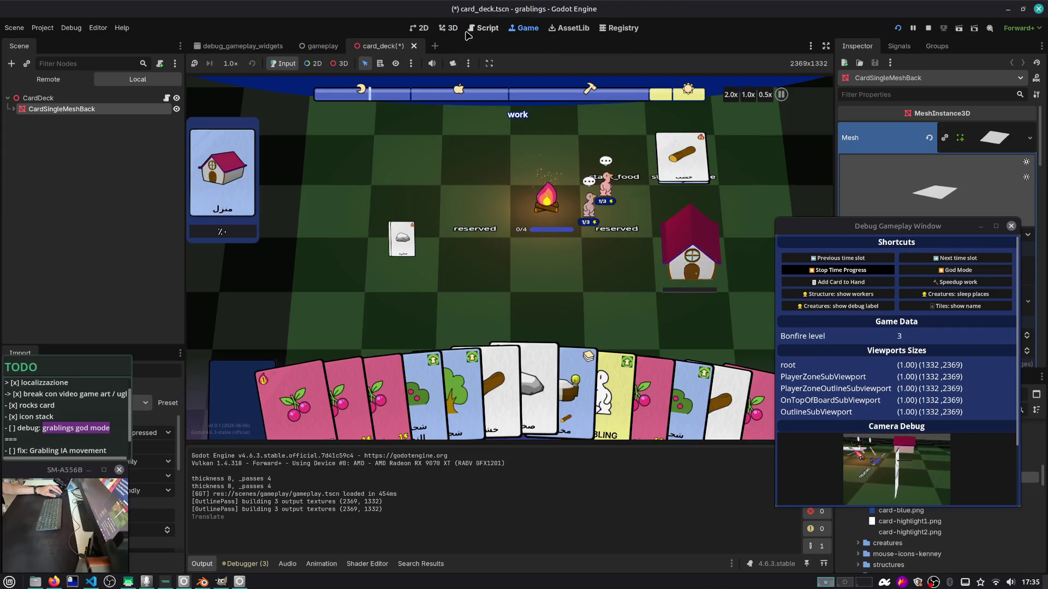
# Undo the card mesh moves, nudge it slightly down, then save and close card_deck.tscn
pyautogui.click(449, 28)
pyautogui.moveTo(509, 304); pyautogui.dragTo(509, 279)
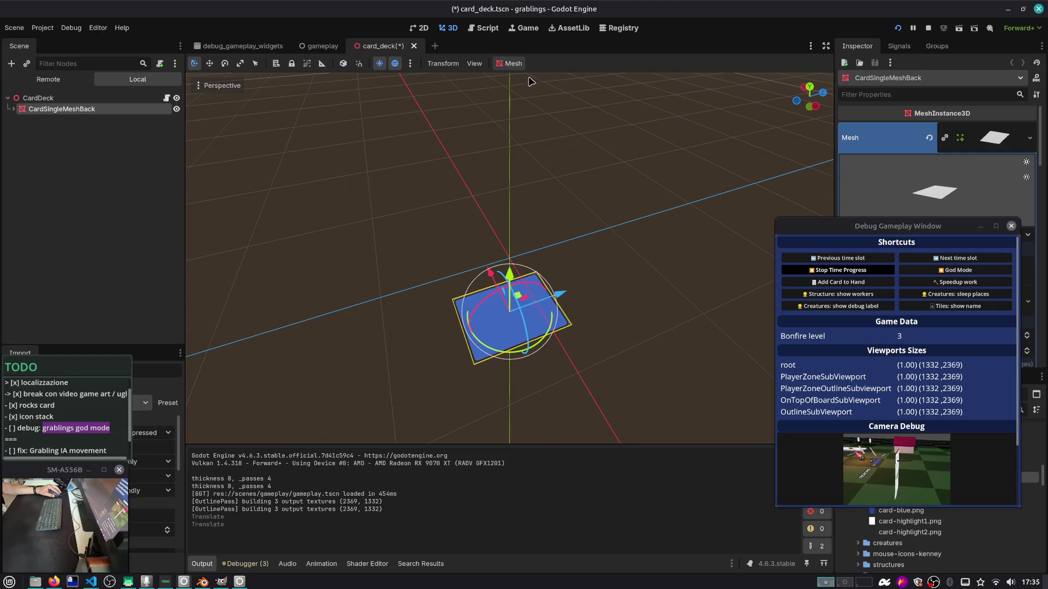
pyautogui.click(525, 30)
pyautogui.click(450, 27)
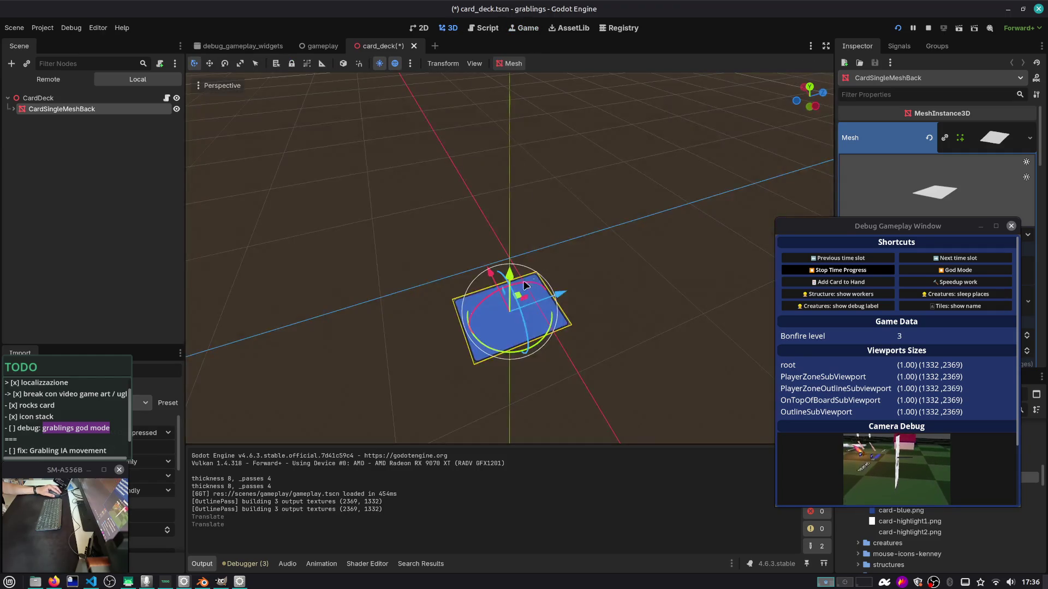
pyautogui.hotkey('ctrl', 'z')
pyautogui.hotkey('ctrl', 'z')
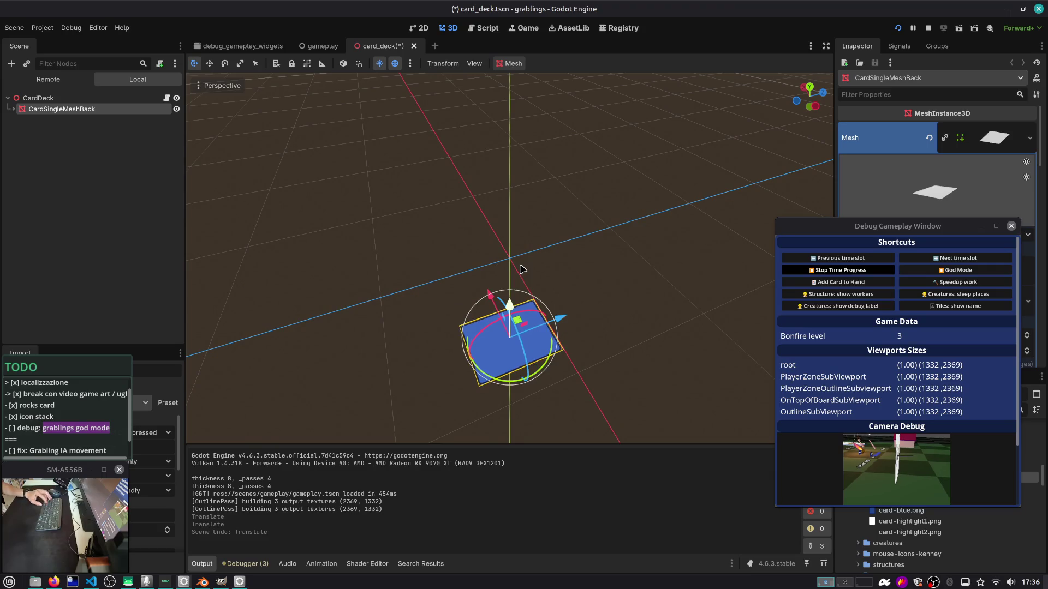
pyautogui.moveTo(512, 219); pyautogui.dragTo(508, 222)
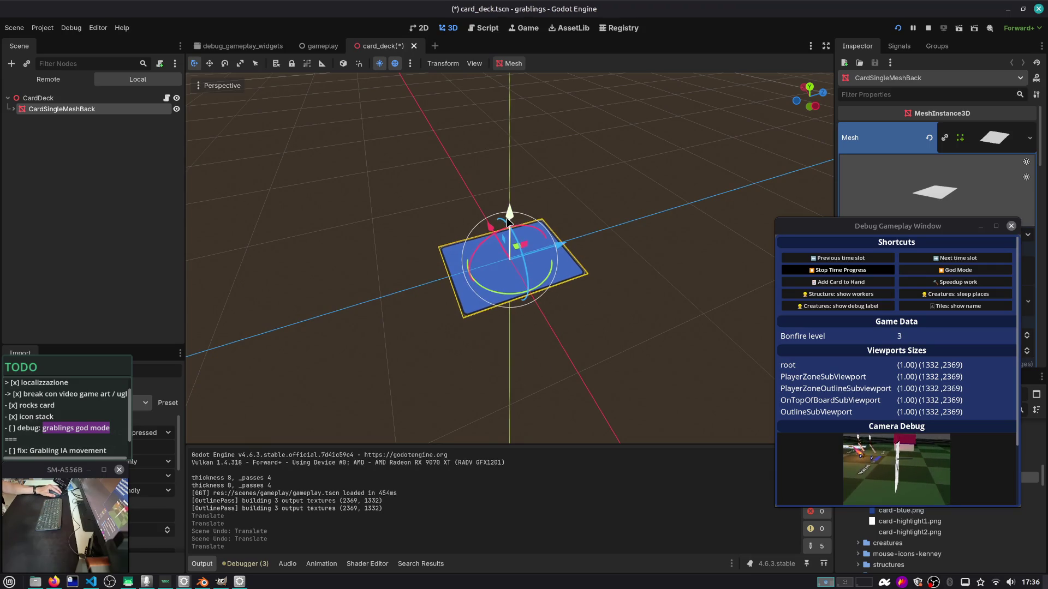
pyautogui.click(519, 28)
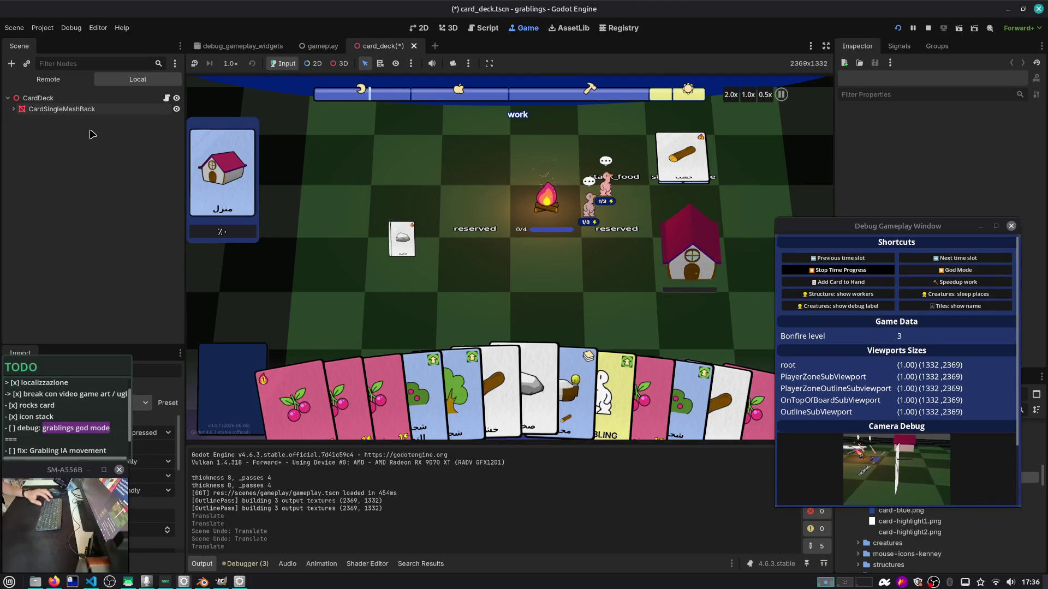
pyautogui.hotkey('ctrl', 's')
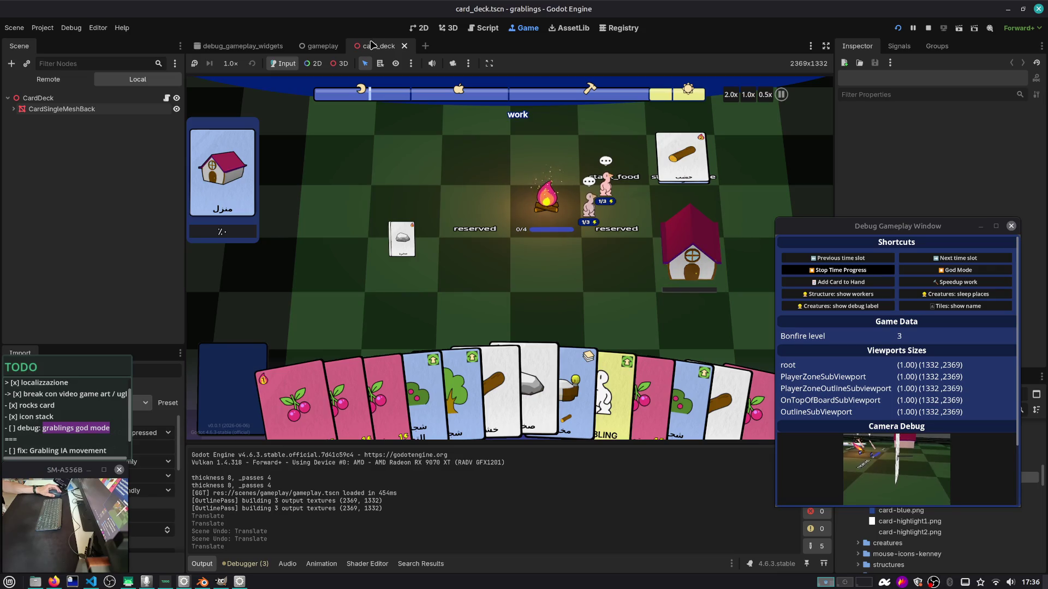
pyautogui.hotkey('ctrl', 'shift', 'w')
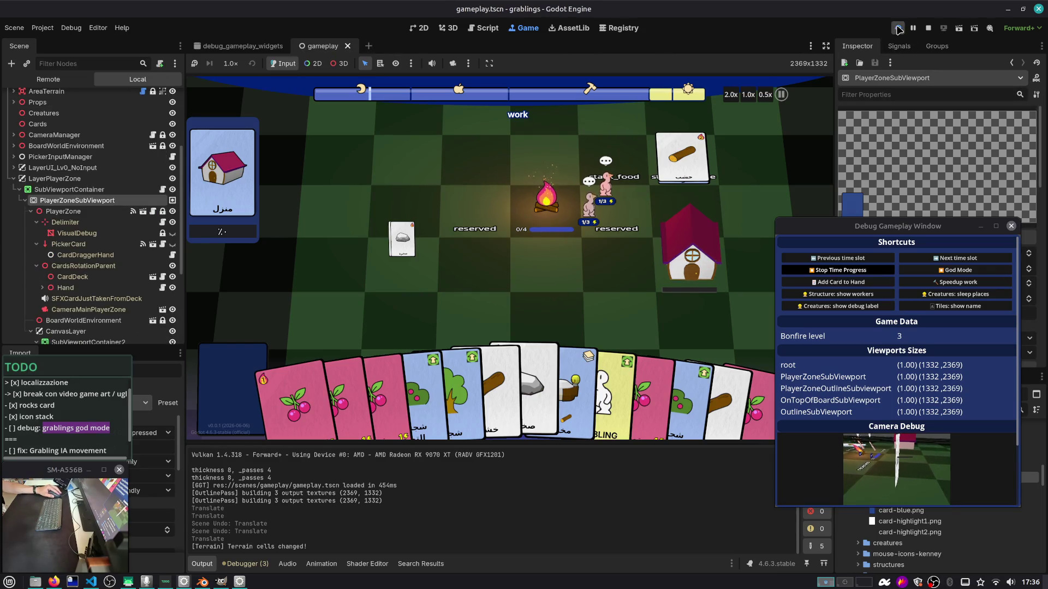
# Stop the running game and show the debug_gameplay_widgets scene
pyautogui.click(927, 30)
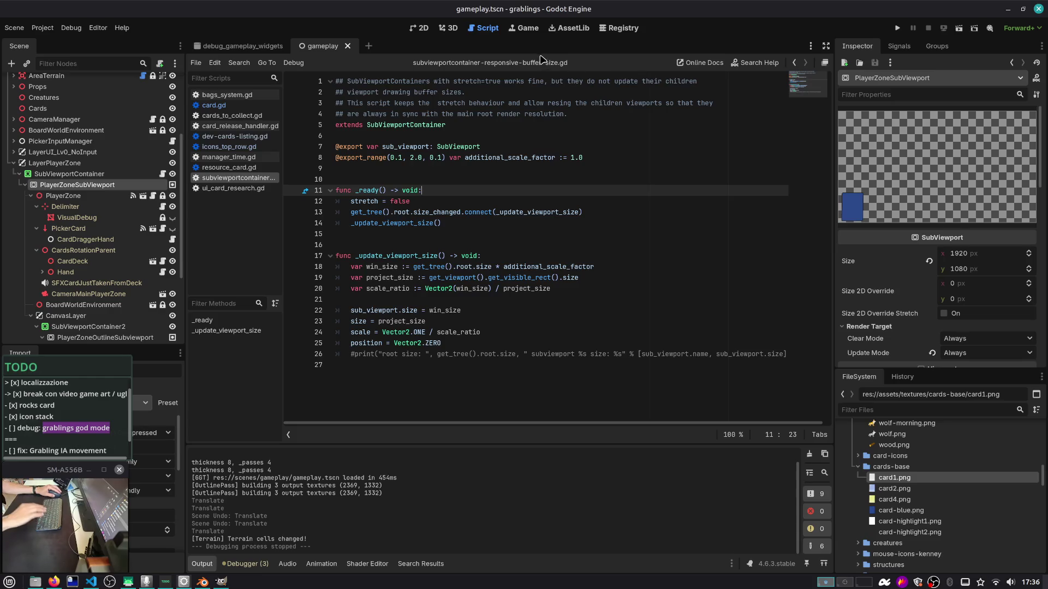
pyautogui.click(450, 28)
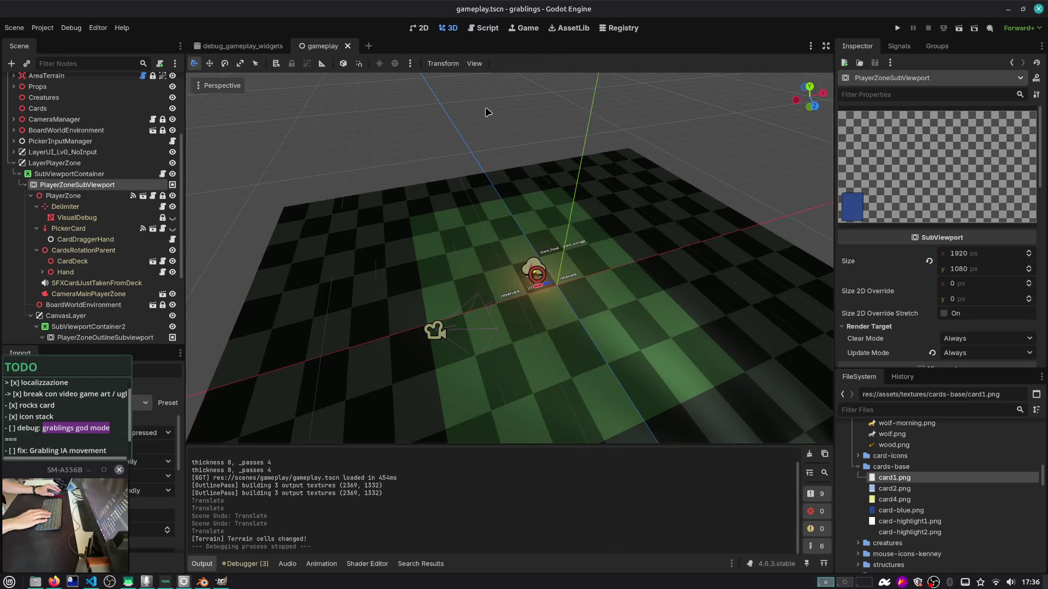
pyautogui.click(244, 47)
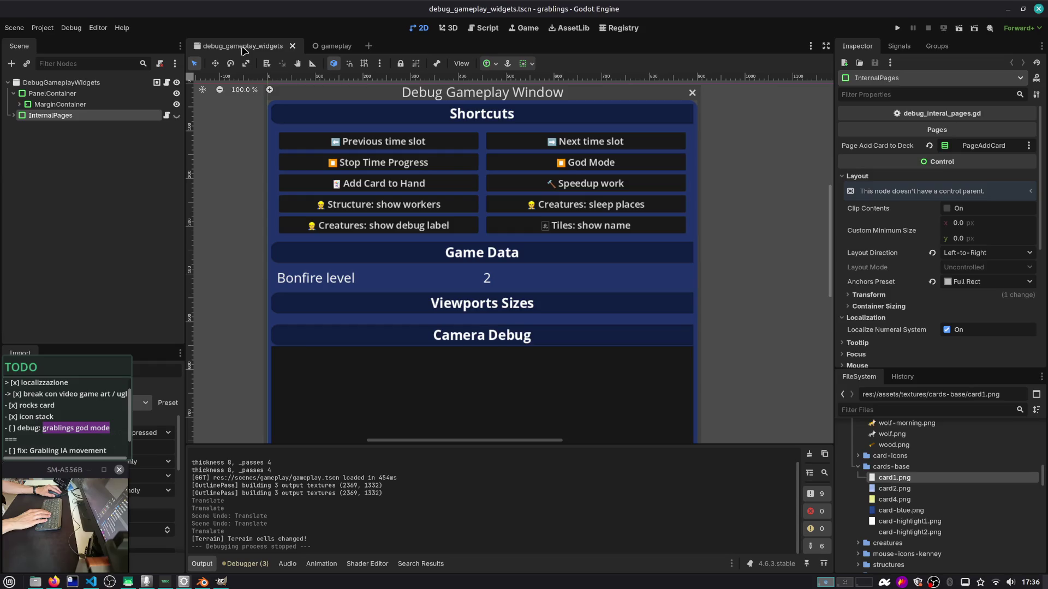
# Inspect the God Mode button's properties, widen the Scene dock, and return to the gameplay scene
pyautogui.click(577, 170)
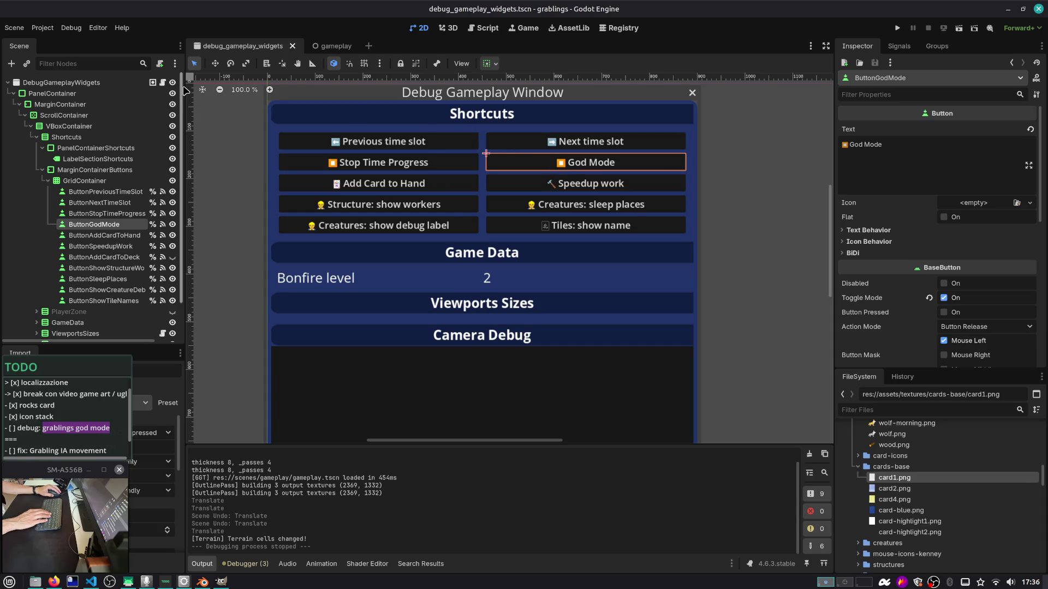
pyautogui.moveTo(185, 90); pyautogui.dragTo(199, 84)
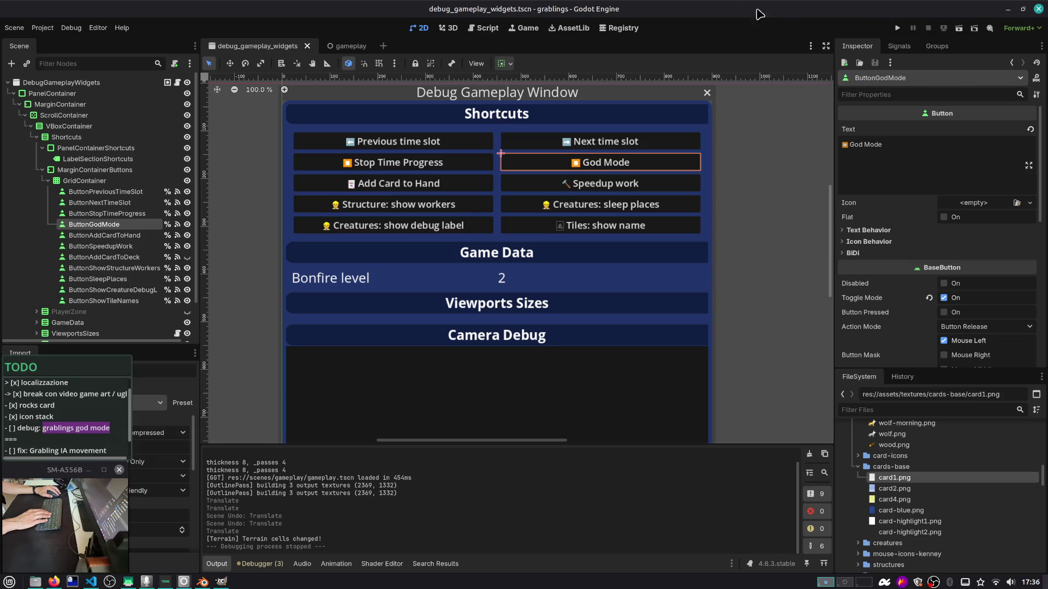
pyautogui.click(533, 33)
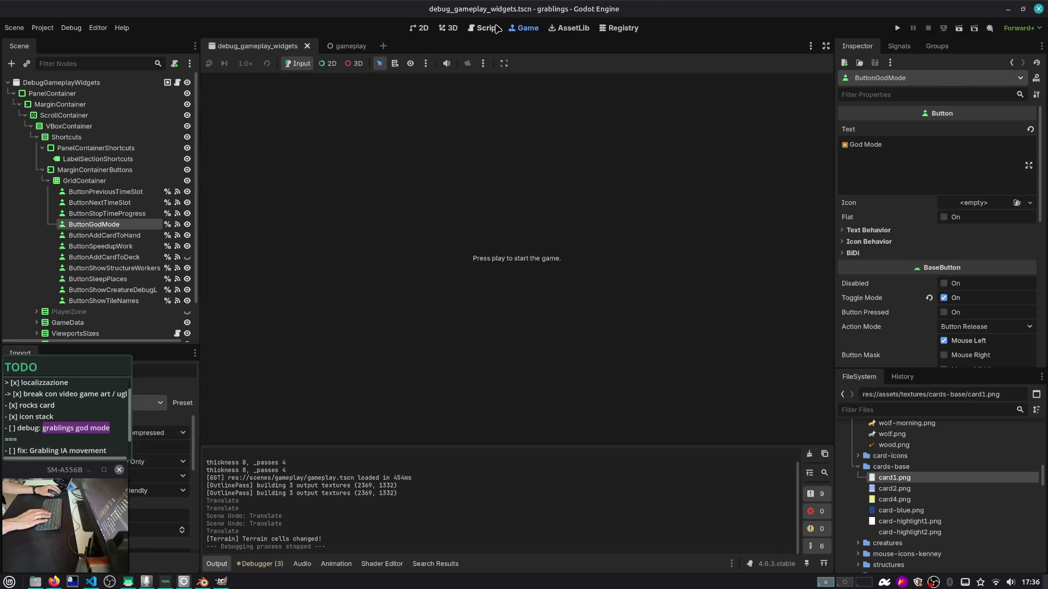
pyautogui.click(457, 33)
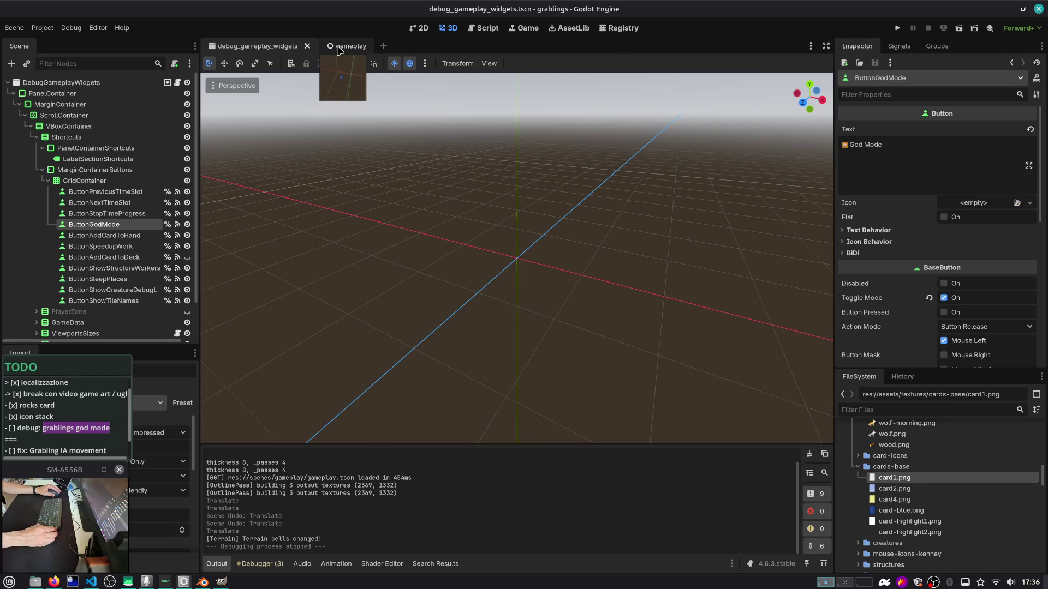
pyautogui.click(339, 48)
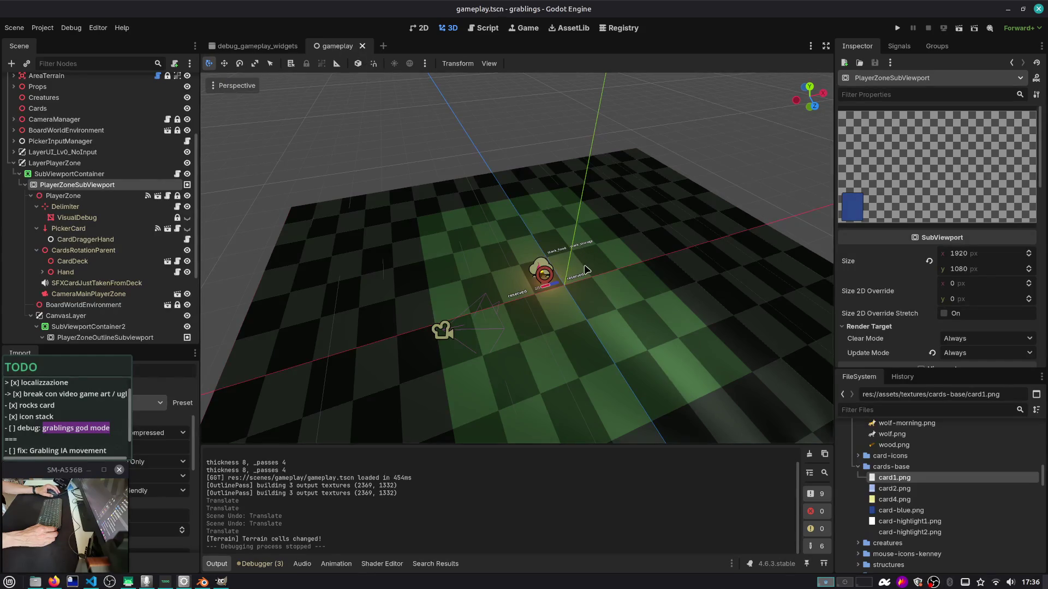
# Zoom the gameplay 3D view and select the Terrain GridMap to show its tile palette
pyautogui.scroll(2, 585, 268)
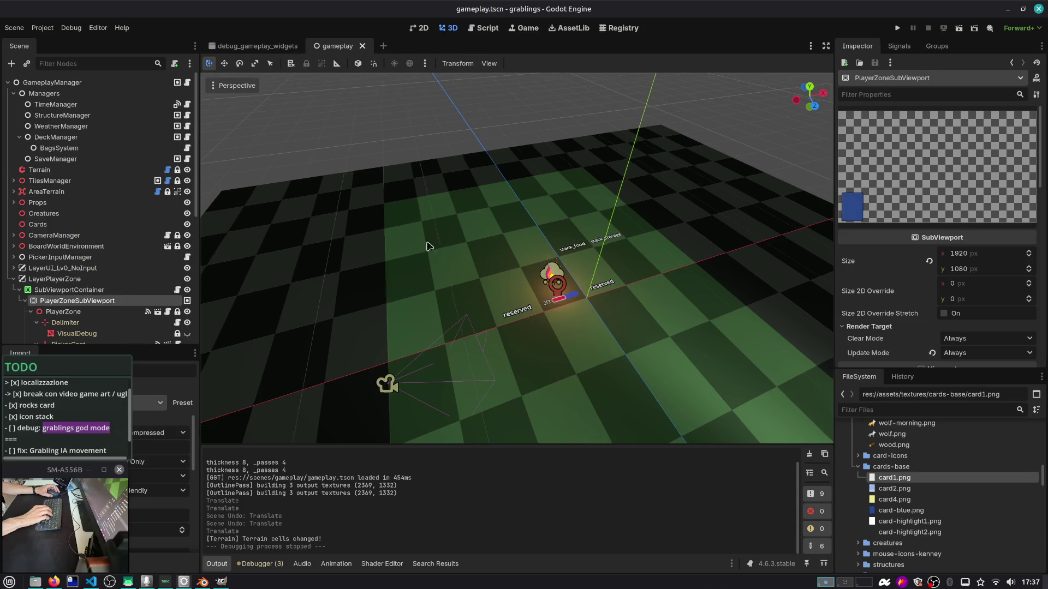
pyautogui.scroll(-5, 427, 246)
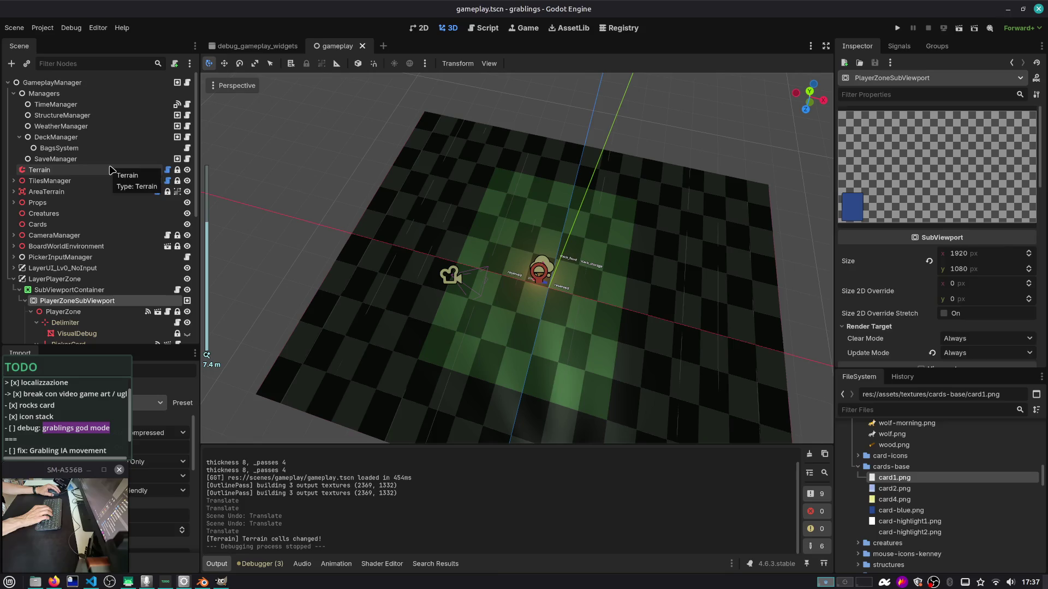
pyautogui.click(111, 169)
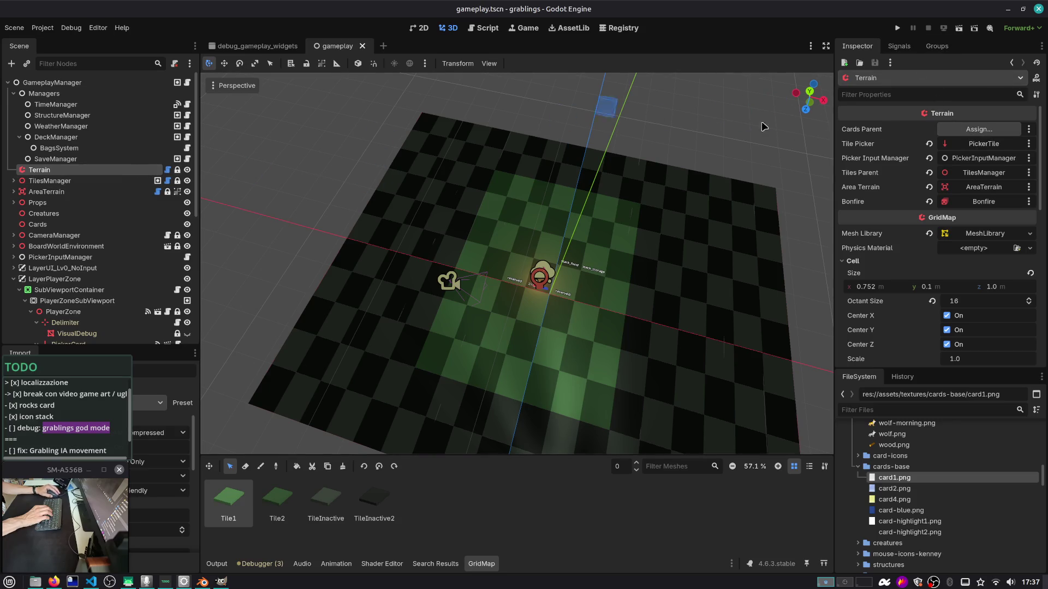
pyautogui.scroll(-2, 844, 172)
# Open the Terrain's MeshLibrary resource and expand, then collapse, TilesManager
pyautogui.click(980, 200)
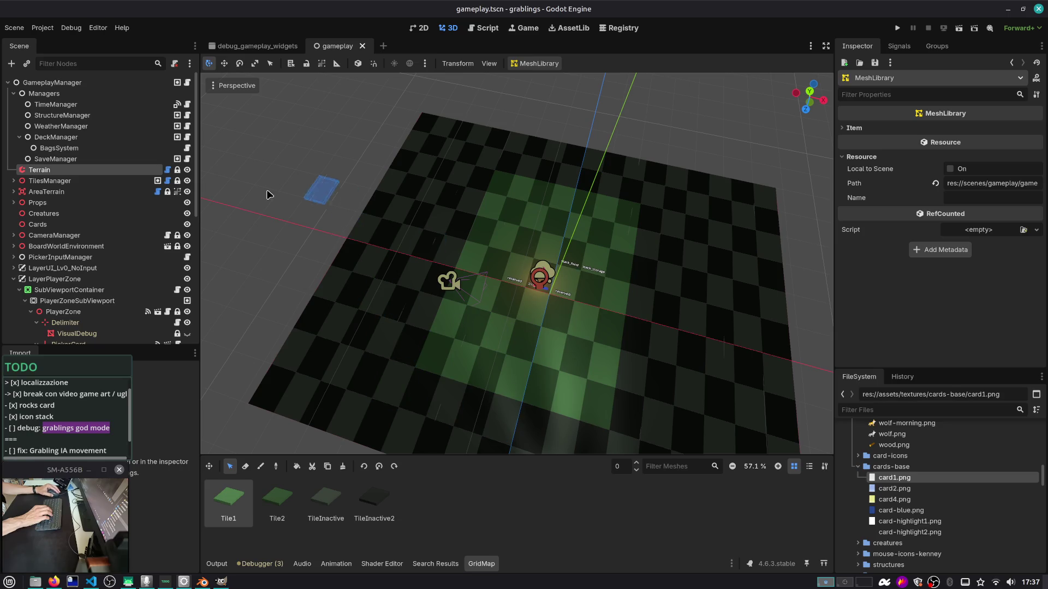
pyautogui.scroll(-2, 382, 234)
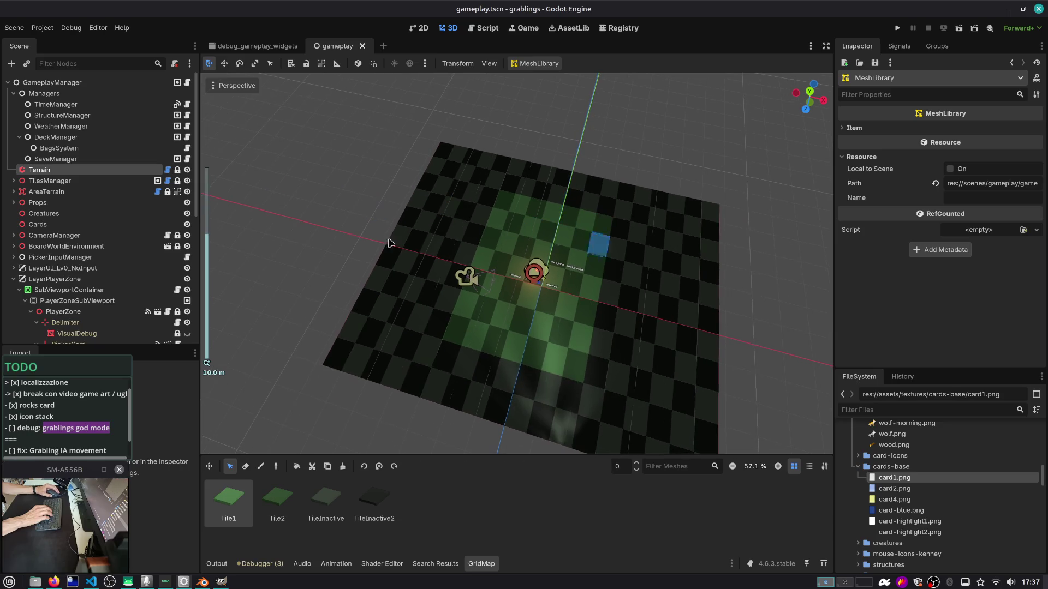
pyautogui.click(12, 181)
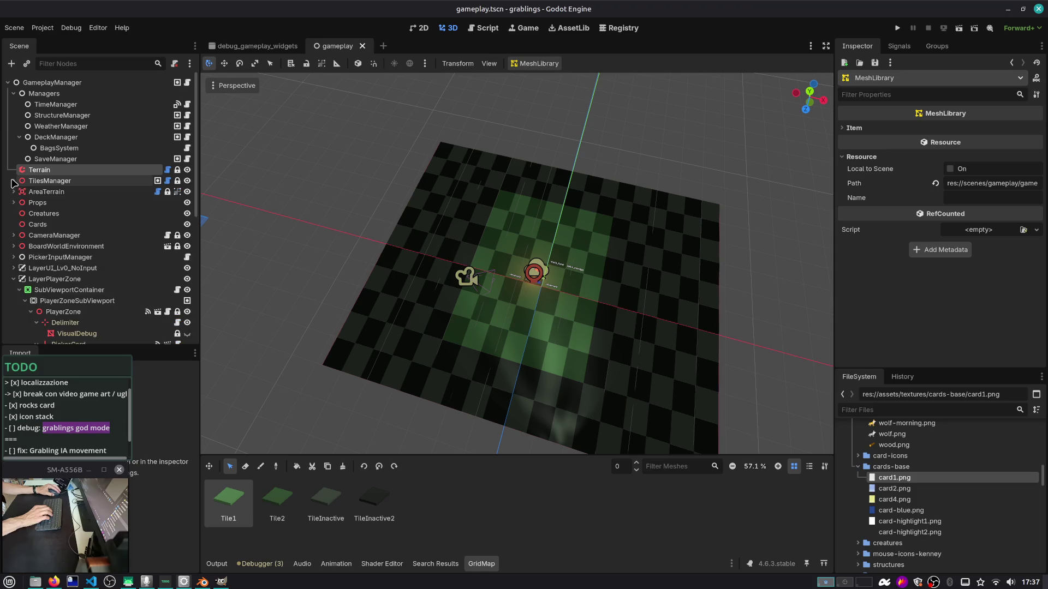
pyautogui.click(13, 181)
# Select Props, Cards, CameraManager and BoardWorldEnvironment nodes, then launch the game
pyautogui.click(38, 203)
pyautogui.click(49, 224)
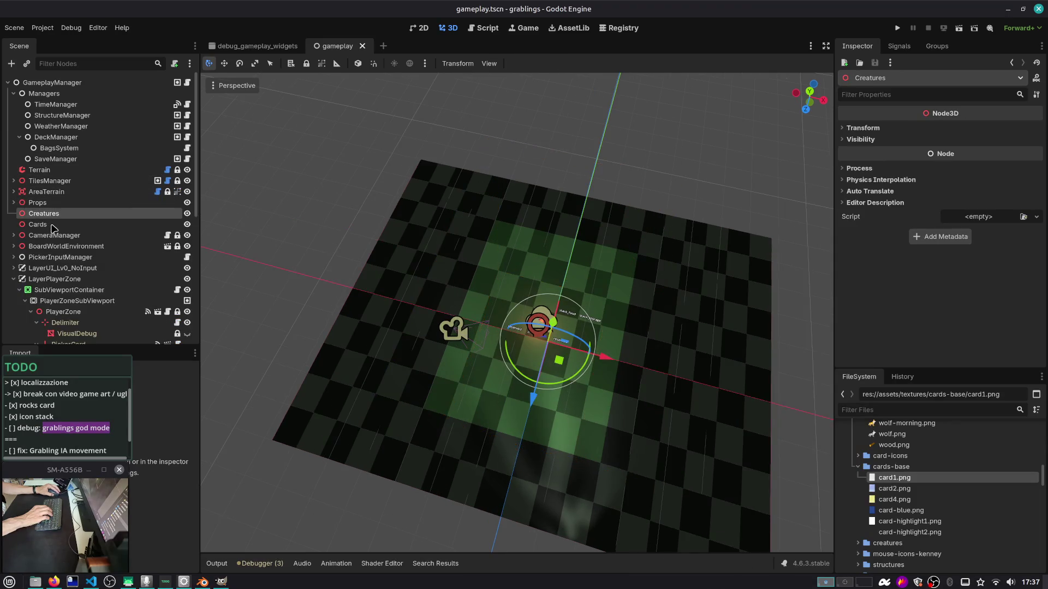
pyautogui.click(55, 236)
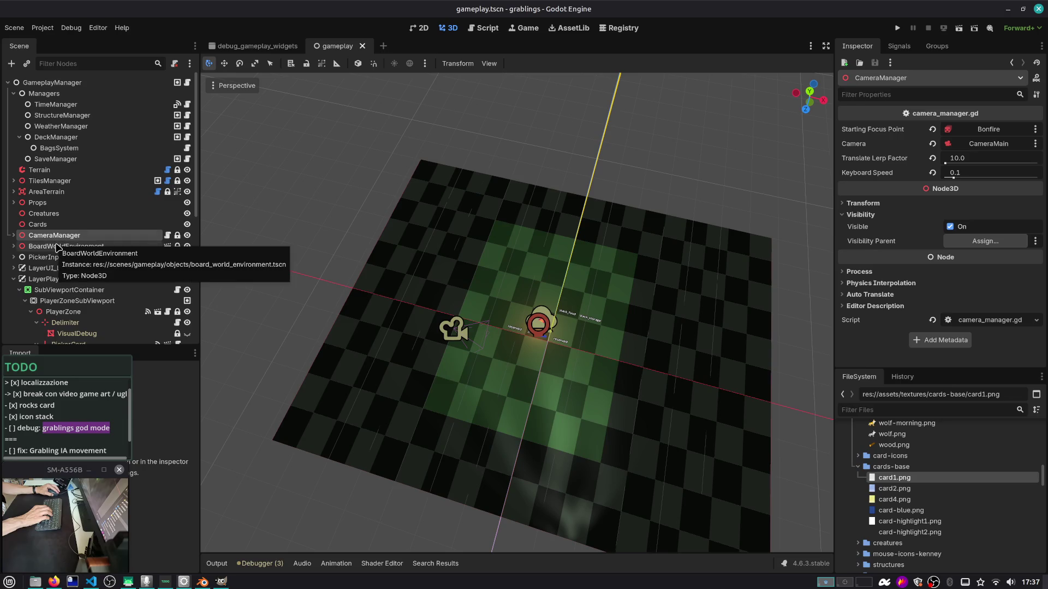
pyautogui.click(57, 248)
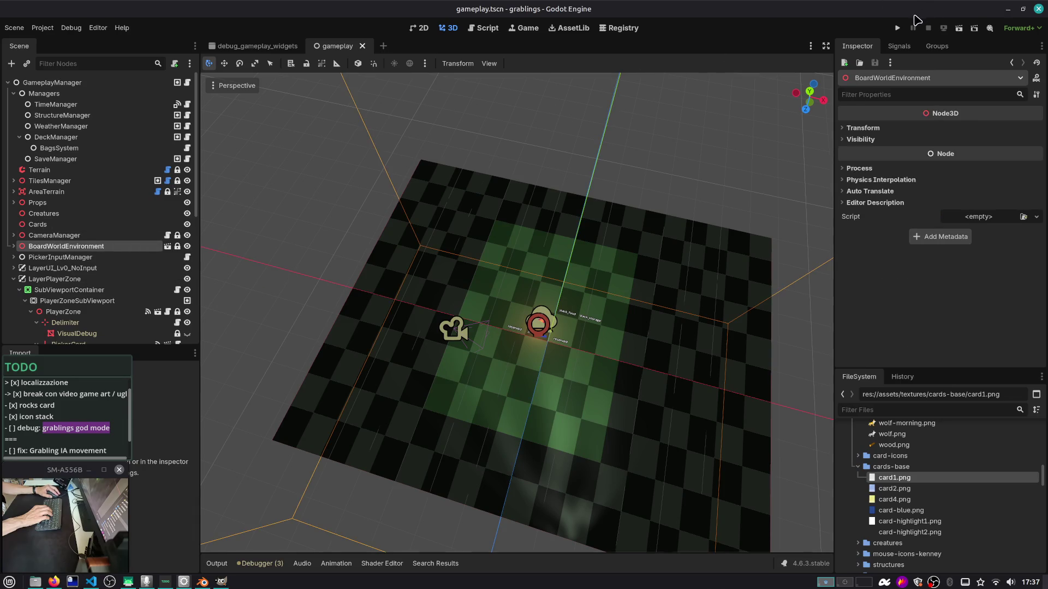
pyautogui.click(897, 28)
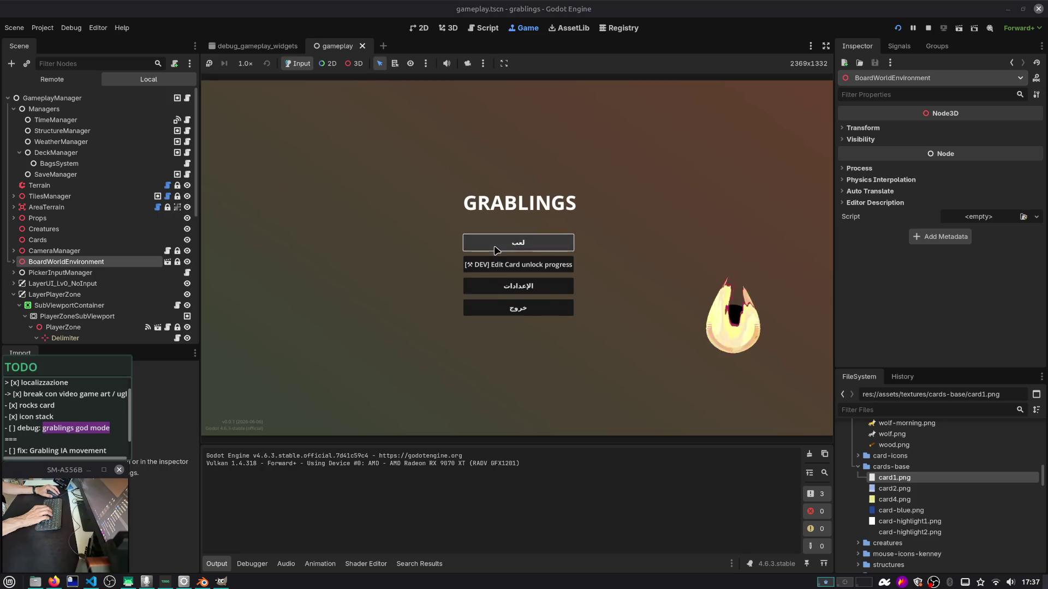
# Load save slot 1 from the Arabic main menu and view the card shader code
pyautogui.click(497, 248)
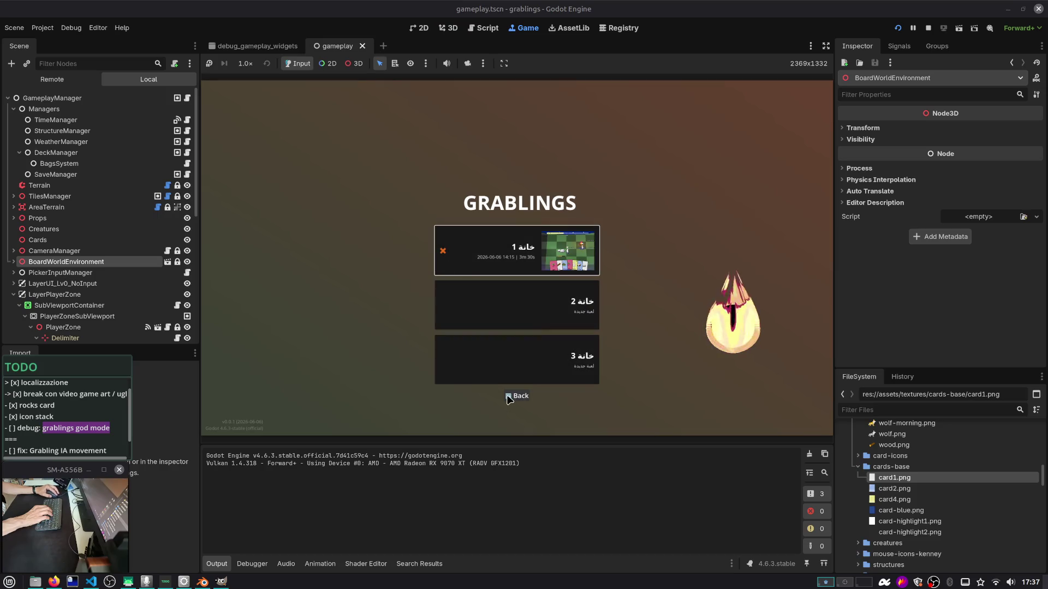
pyautogui.click(529, 274)
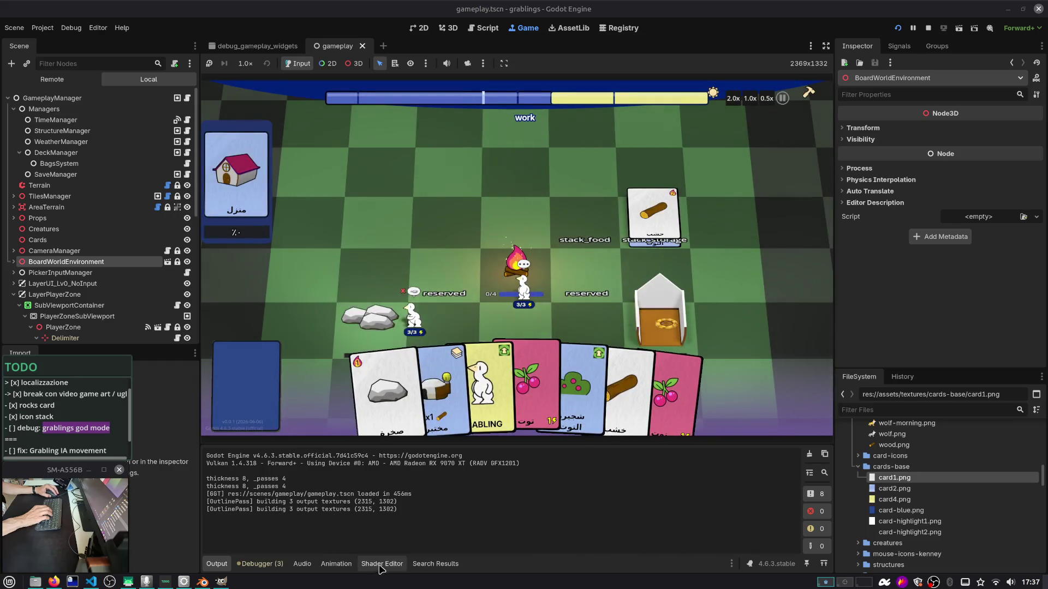
pyautogui.click(398, 570)
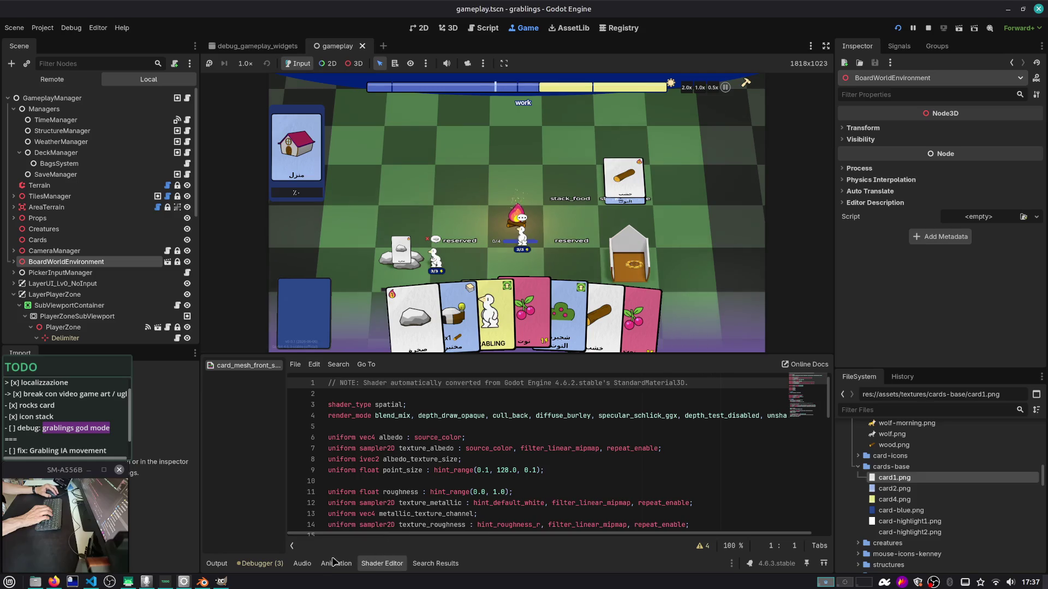
# Show the Debugger's Profiler and Visual Profiler tabs, then pause the game
pyautogui.click(261, 564)
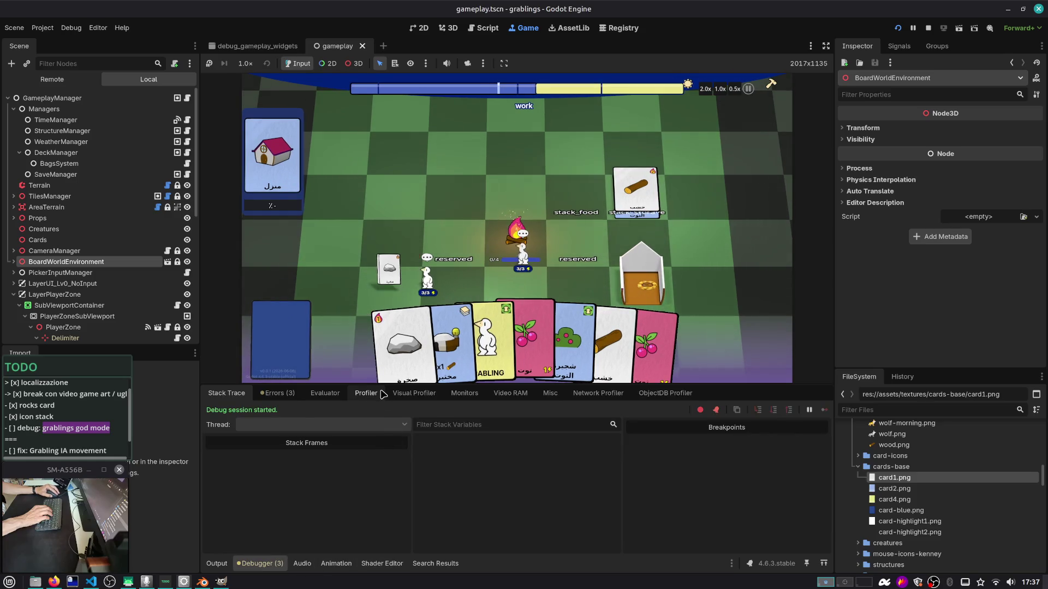
pyautogui.click(366, 393)
pyautogui.click(413, 392)
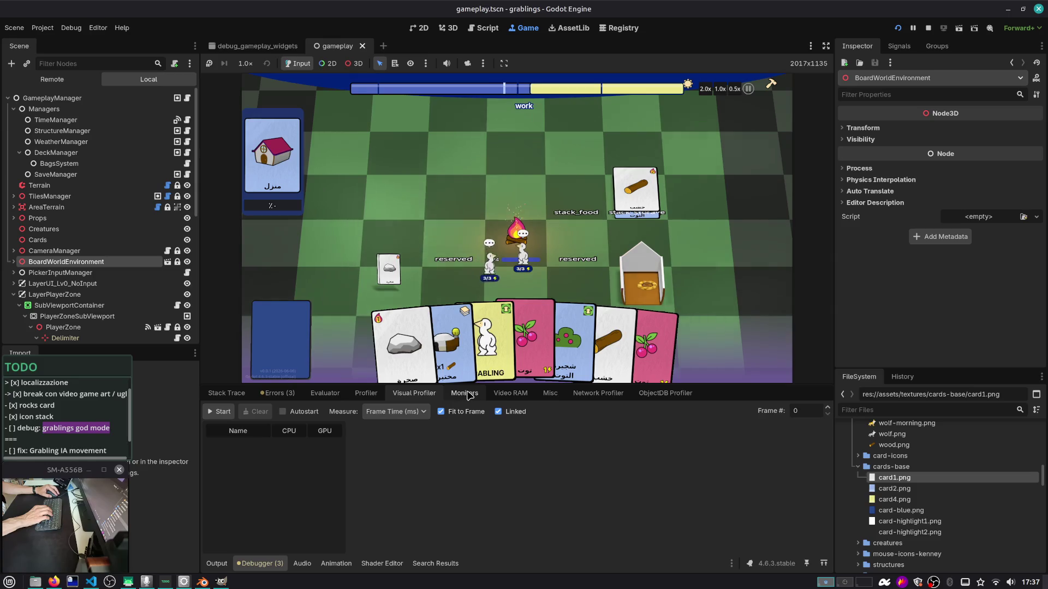
pyautogui.click(369, 397)
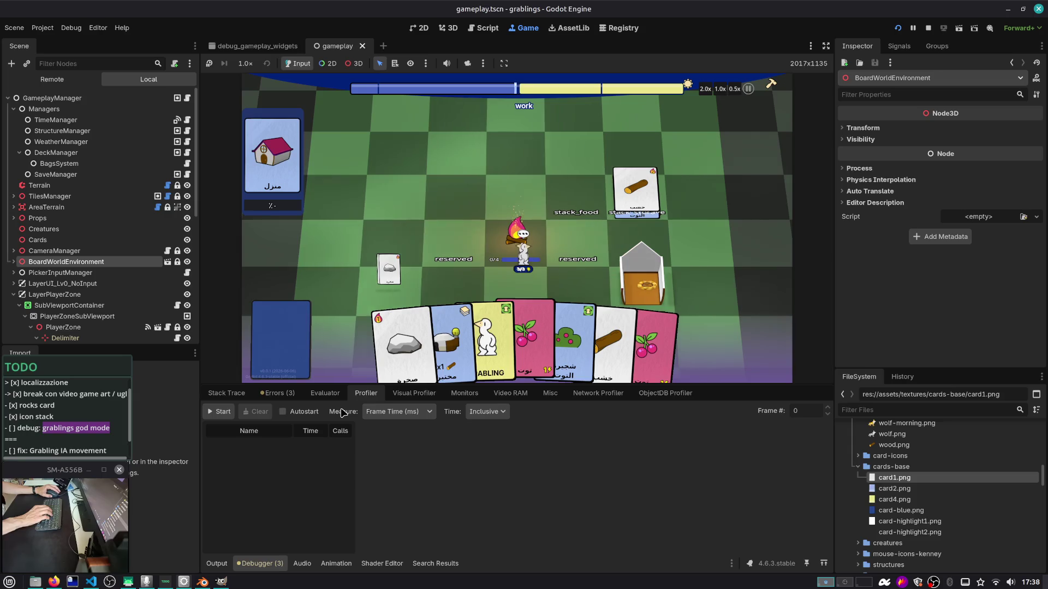
pyautogui.press('Escape')
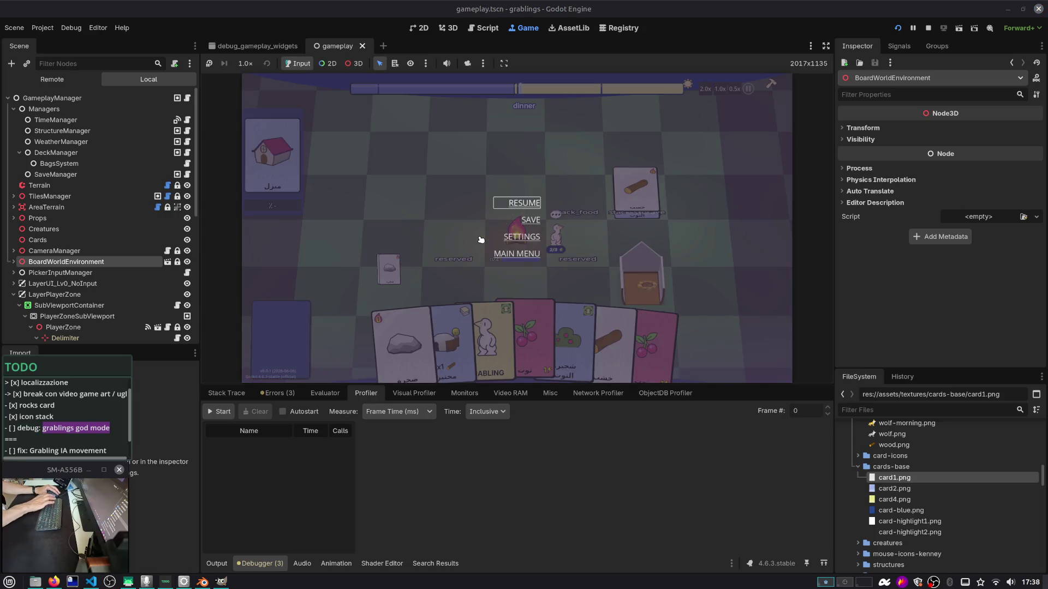
# Change the game language to English in Settings, confirm, resume, then pause again
pyautogui.click(516, 236)
pyautogui.click(445, 178)
pyautogui.click(434, 216)
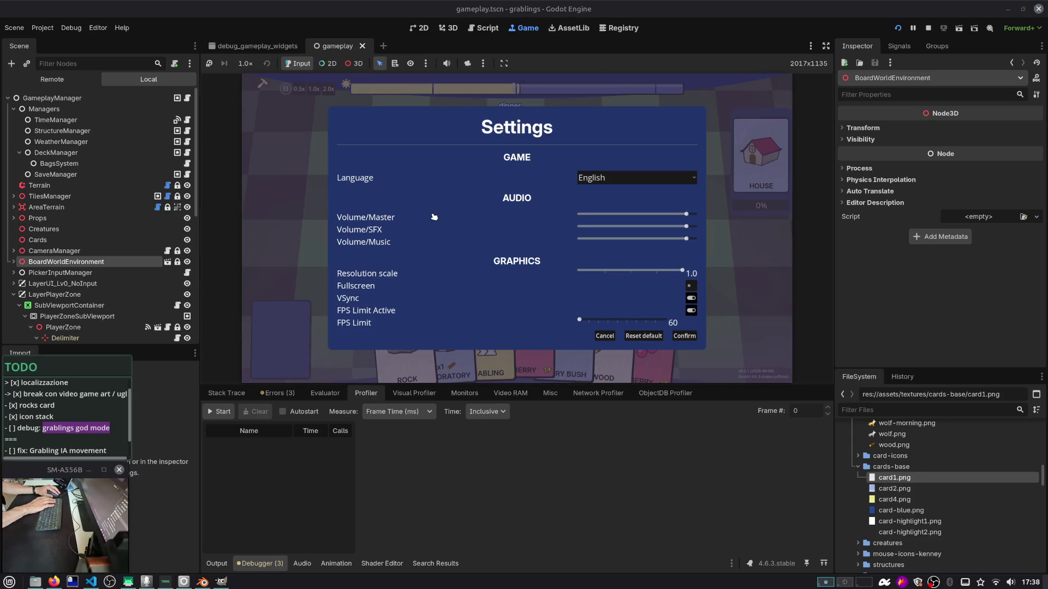
pyautogui.click(695, 338)
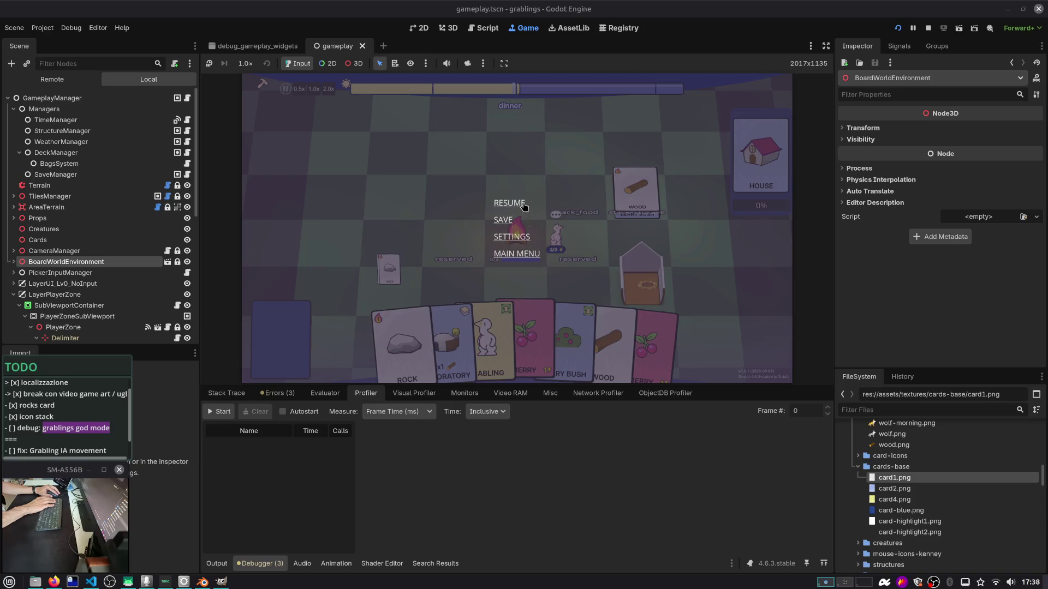
pyautogui.click(523, 204)
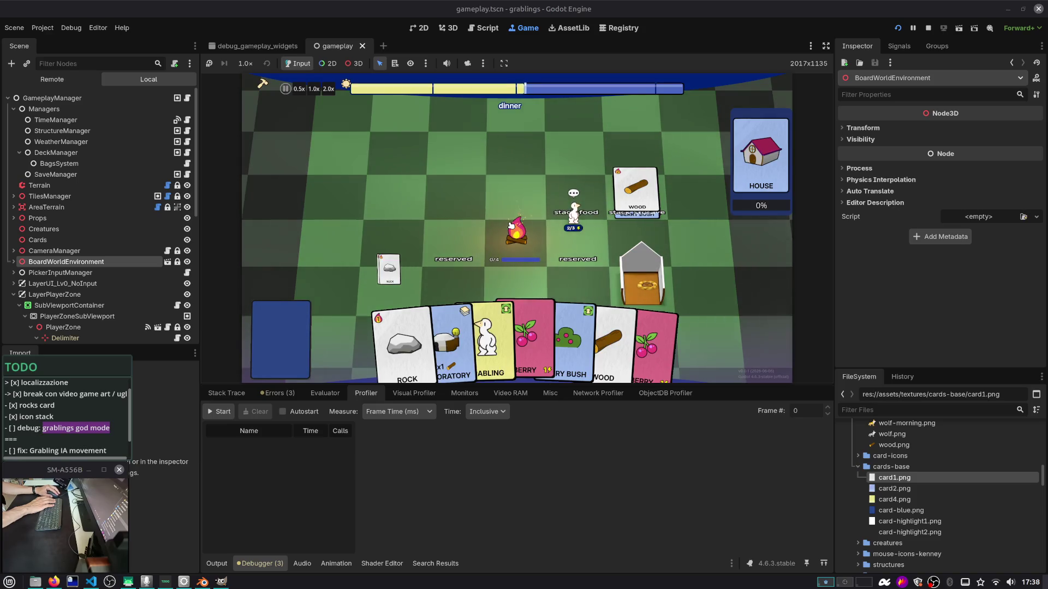
pyautogui.press('Escape')
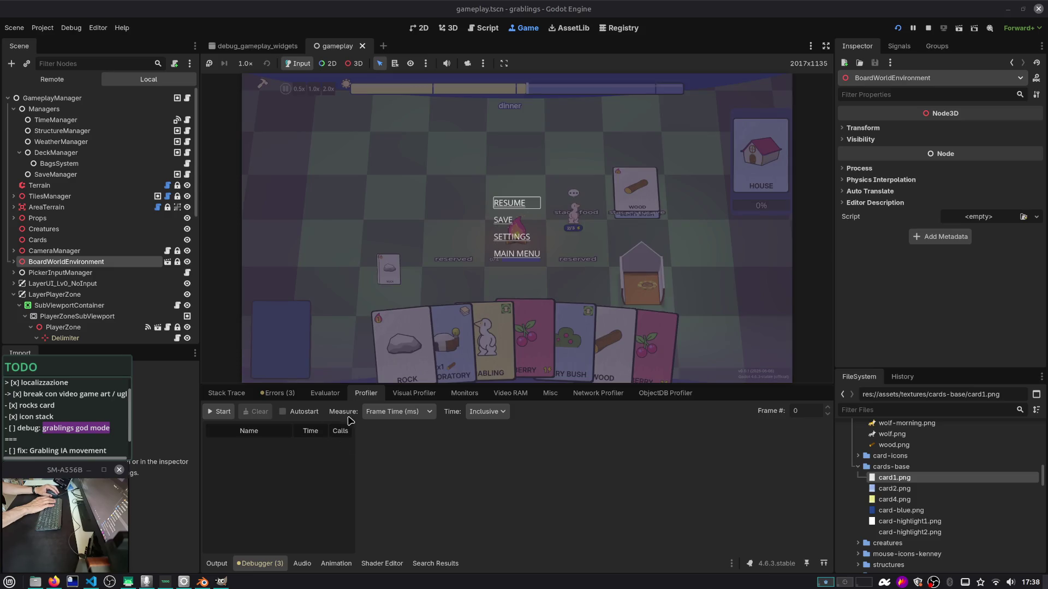
# Open the debugger Monitors and graph the Total Draw Calls monitor
pyautogui.click(455, 394)
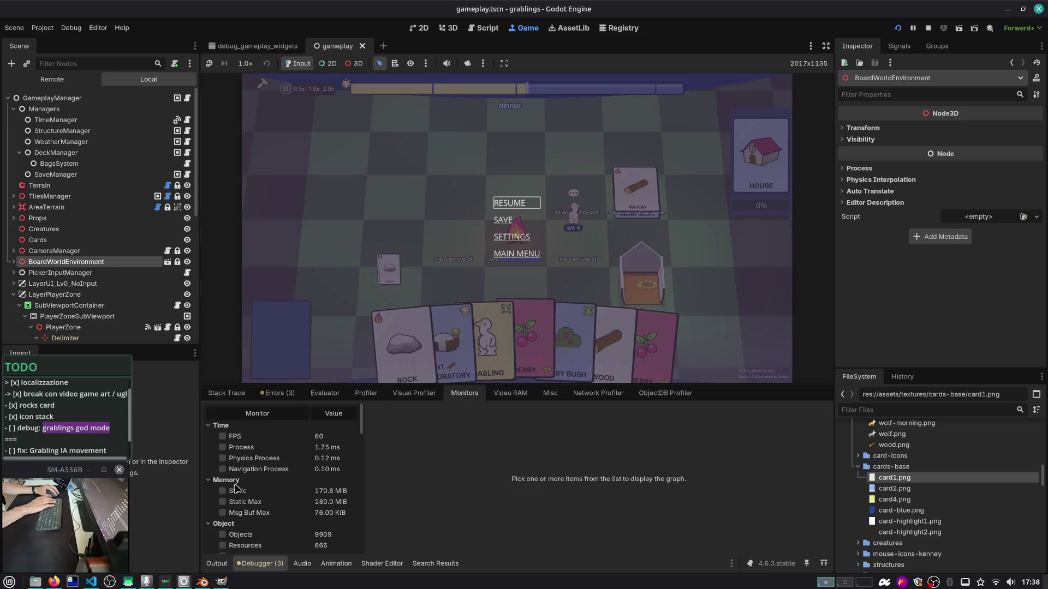
pyautogui.scroll(-6, 235, 488)
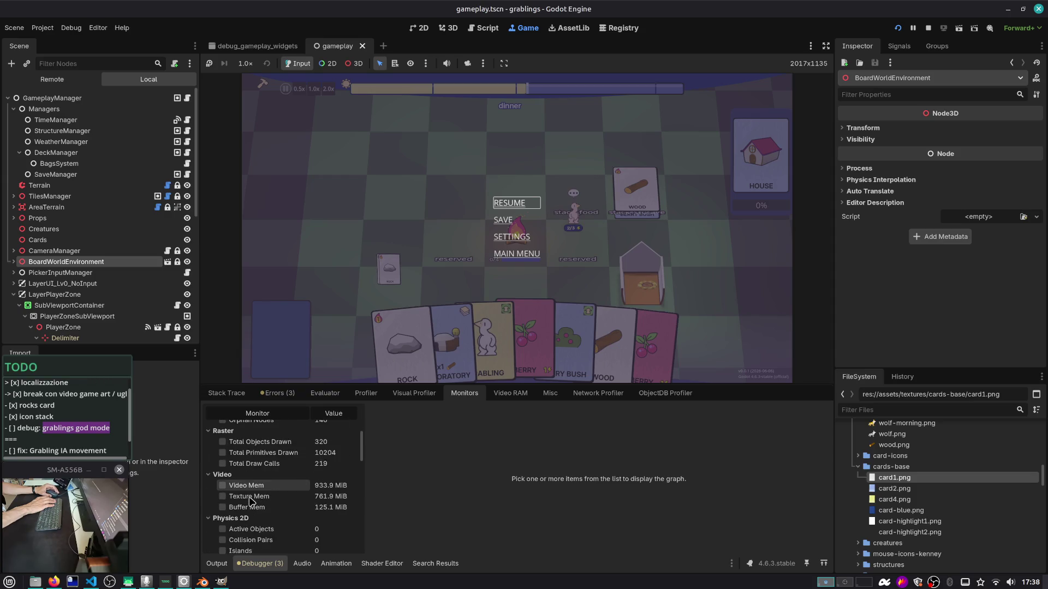
pyautogui.click(228, 464)
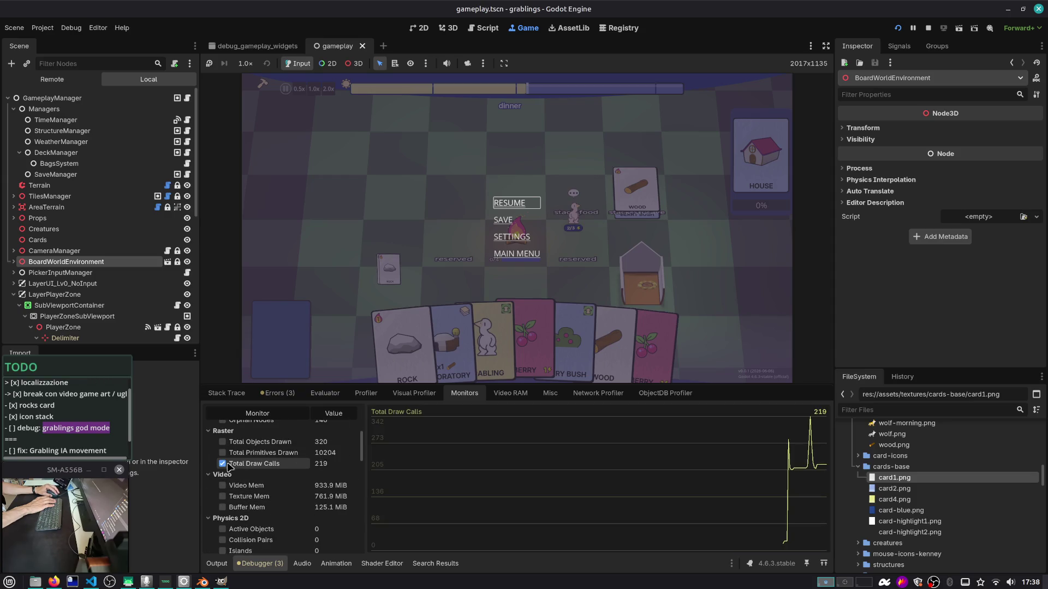
# Resume and play the Berry Bush, Laboratory, Grabling and Berry cards onto the board
pyautogui.click(516, 208)
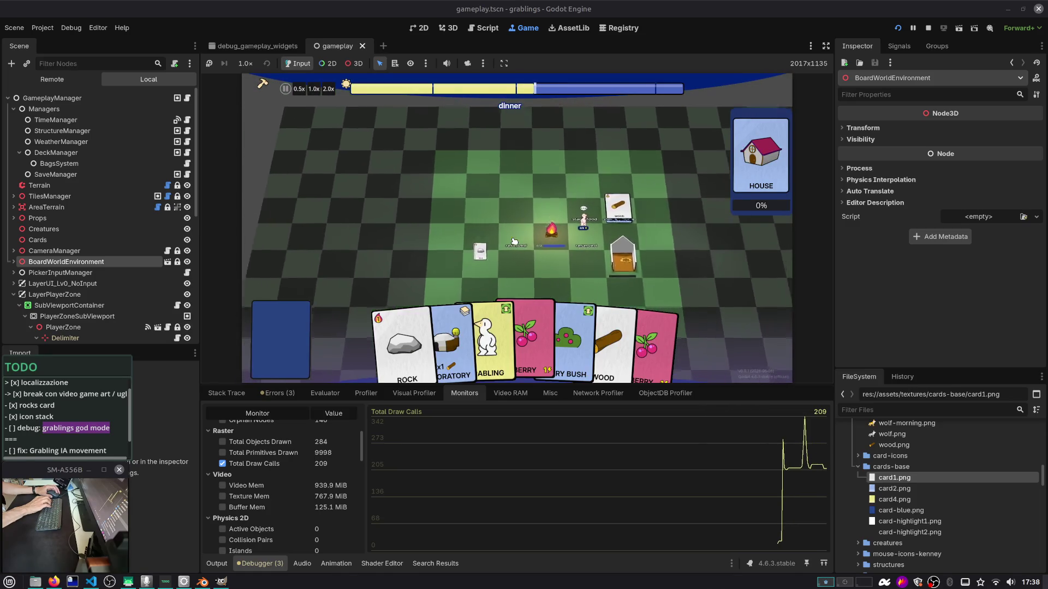
pyautogui.moveTo(540, 277); pyautogui.dragTo(487, 183)
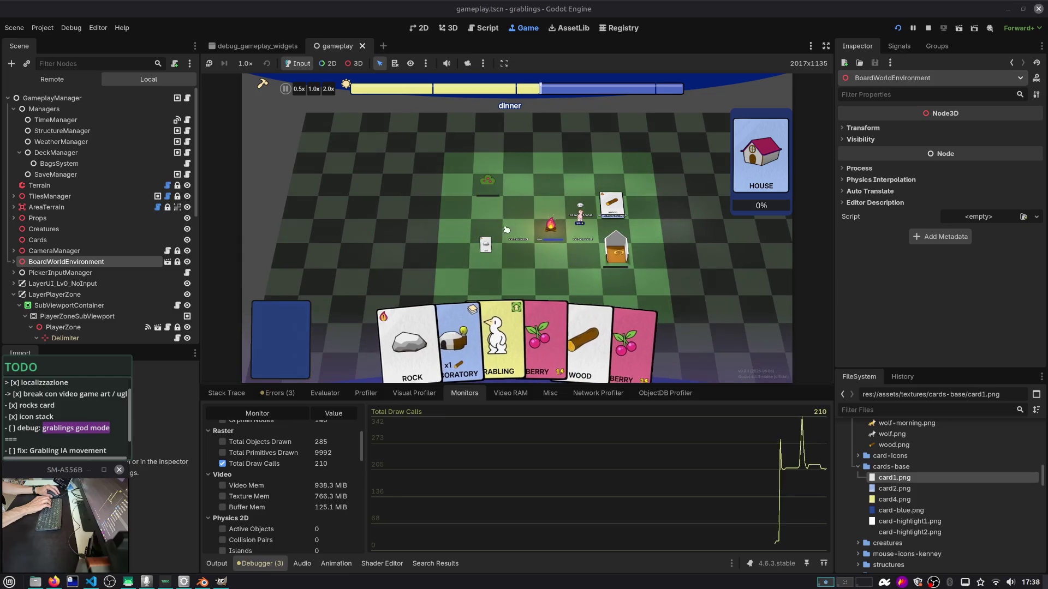
pyautogui.moveTo(476, 339)
pyautogui.mouseDown()
pyautogui.moveTo(527, 197)
pyautogui.moveTo(518, 188)
pyautogui.mouseUp()
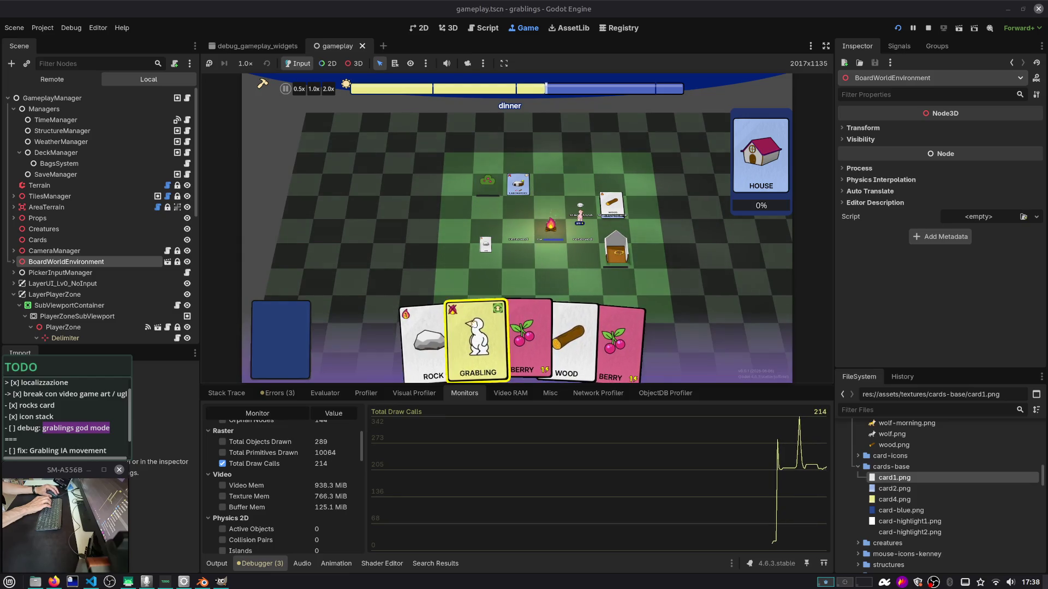
pyautogui.moveTo(496, 339)
pyautogui.mouseDown()
pyautogui.moveTo(509, 243)
pyautogui.moveTo(485, 244)
pyautogui.mouseUp()
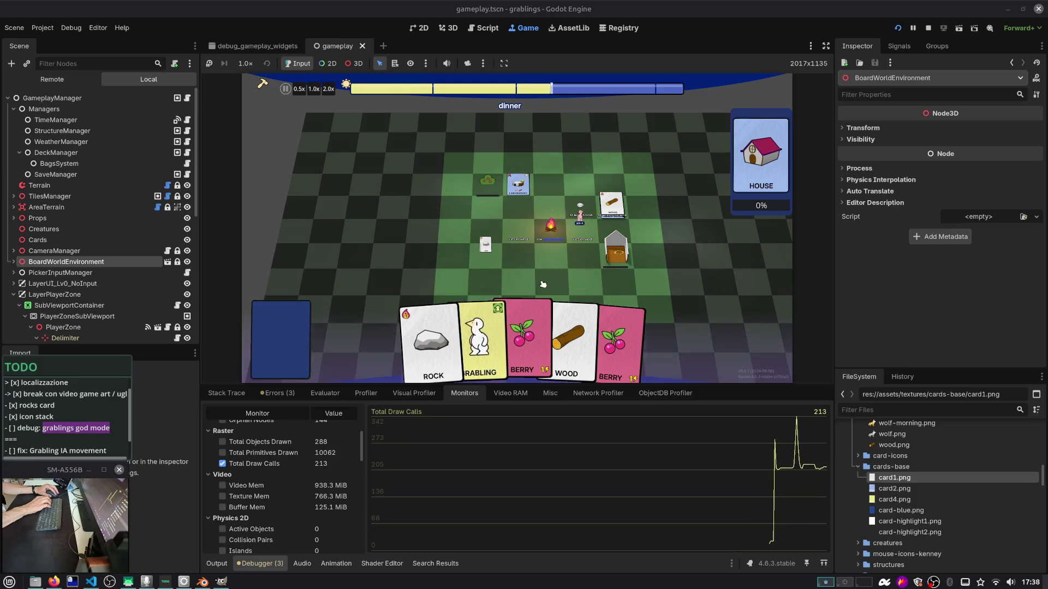
pyautogui.moveTo(481, 338); pyautogui.dragTo(547, 272)
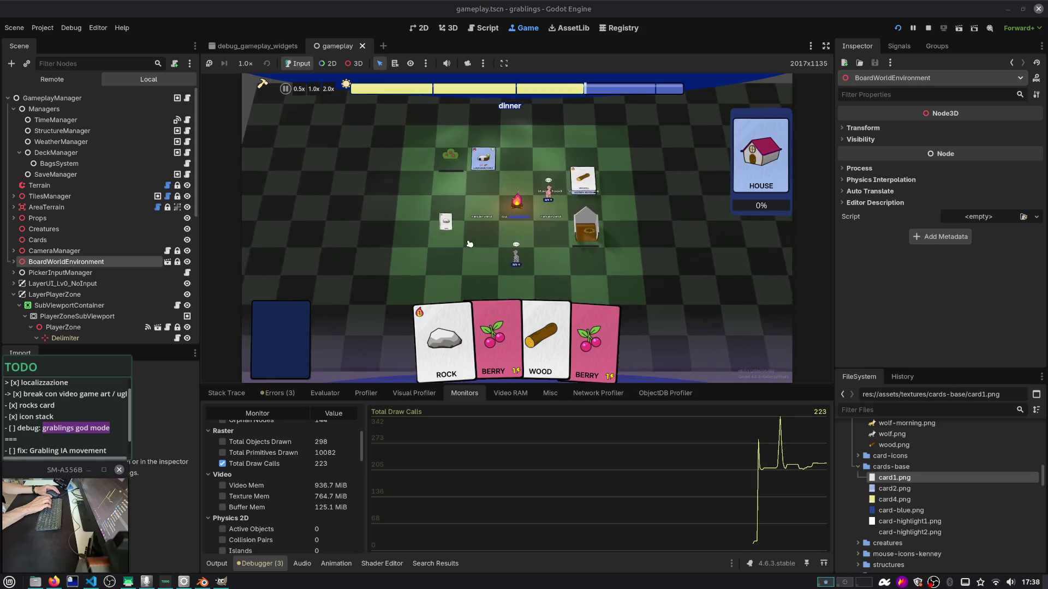
pyautogui.moveTo(494, 341); pyautogui.dragTo(557, 186)
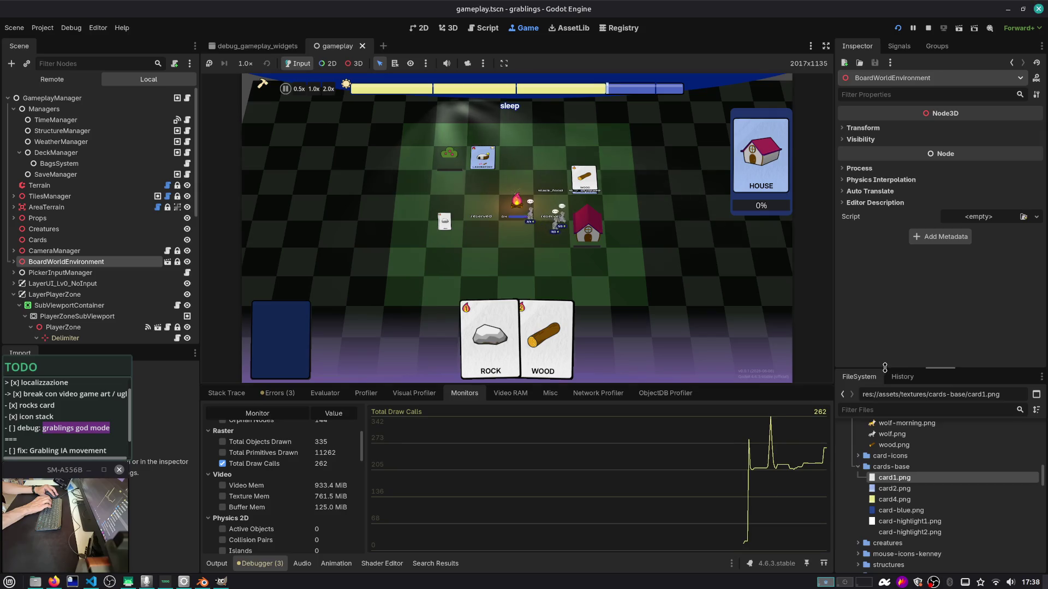
# Enlarge the FileSystem dock to browse more files, then restart the running game
pyautogui.moveTo(885, 367); pyautogui.dragTo(876, 299)
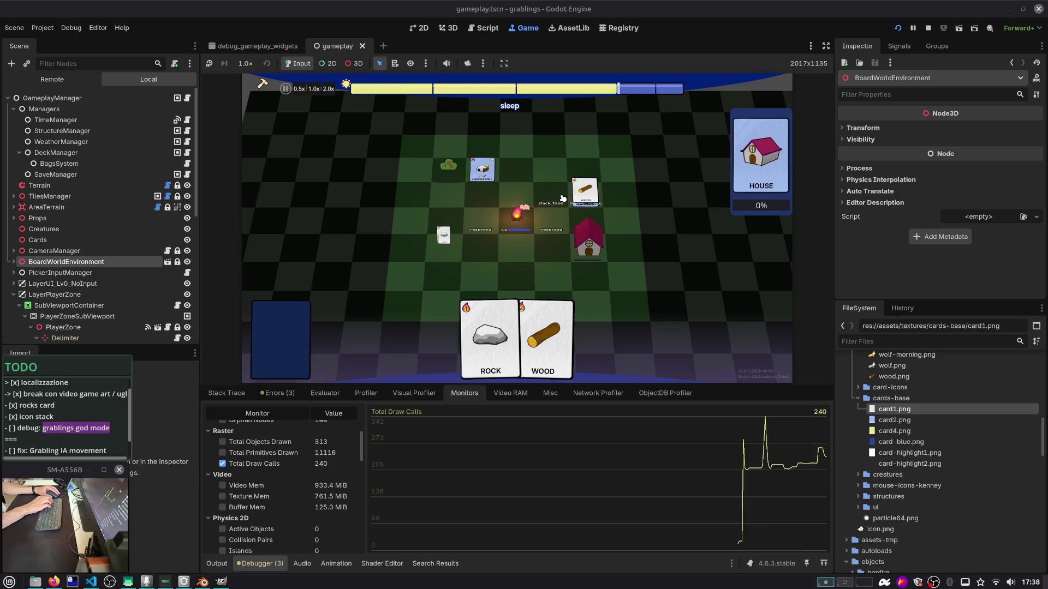
pyautogui.scroll(3, 592, 218)
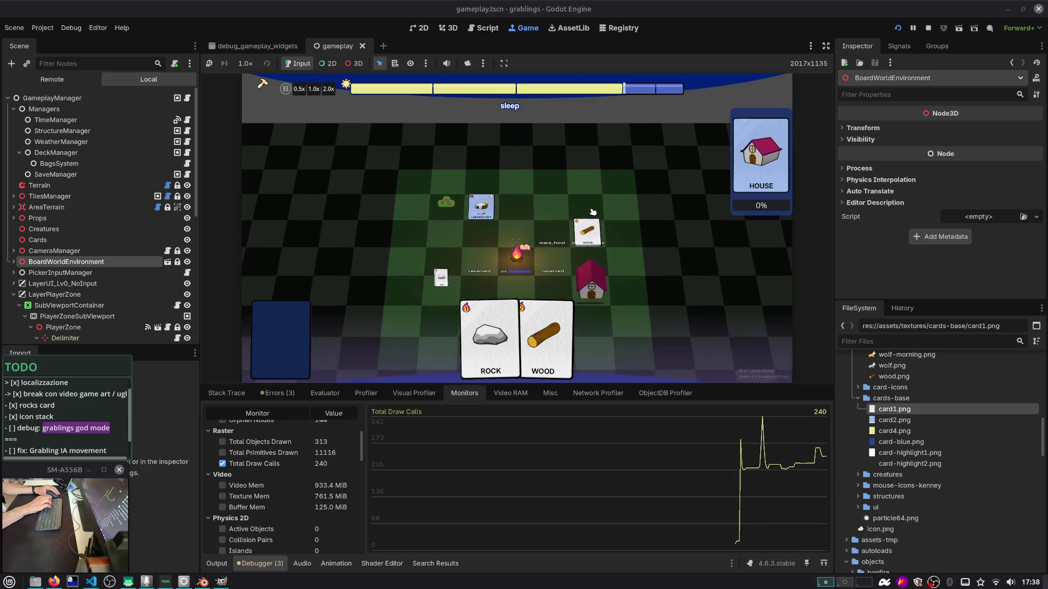
pyautogui.scroll(3, 599, 229)
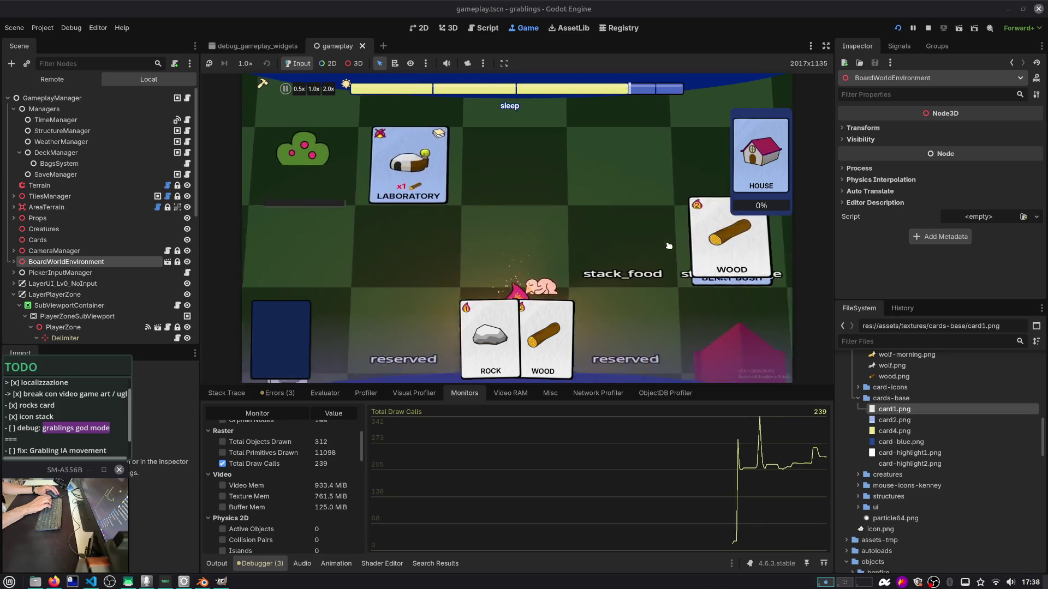
pyautogui.scroll(-5, 601, 203)
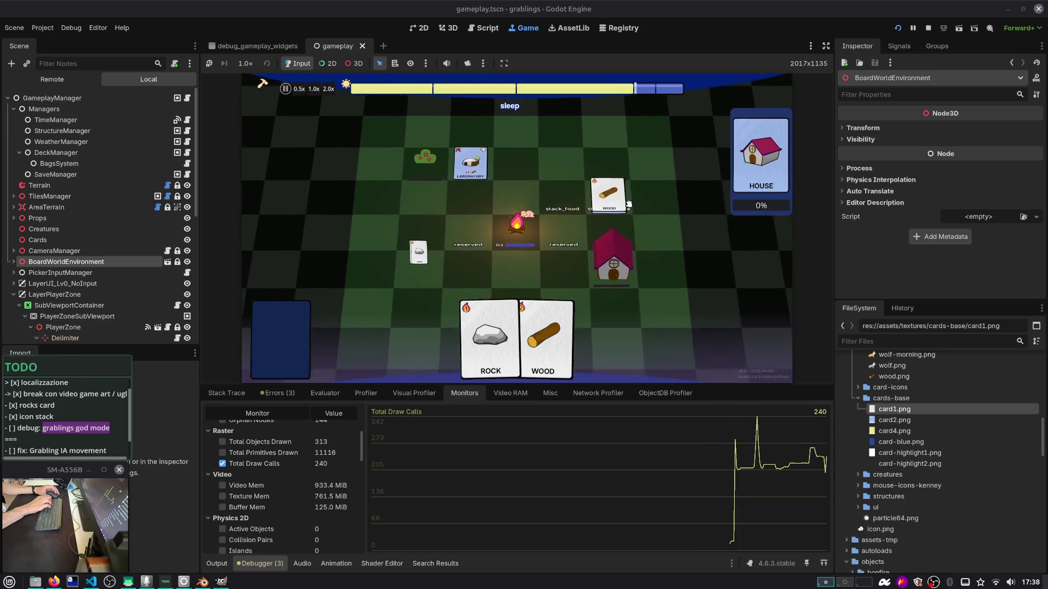
pyautogui.scroll(3, 602, 203)
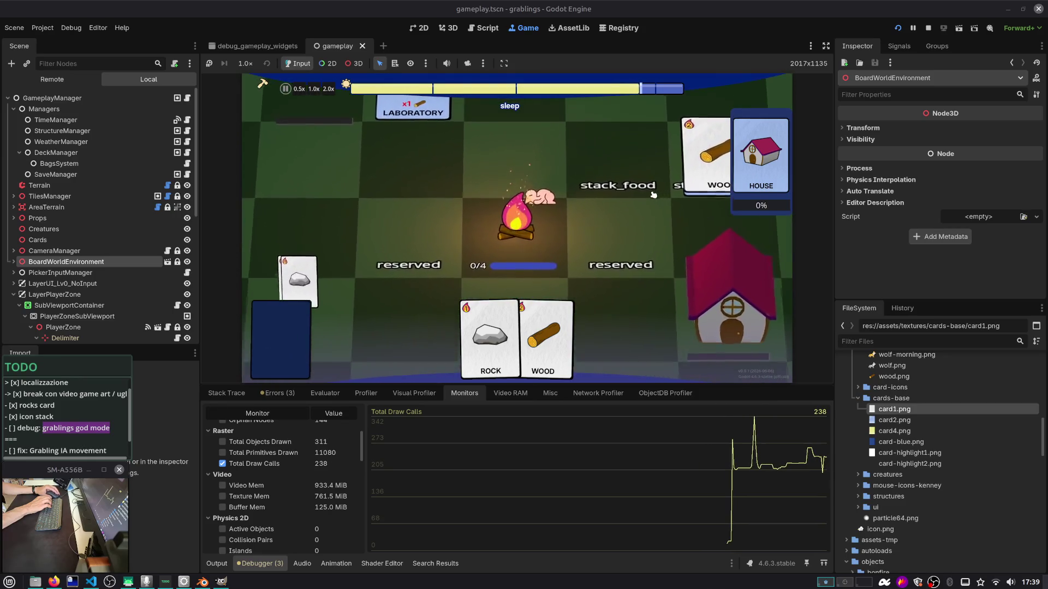
pyautogui.scroll(-3, 634, 197)
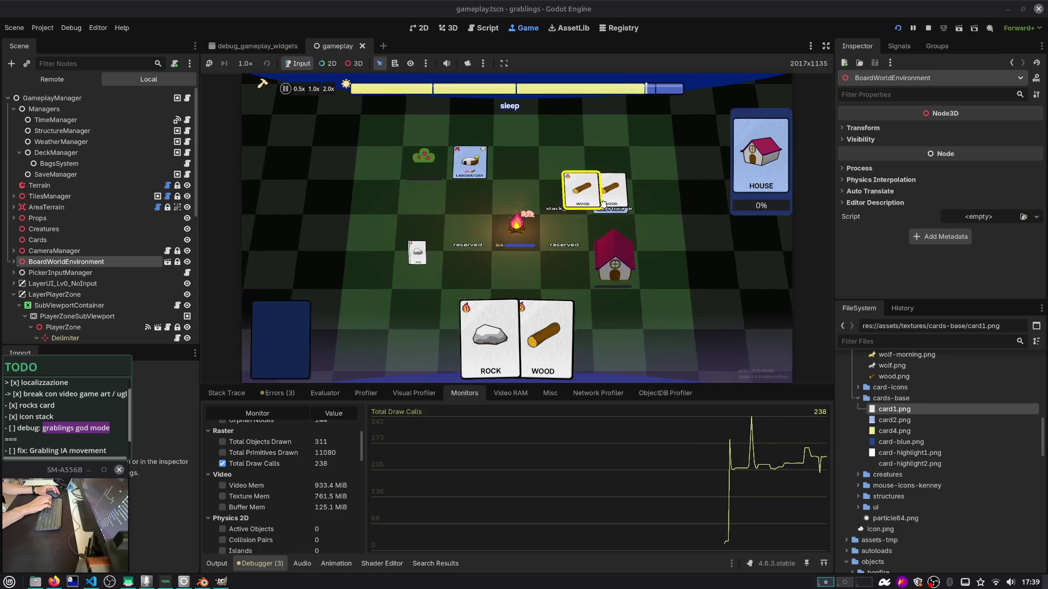
pyautogui.scroll(5, 603, 204)
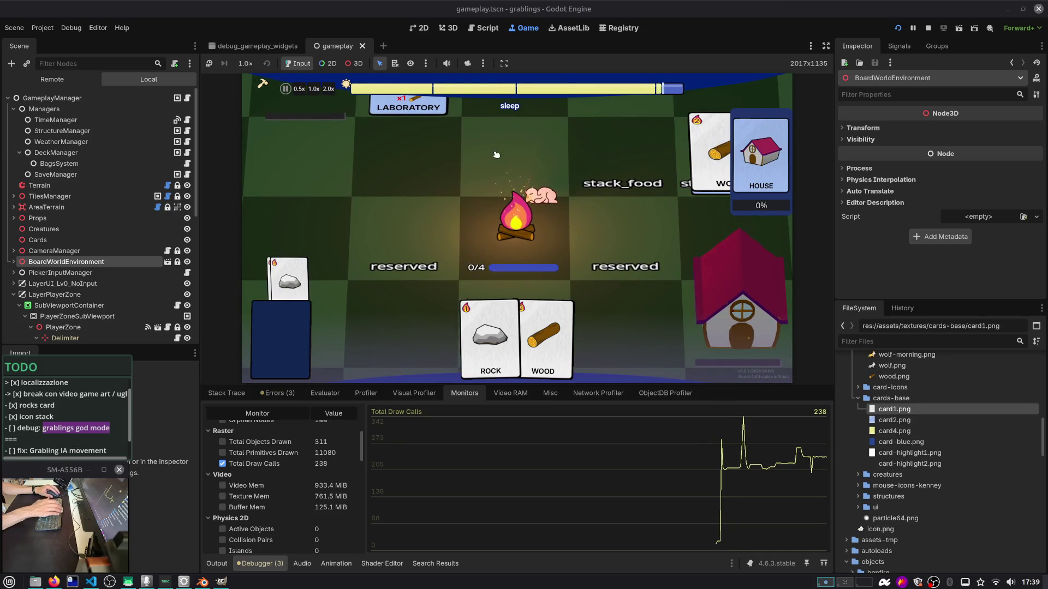
pyautogui.click(897, 28)
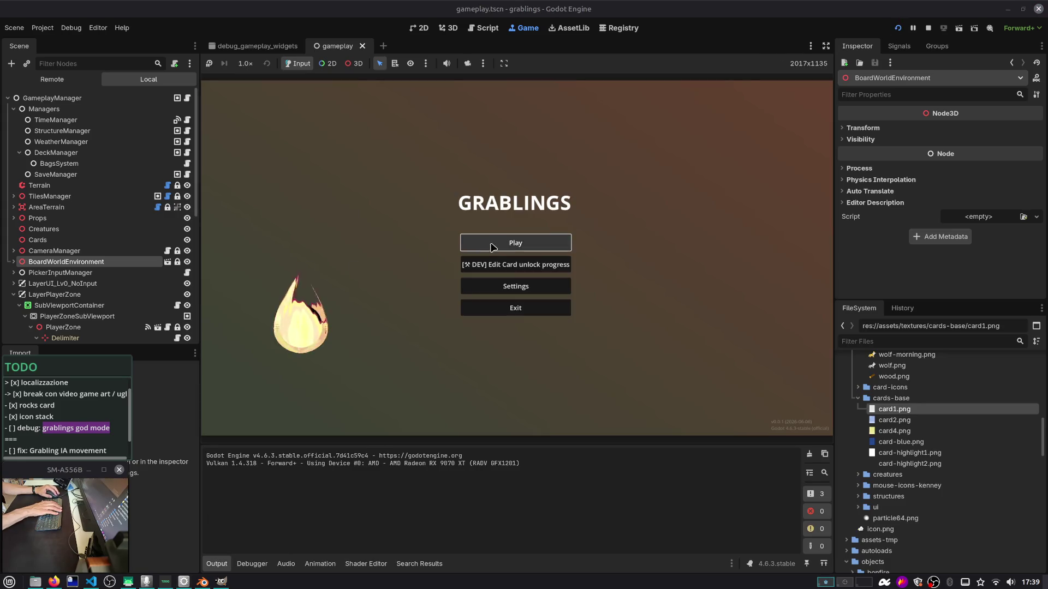
# Press Play on the GRABLINGS menu to reload gameplay.tscn, then switch to Firefox
pyautogui.click(493, 247)
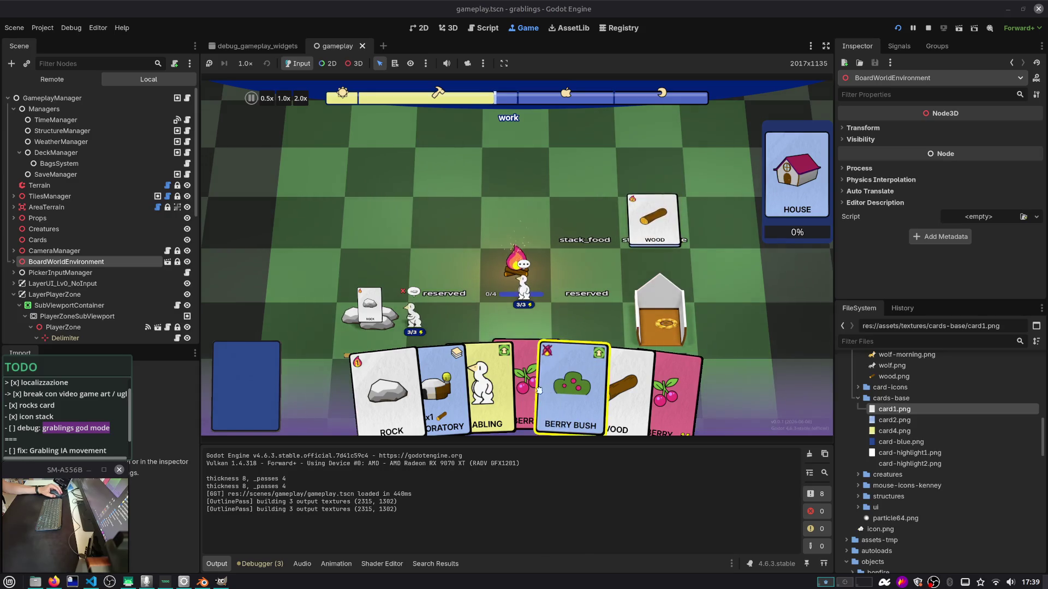
pyautogui.hotkey('alt', 'Tab')
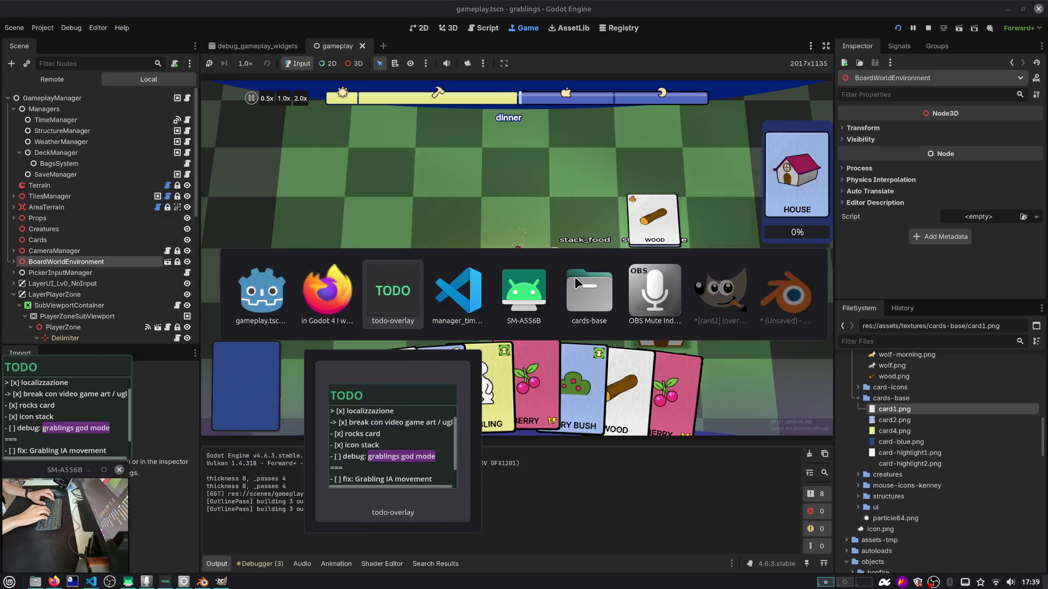
# Search 'godot engine compositor effect outline' in a new tab and open dmlary's stencil-based outline repository
pyautogui.hotkey('ctrl', 't')
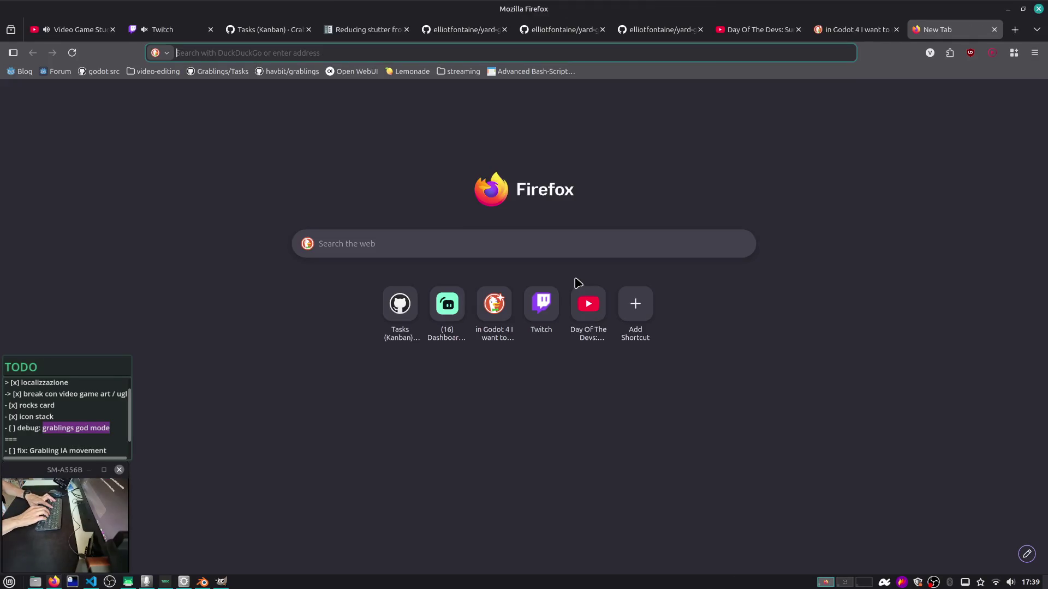
pyautogui.write('godot engine compositor effect outli')
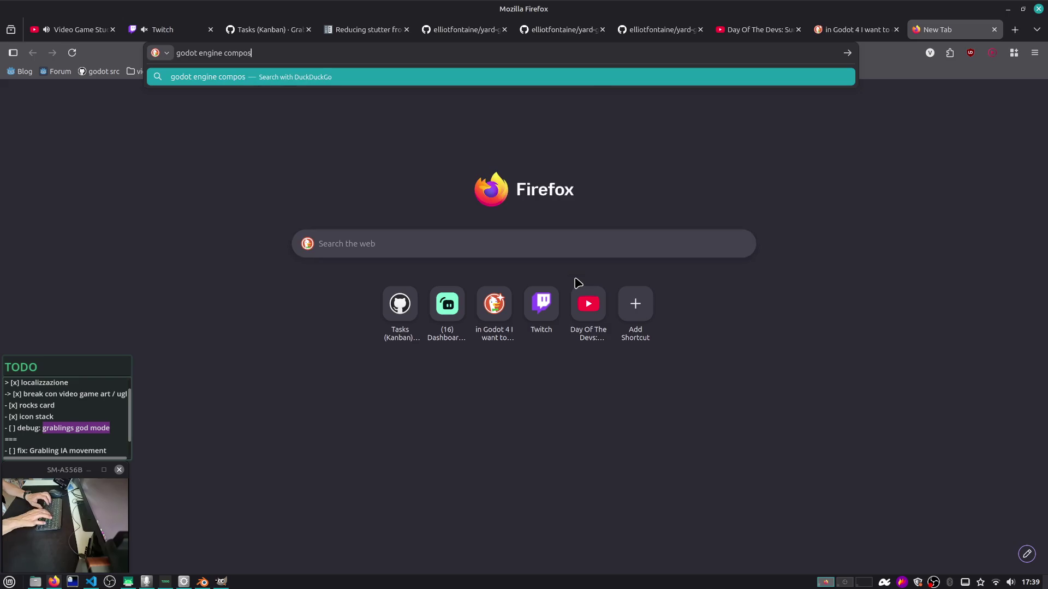
pyautogui.write('ne')
pyautogui.press('Return')
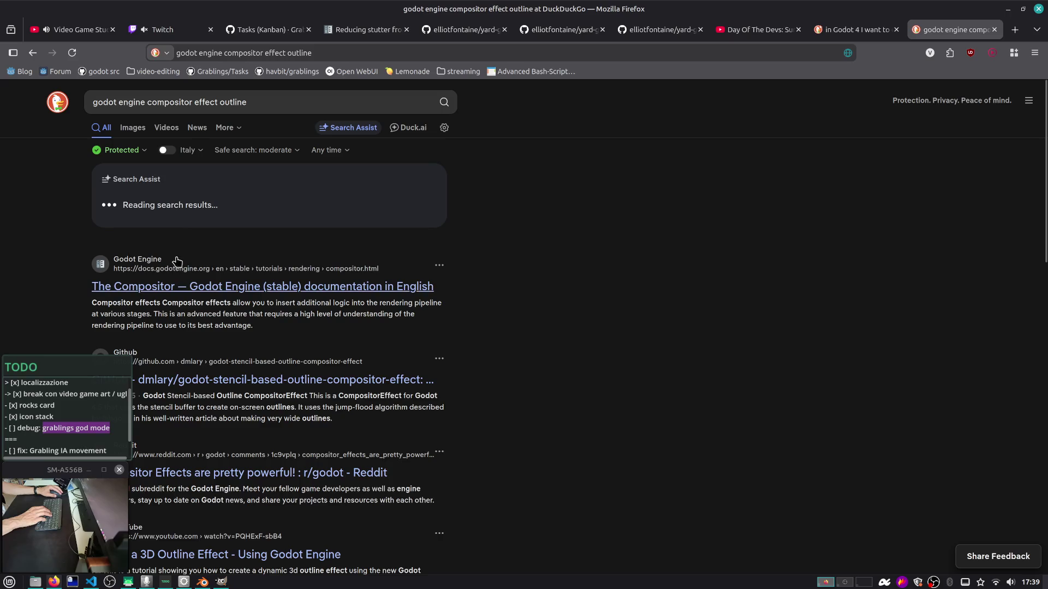
pyautogui.click(281, 390)
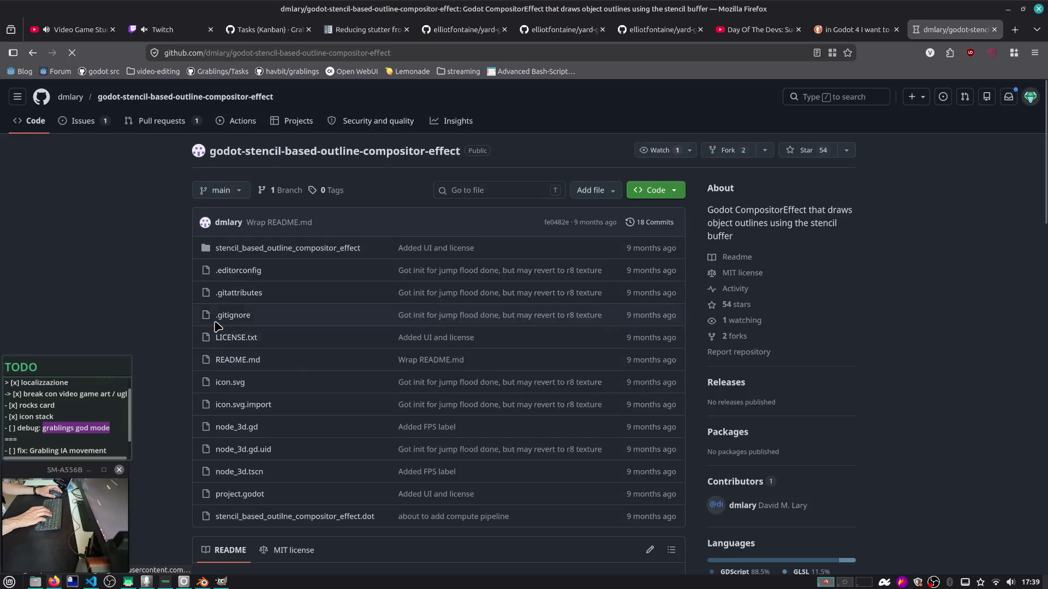
# Read the README's stencil and Camera3D setup notes, then close the GitHub tab to return to Duck.ai
pyautogui.scroll(-5, 327, 328)
pyautogui.scroll(-3, 213, 326)
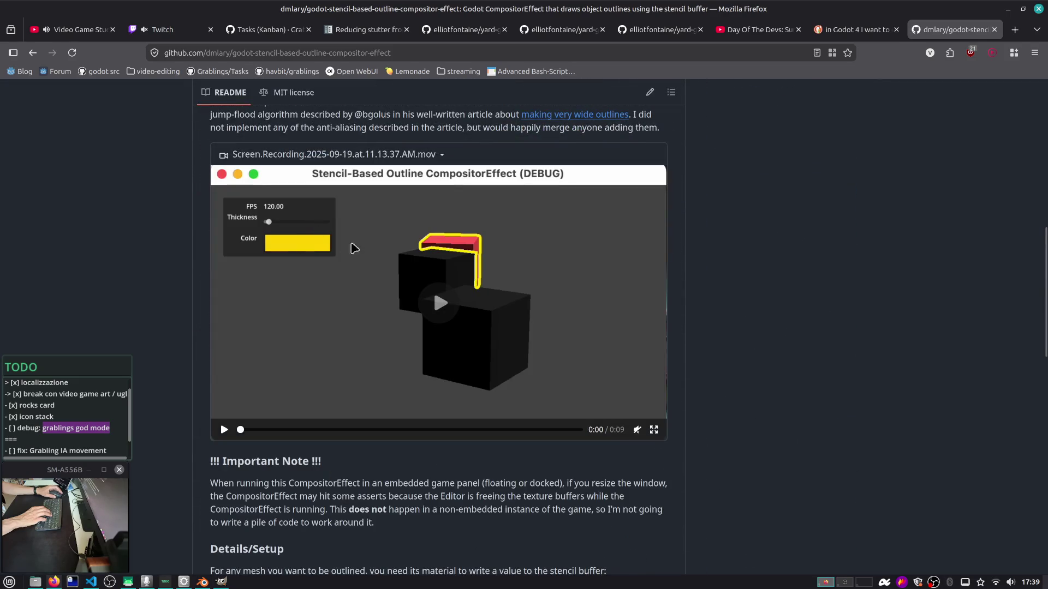
pyautogui.scroll(-4, 445, 265)
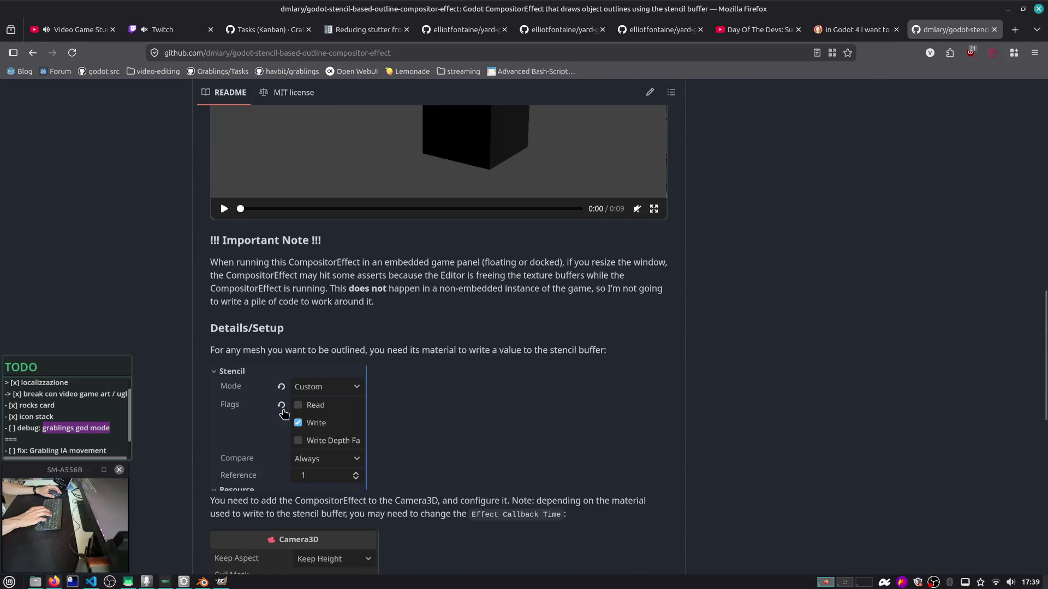
pyautogui.scroll(-7, 282, 413)
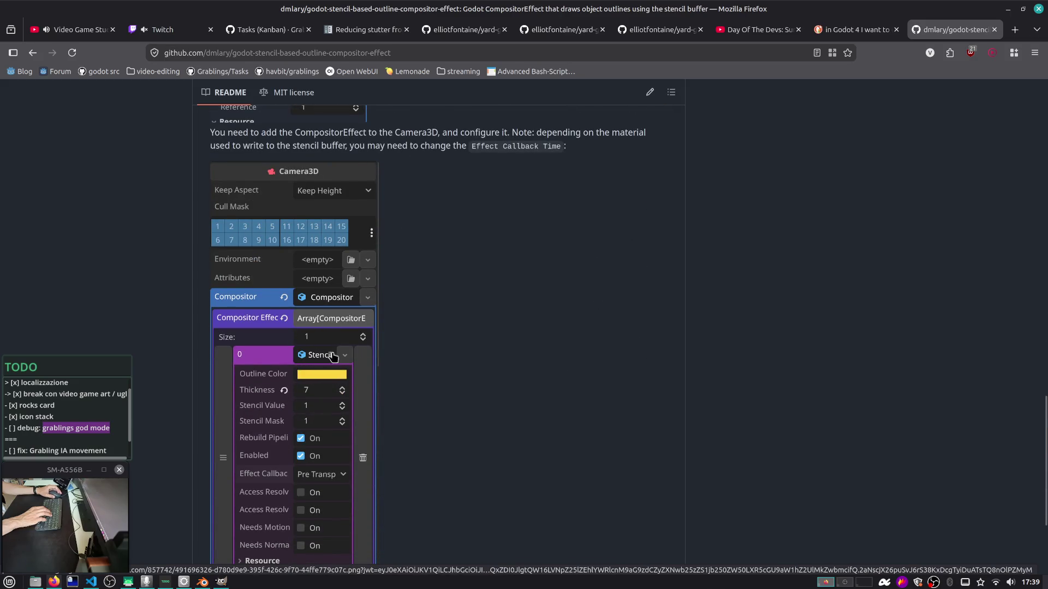
pyautogui.scroll(7, 397, 361)
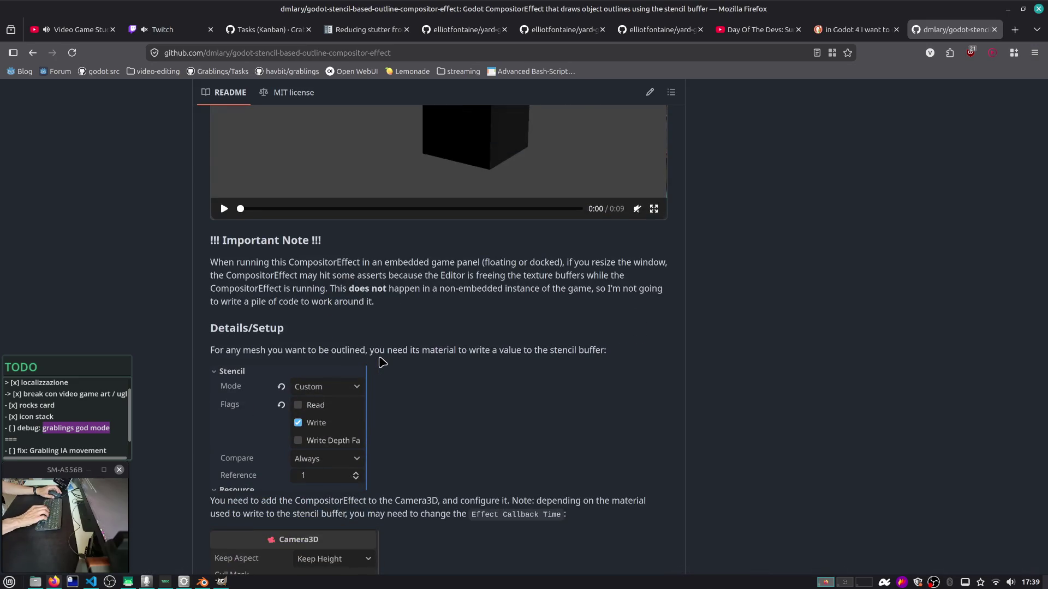
pyautogui.scroll(-9, 378, 283)
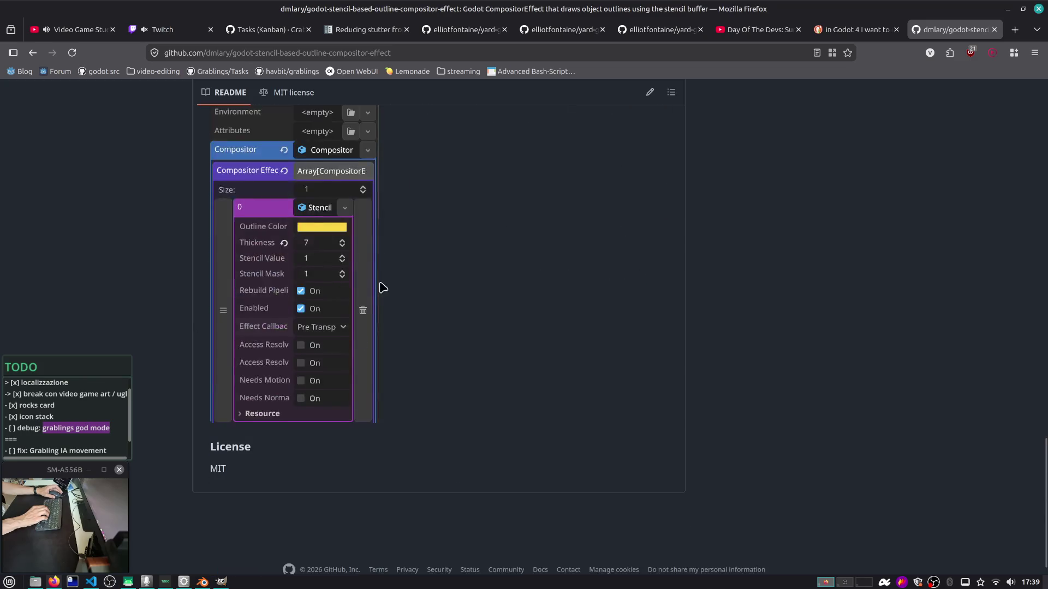
pyautogui.scroll(19, 381, 286)
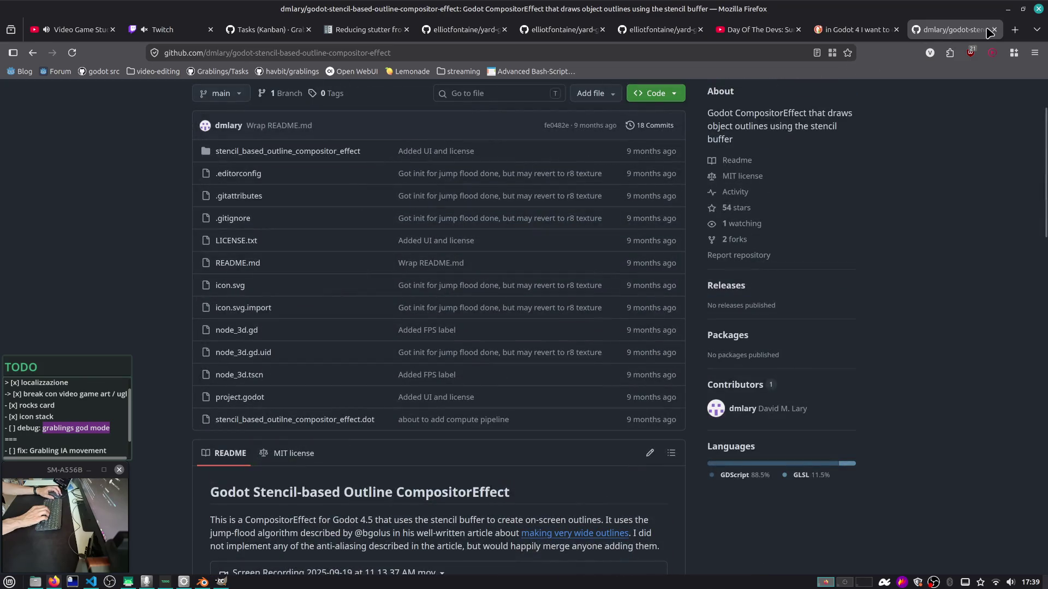
pyautogui.click(993, 31)
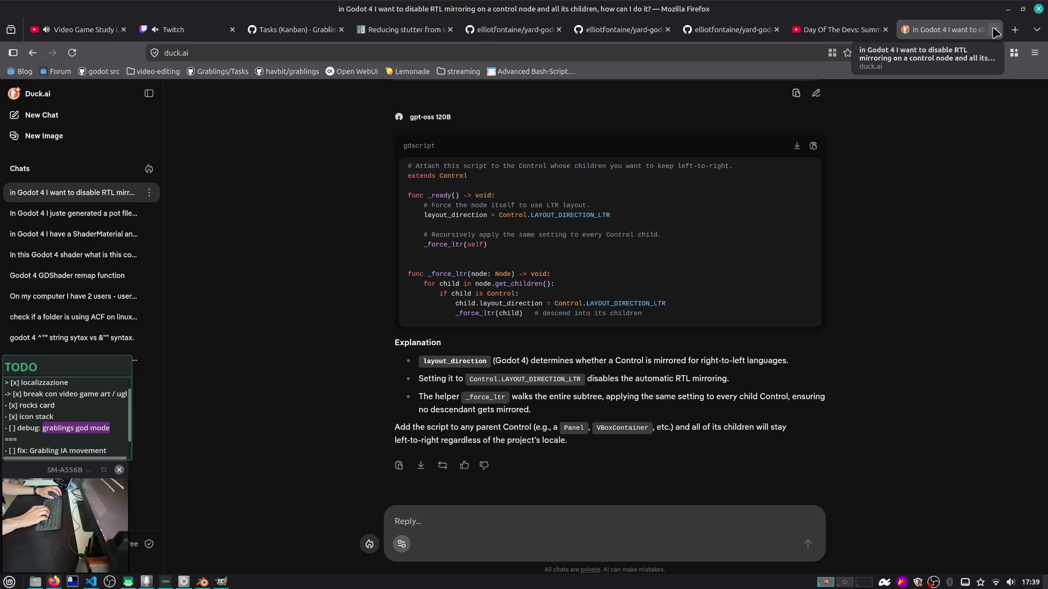
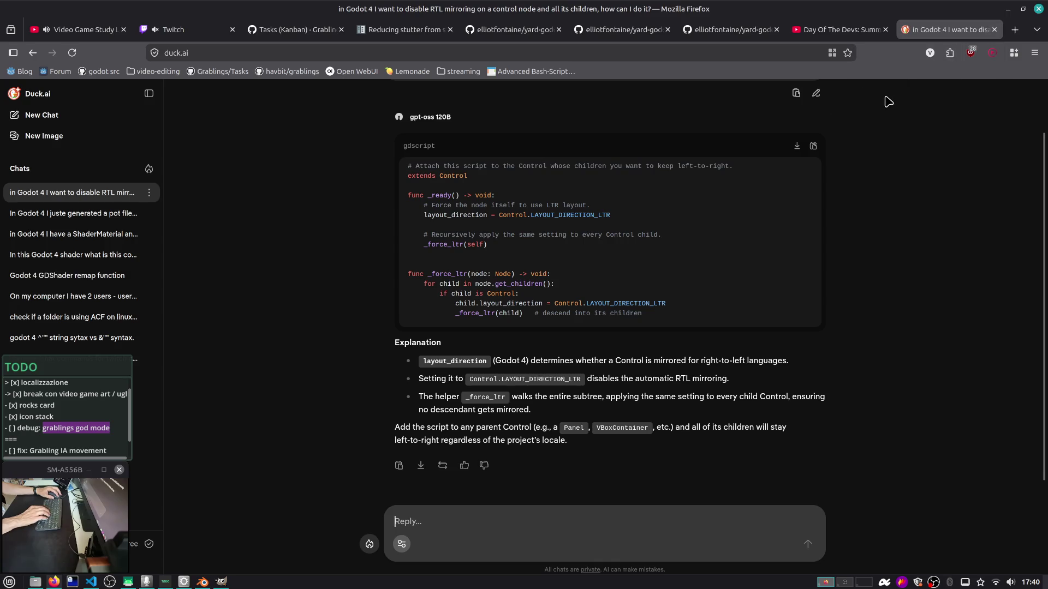
# Back in Godot, zoom the running game's camera, then switch the editor to the 2D canvas
pyautogui.hotkey('alt', 'Tab')
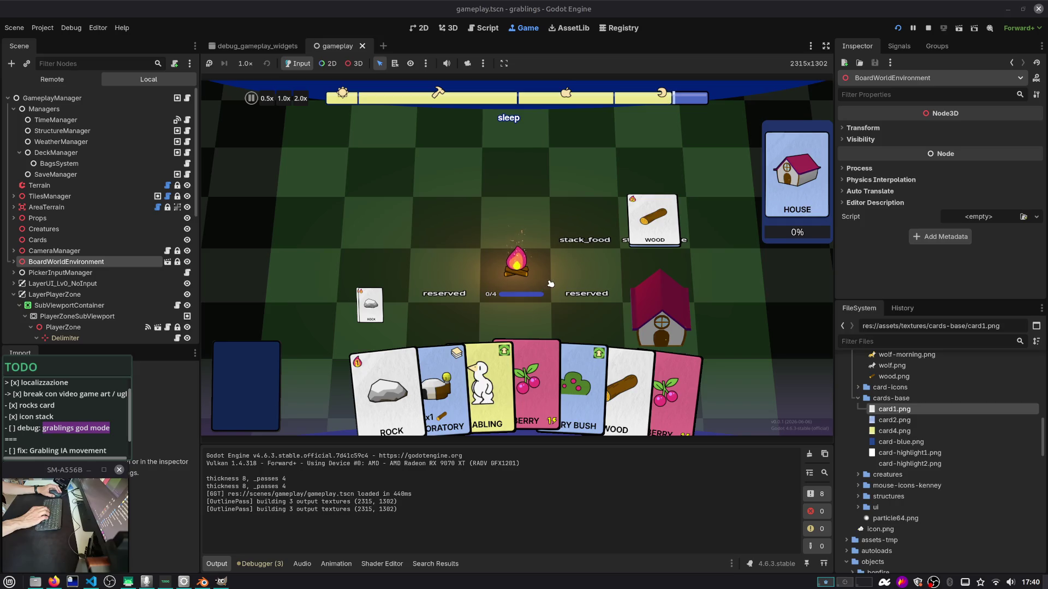
pyautogui.scroll(-3, 550, 284)
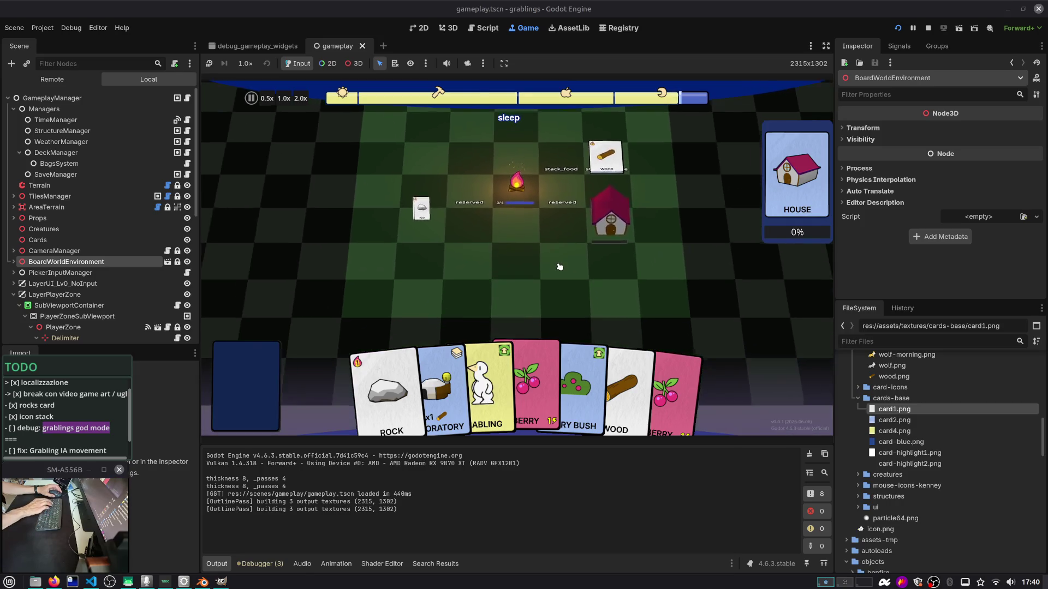
pyautogui.scroll(3, 604, 242)
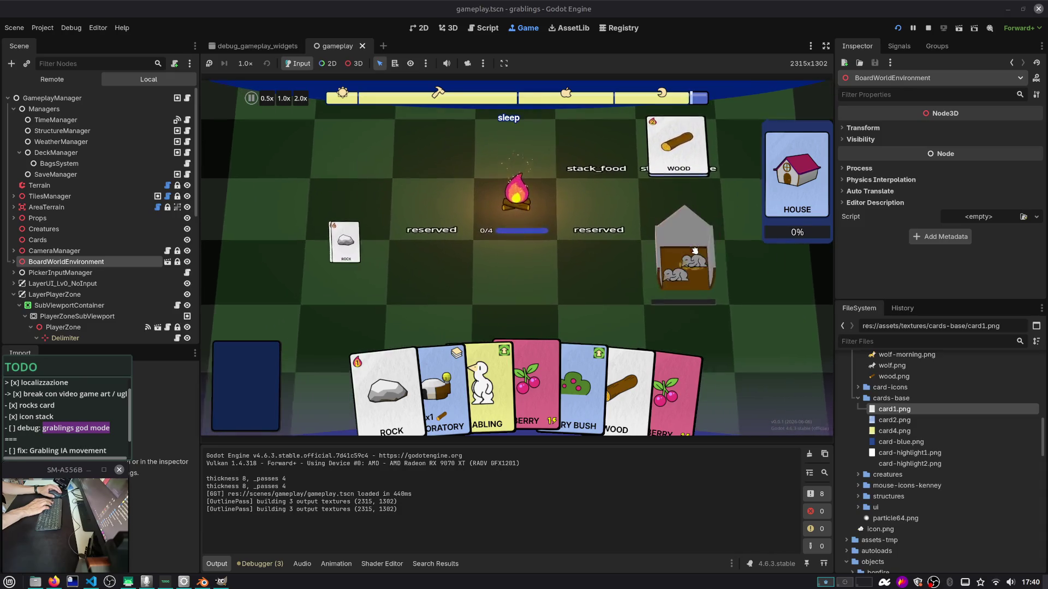
pyautogui.scroll(-1, 695, 251)
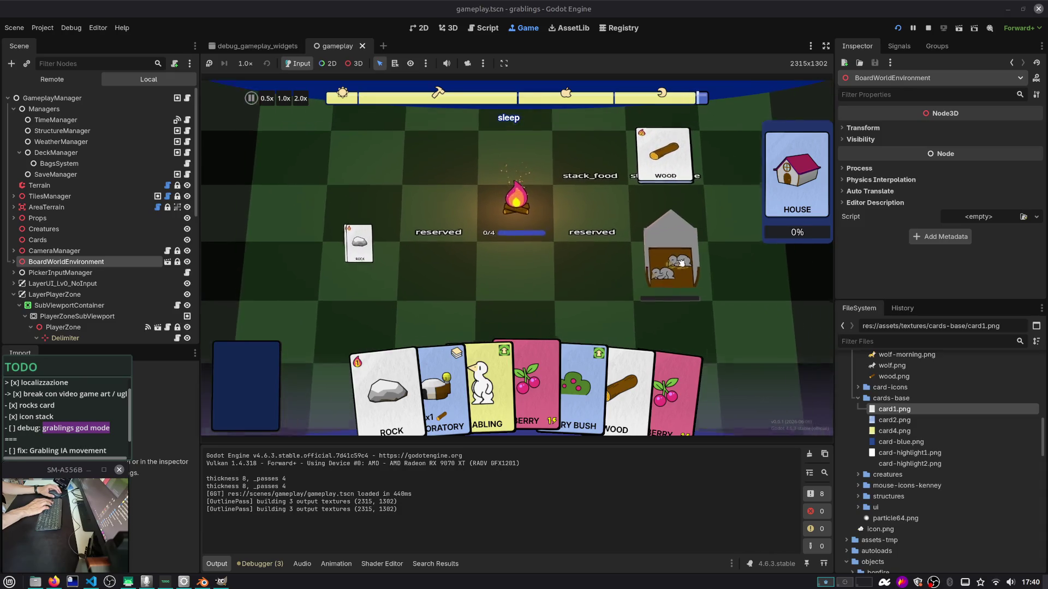
pyautogui.scroll(-3, 580, 274)
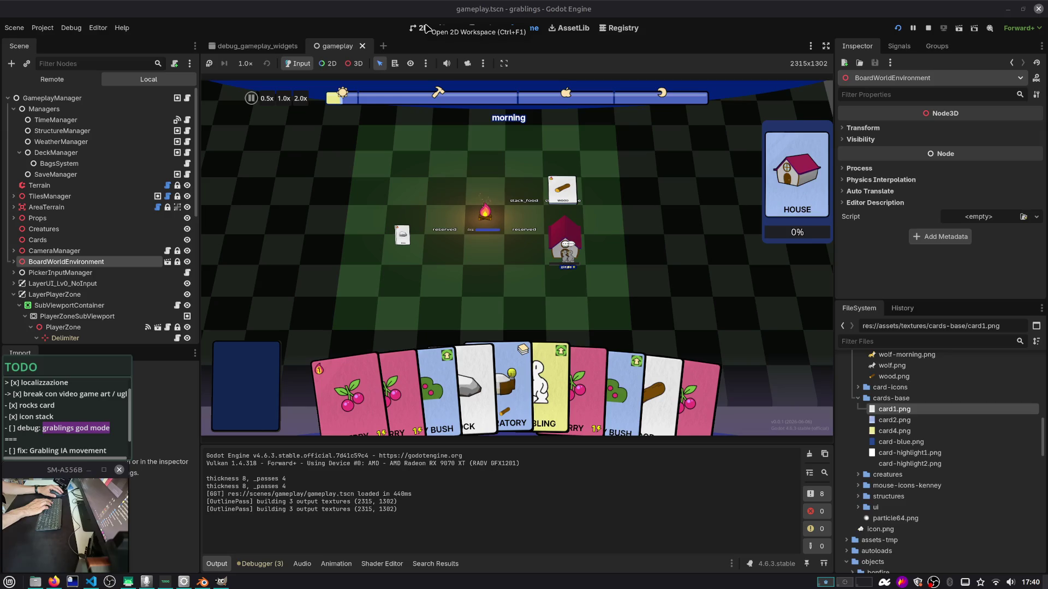
pyautogui.click(426, 28)
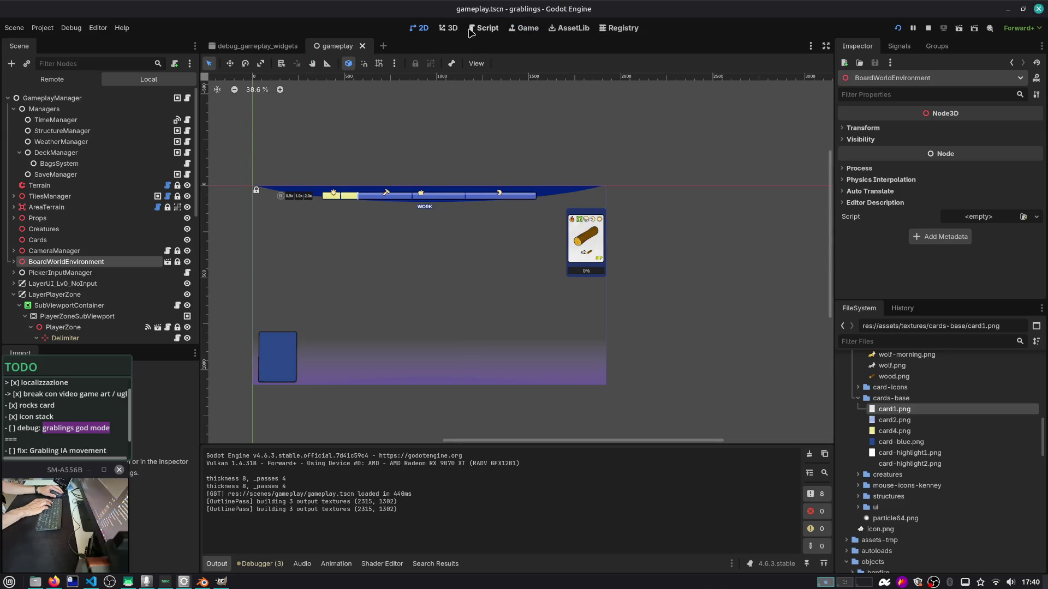
# In Firefox, open roadmap issue #19 and its GPU optimization docs link in a new tab
pyautogui.hotkey('alt', 'Tab')
pyautogui.hotkey('alt', 'Tab')
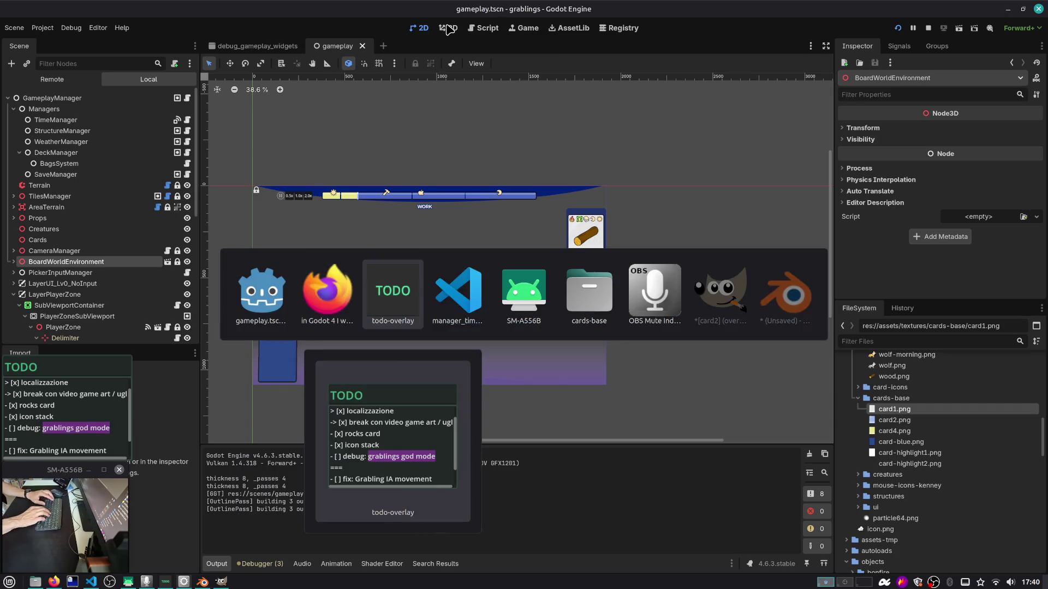
pyautogui.hotkey('alt', 'shift', 'Tab')
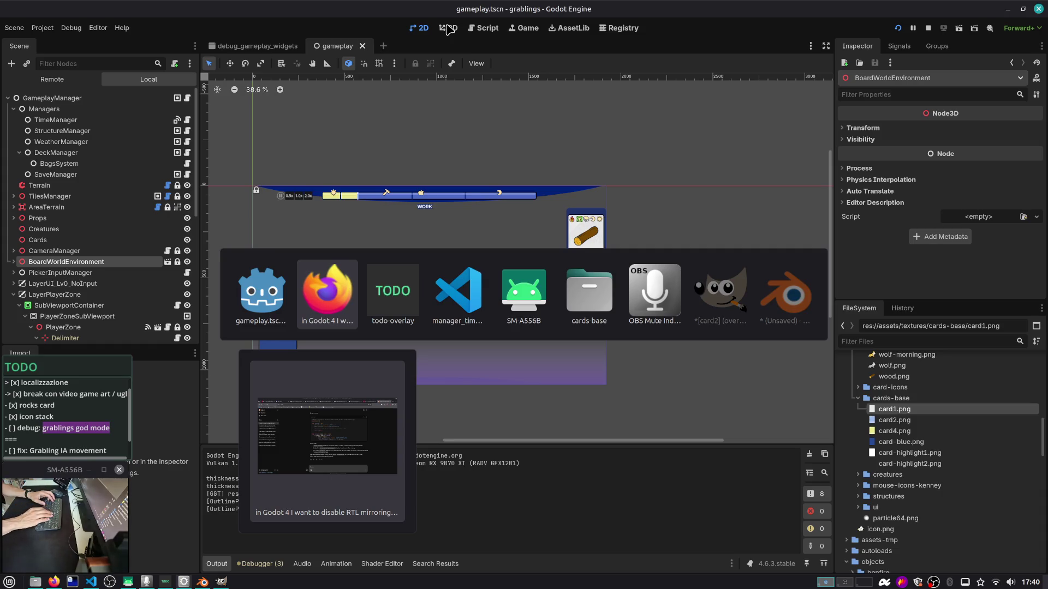
pyautogui.hotkey('ctrl', 't')
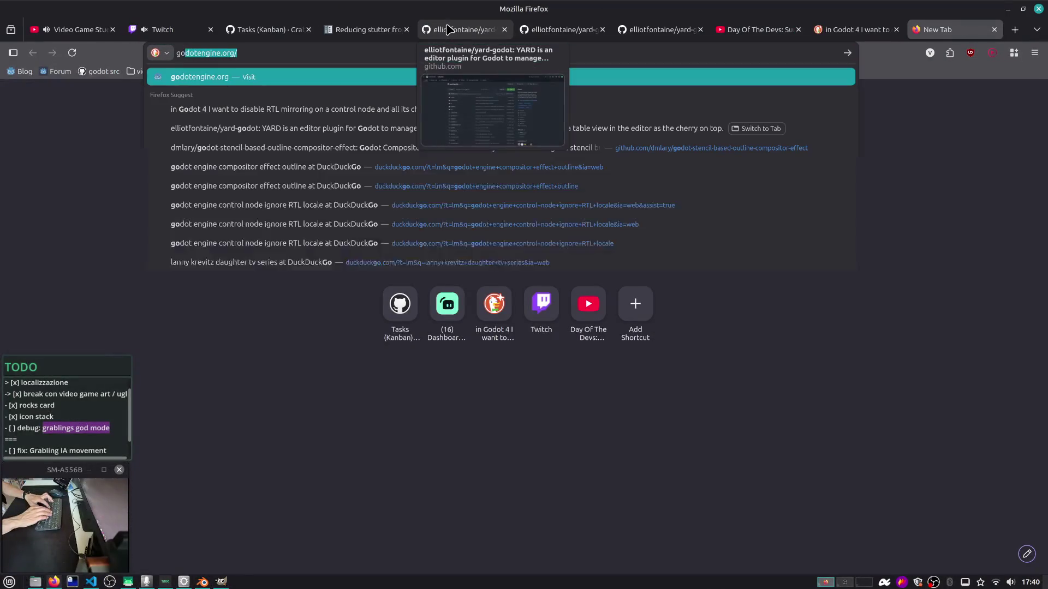
pyautogui.write('godot')
pyautogui.hotkey('ctrl', 'w')
pyautogui.click(290, 30)
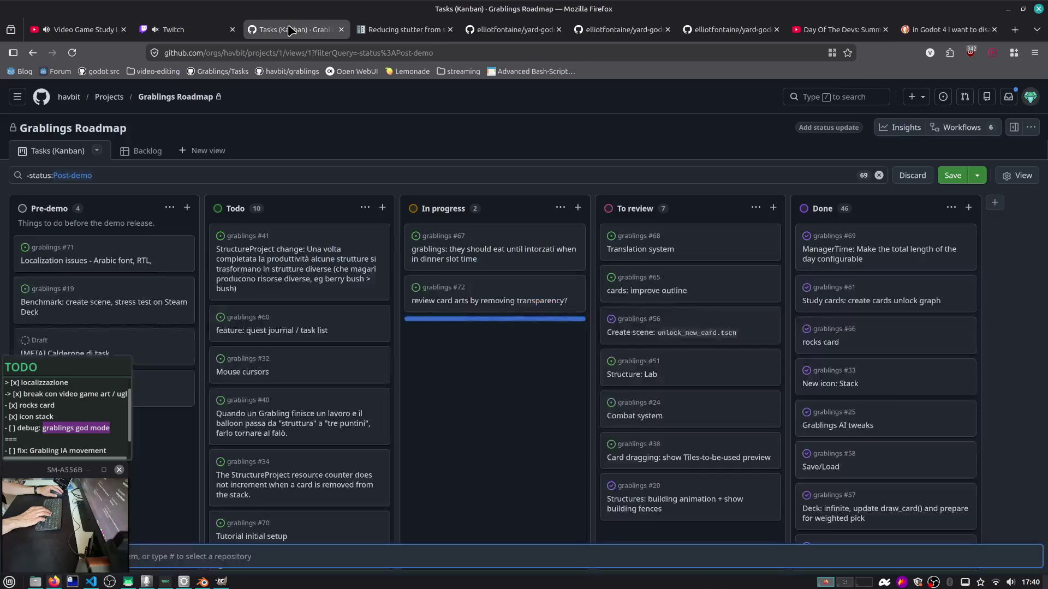
pyautogui.click(112, 304)
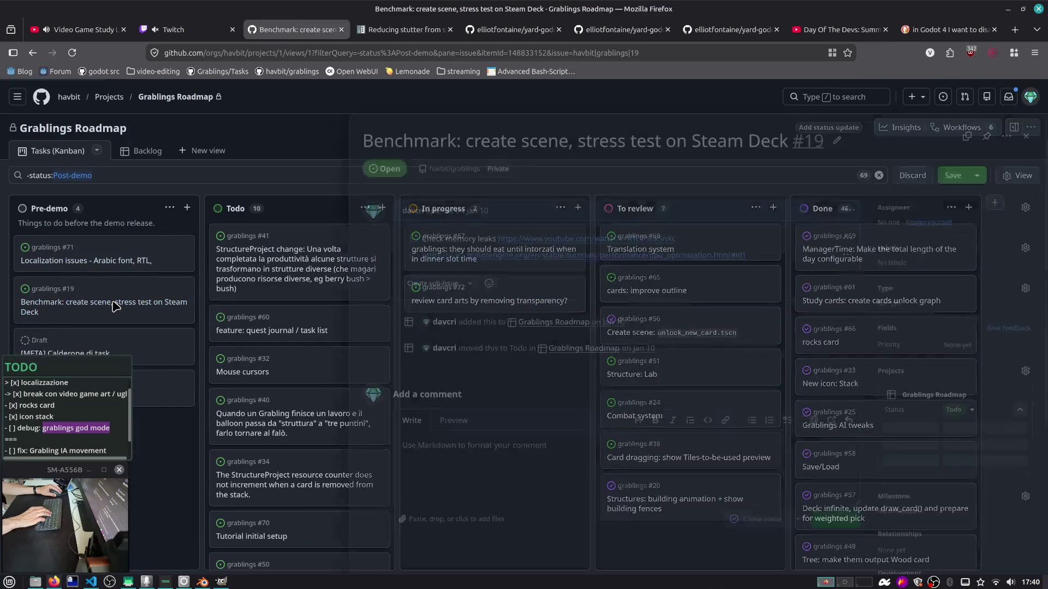
pyautogui.middleClick(567, 255)
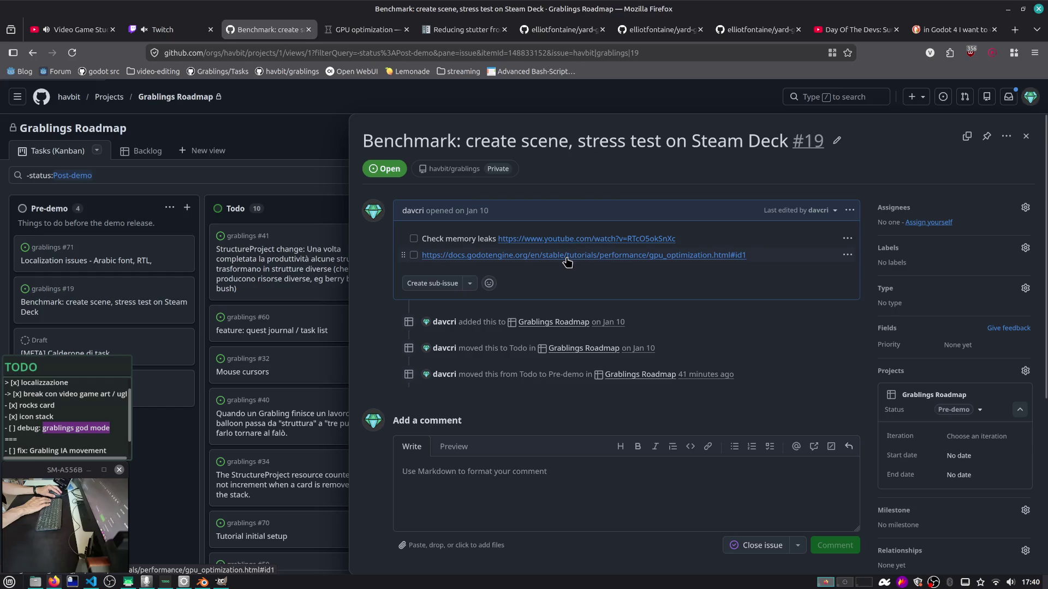
pyautogui.click(364, 30)
# Skim the GPU optimization docs page and copy its address
pyautogui.scroll(2, 440, 157)
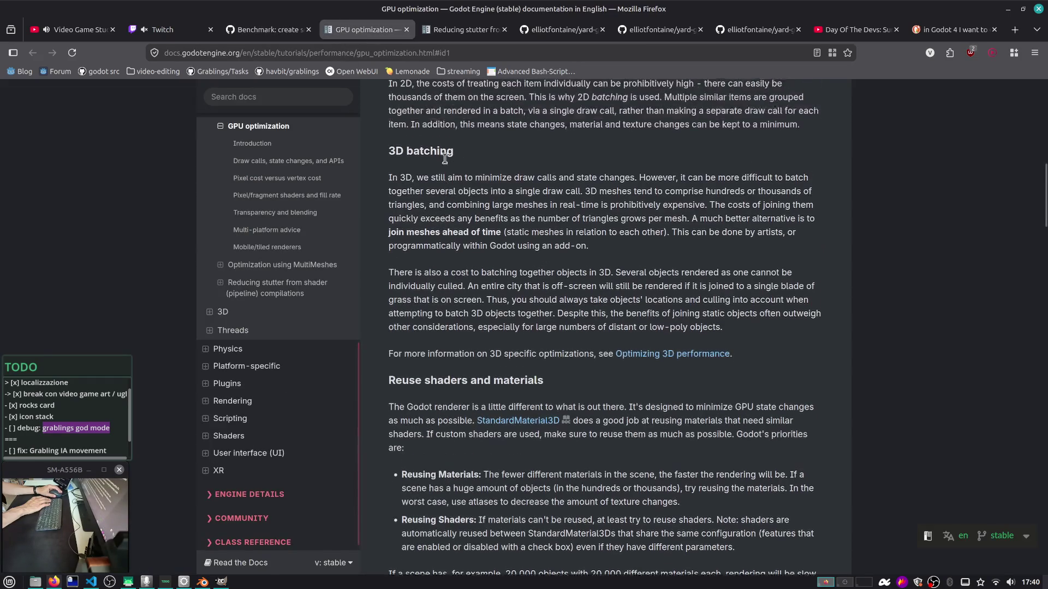
pyautogui.scroll(10, 431, 191)
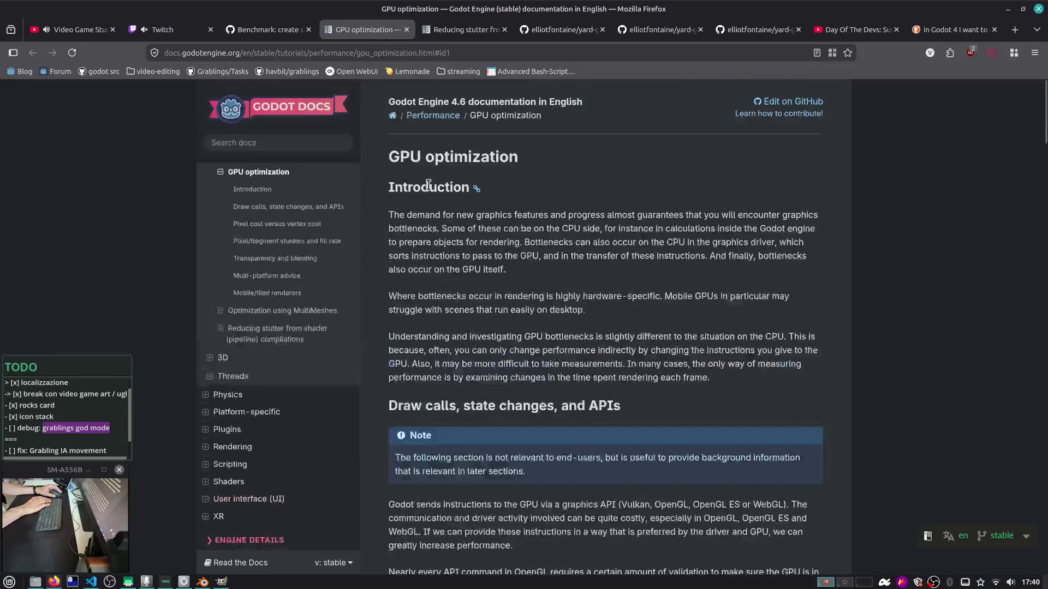
pyautogui.scroll(-1, 466, 229)
pyautogui.scroll(-15, 466, 229)
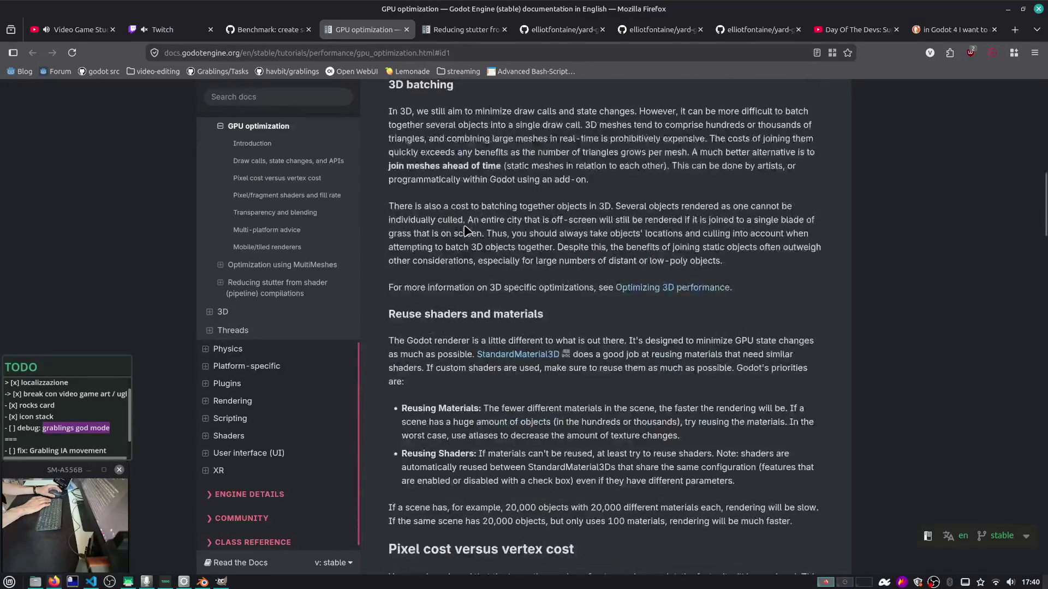
pyautogui.scroll(-20, 463, 225)
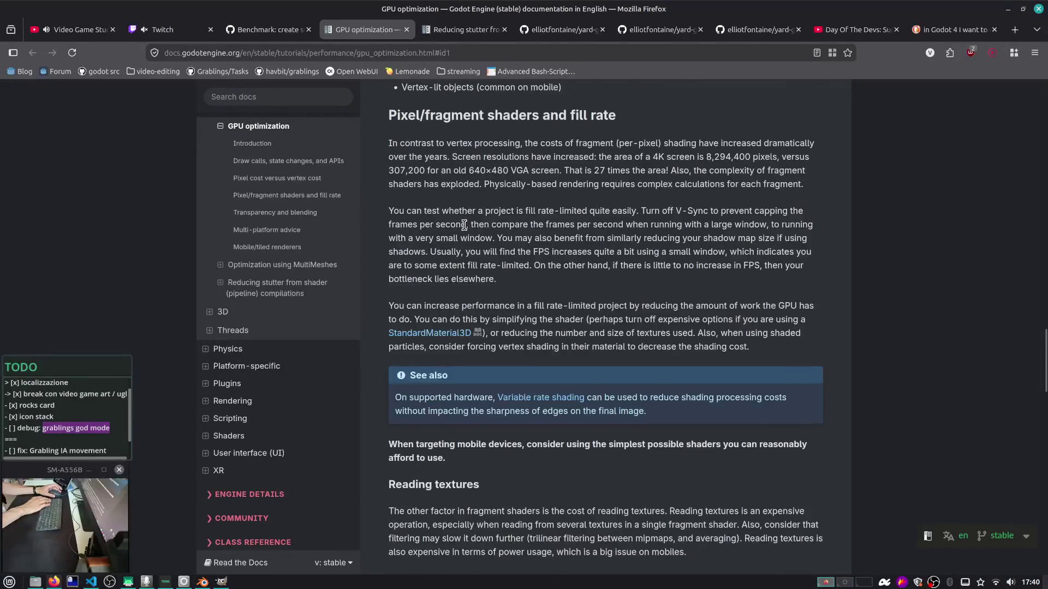
pyautogui.scroll(-15, 448, 224)
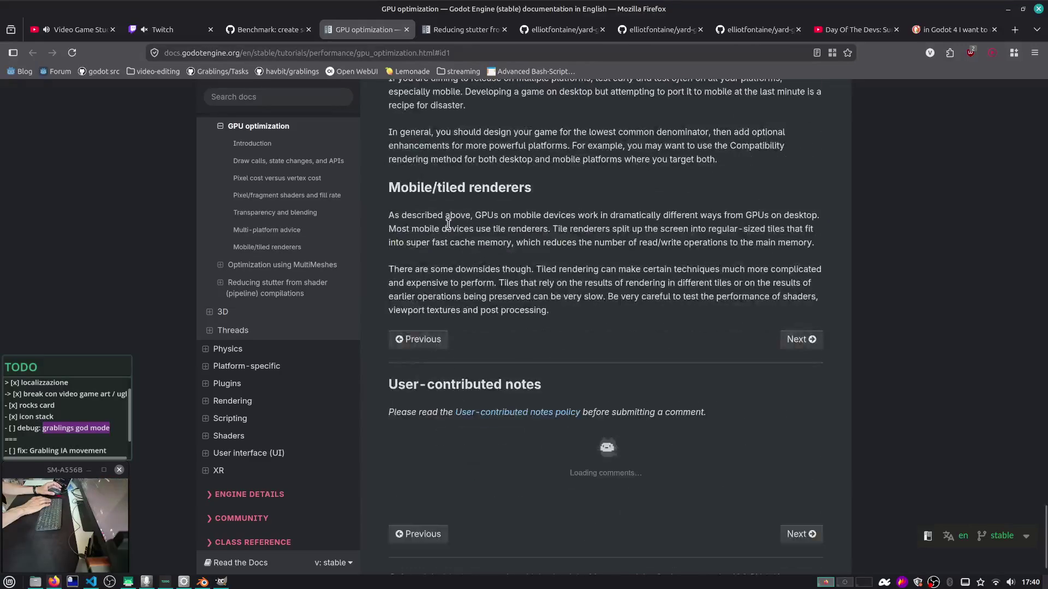
pyautogui.scroll(5, 382, 223)
pyautogui.hotkey('ctrl', 'l')
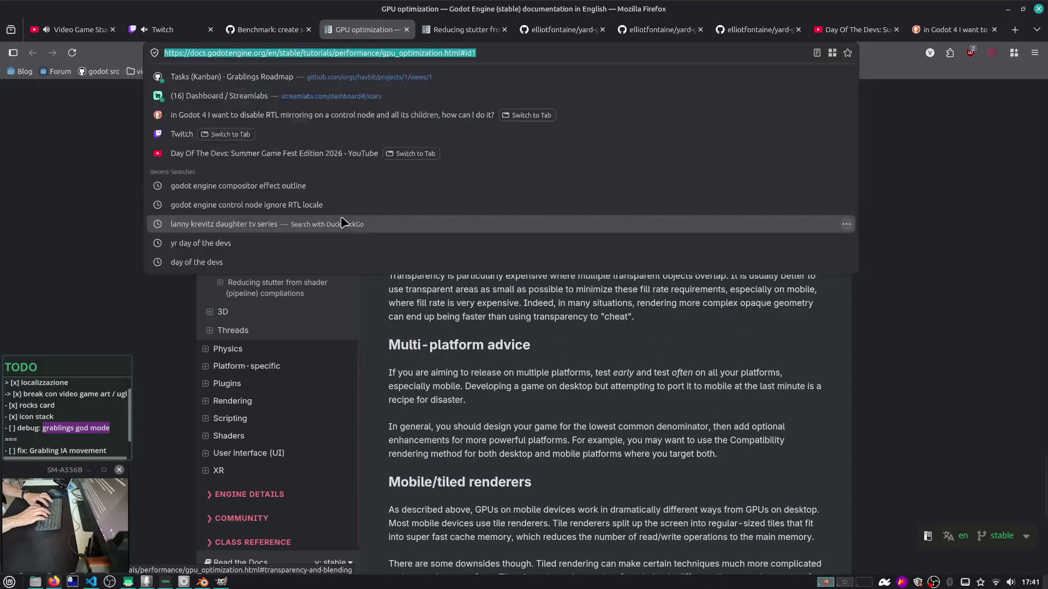
pyautogui.press('Escape')
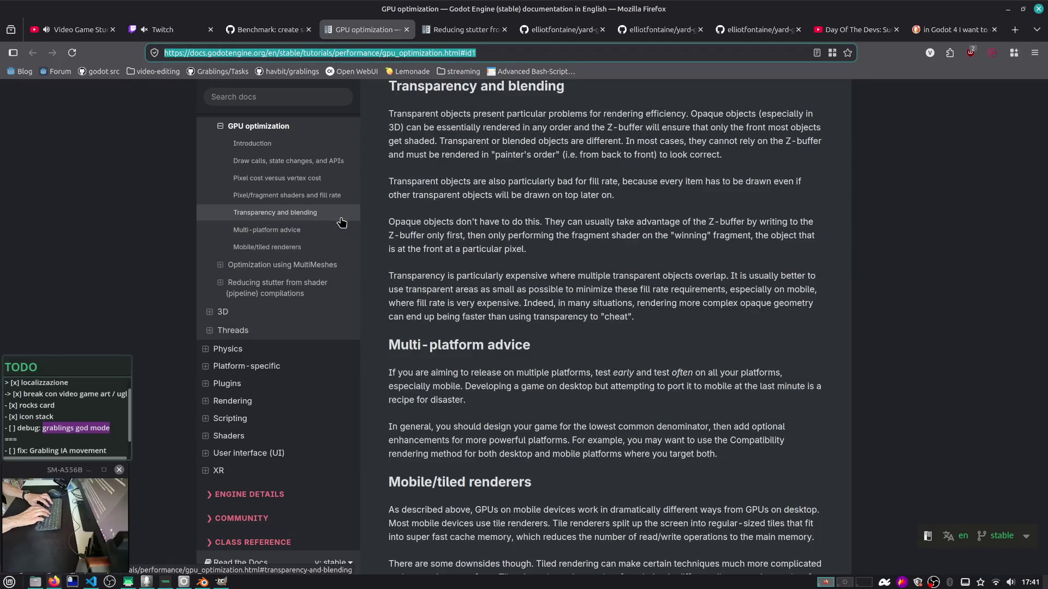
# Search the docs page for 'forw', then move on to the Twitch stream manager
pyautogui.scroll(20, 546, 228)
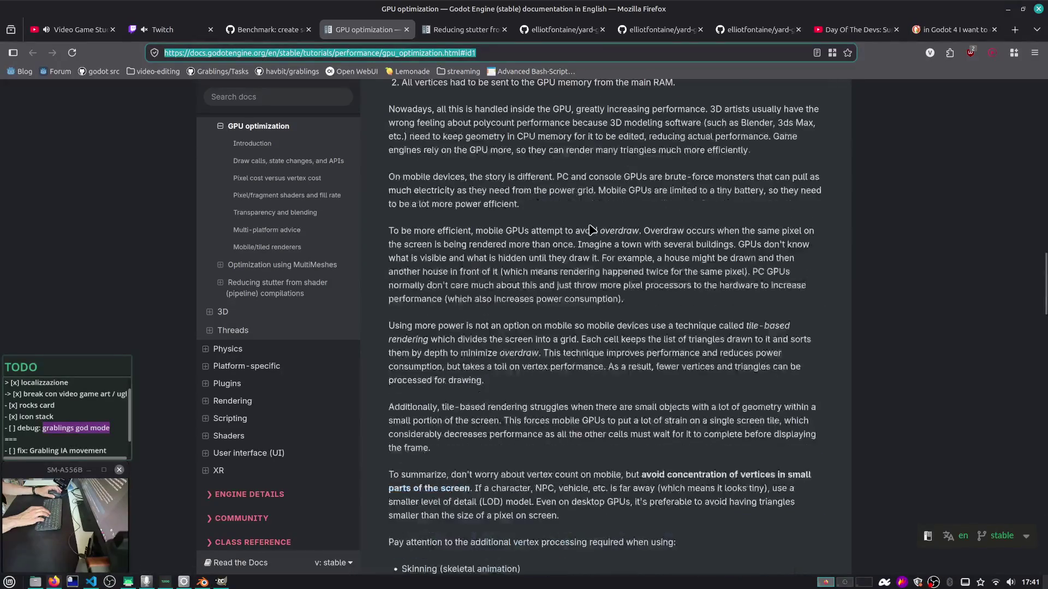
pyautogui.click(562, 120)
pyautogui.scroll(12, 600, 136)
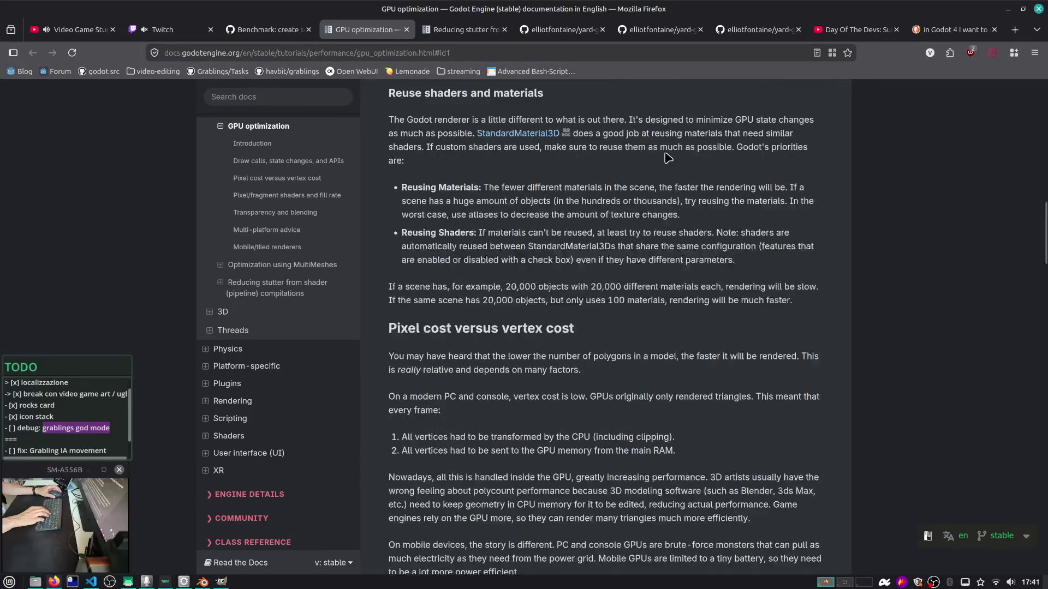
pyautogui.scroll(15, 677, 163)
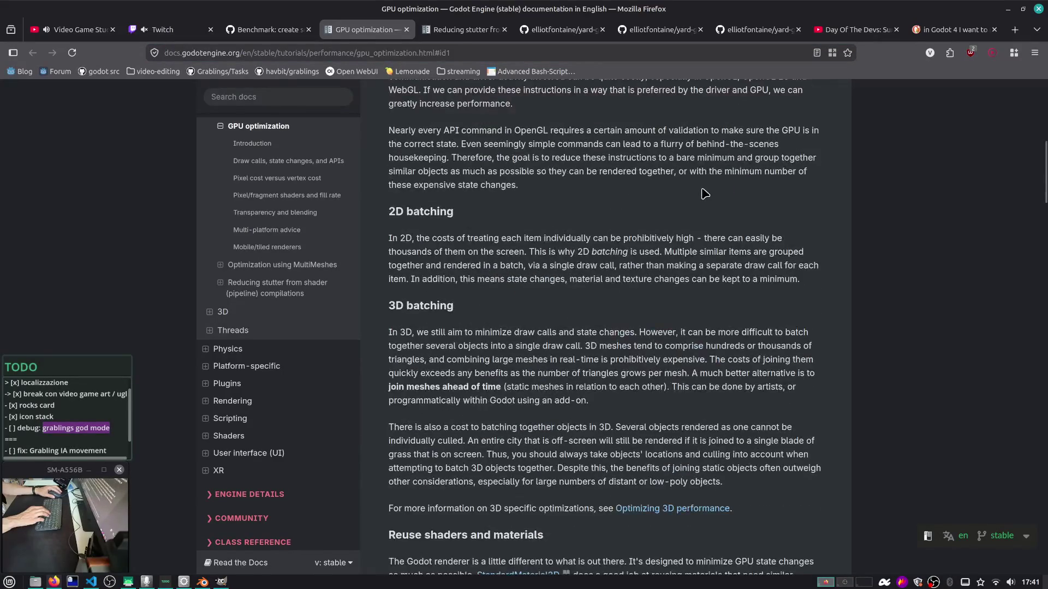
pyautogui.hotkey('ctrl', 'f')
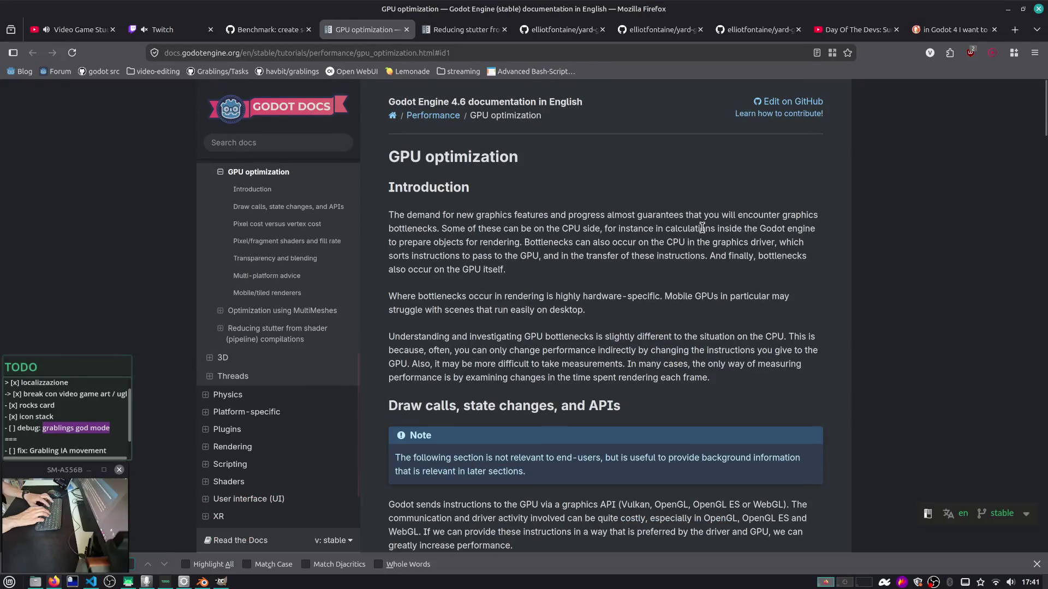
pyautogui.write('for')
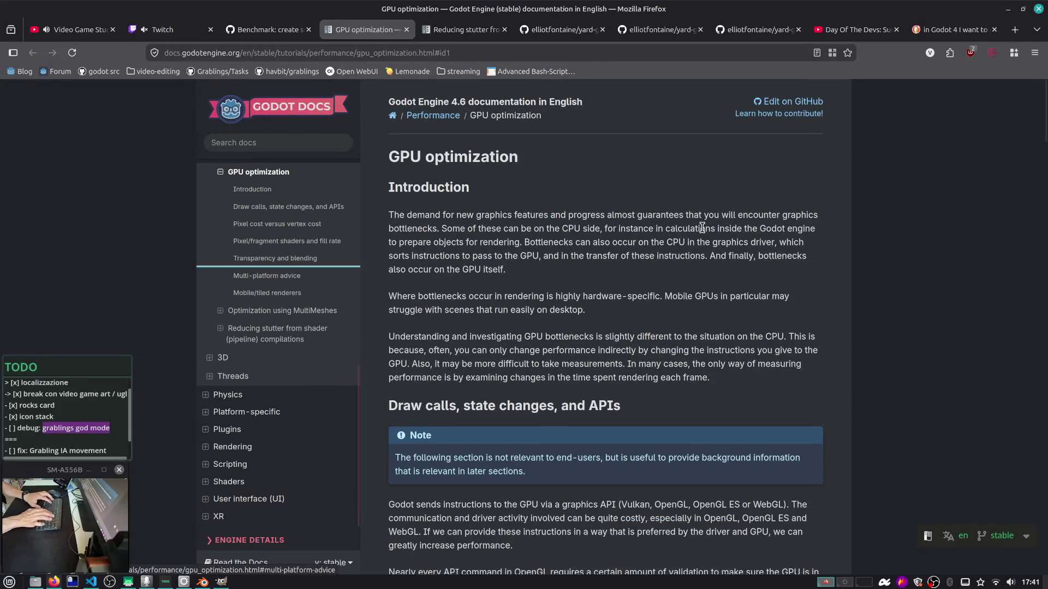
pyautogui.write('w')
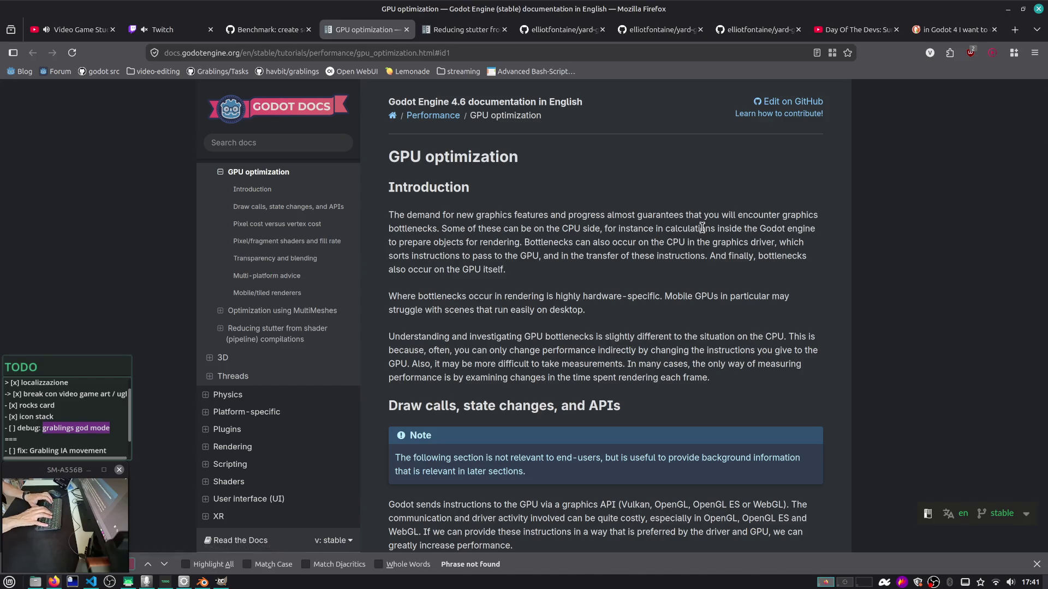
pyautogui.press('Escape')
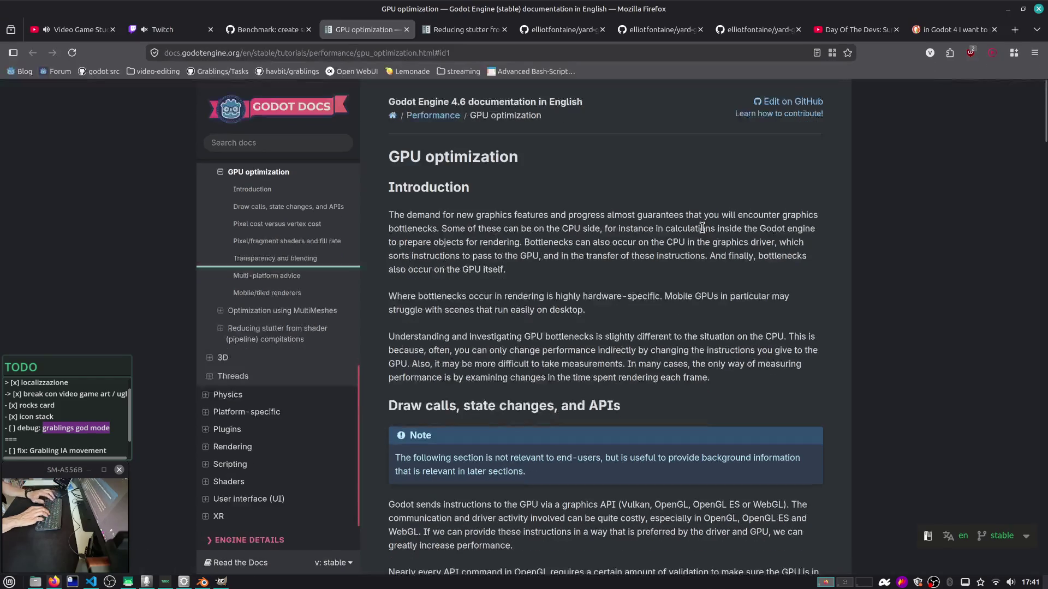
pyautogui.hotkey('alt', '2')
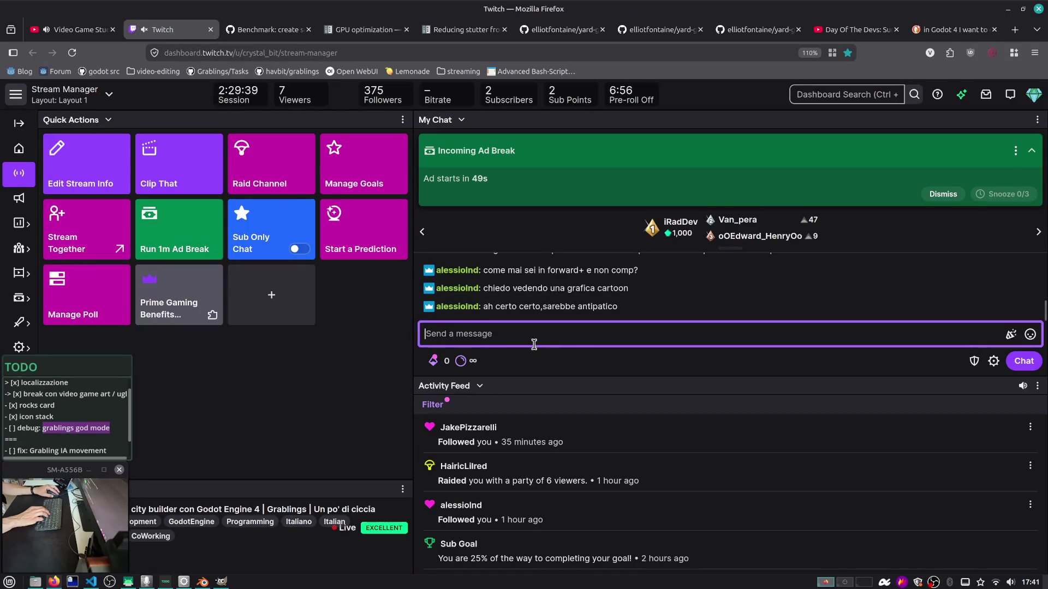
# Post the copied docs link in the stream chat, then return to the roadmap board
pyautogui.write('https://docs.godotengine.org/en/stable/tutorials/performance/gpu_optimization.html#id1')
pyautogui.press('Return')
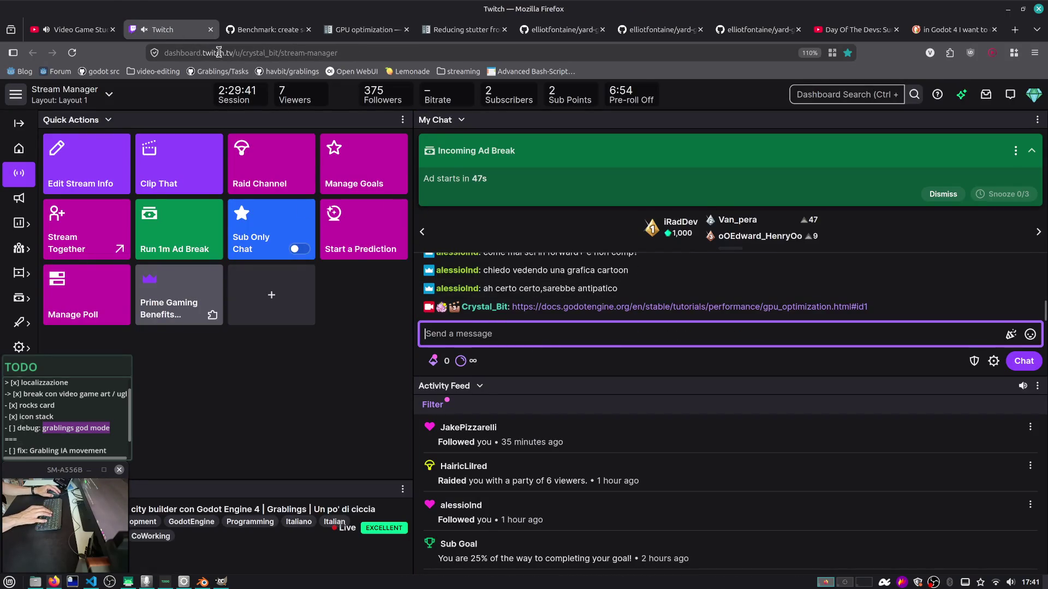
pyautogui.click(88, 30)
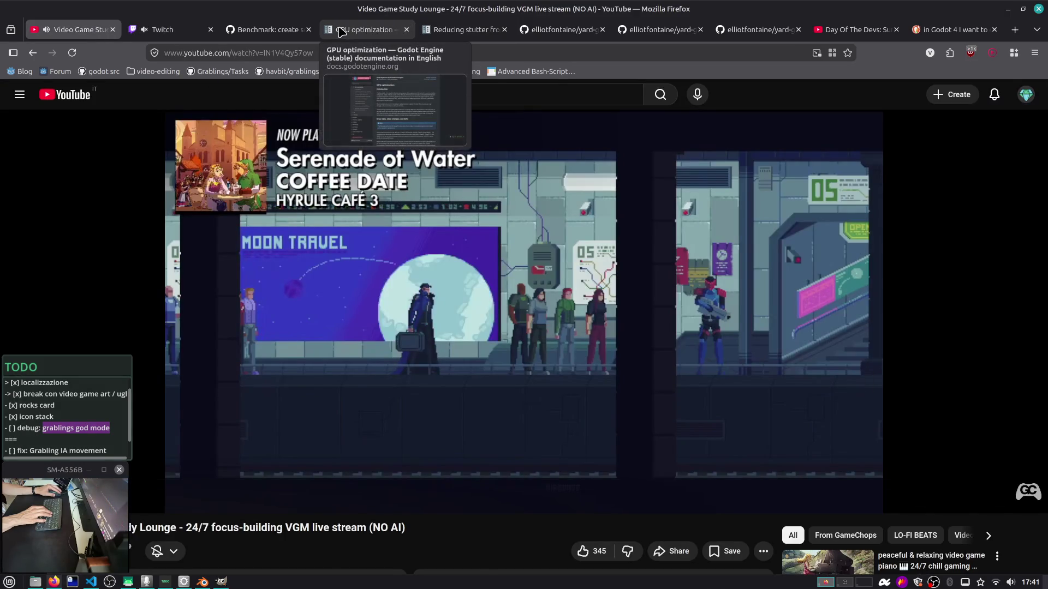
pyautogui.click(289, 29)
pyautogui.click(321, 178)
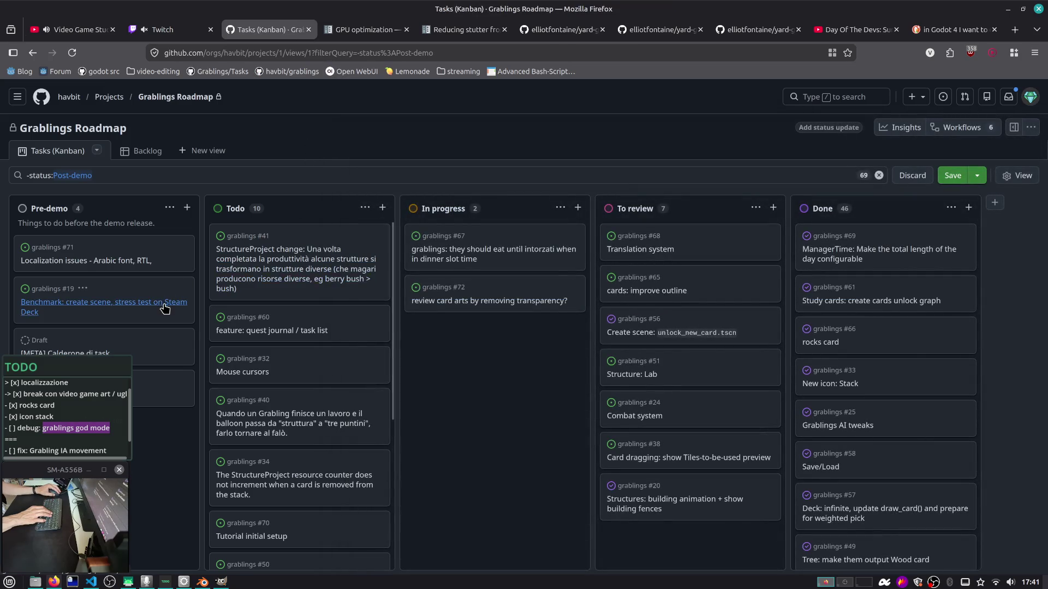
# Add 'check also compatibility renderer performances?' to issue #19's checklist and save it
pyautogui.click(98, 304)
pyautogui.click(848, 212)
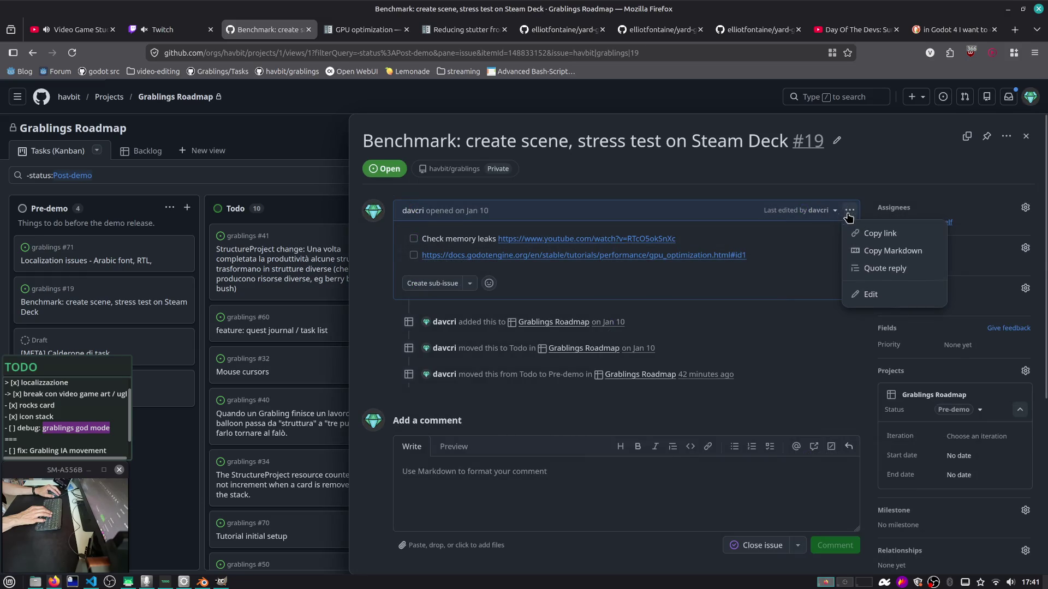
pyautogui.click(865, 294)
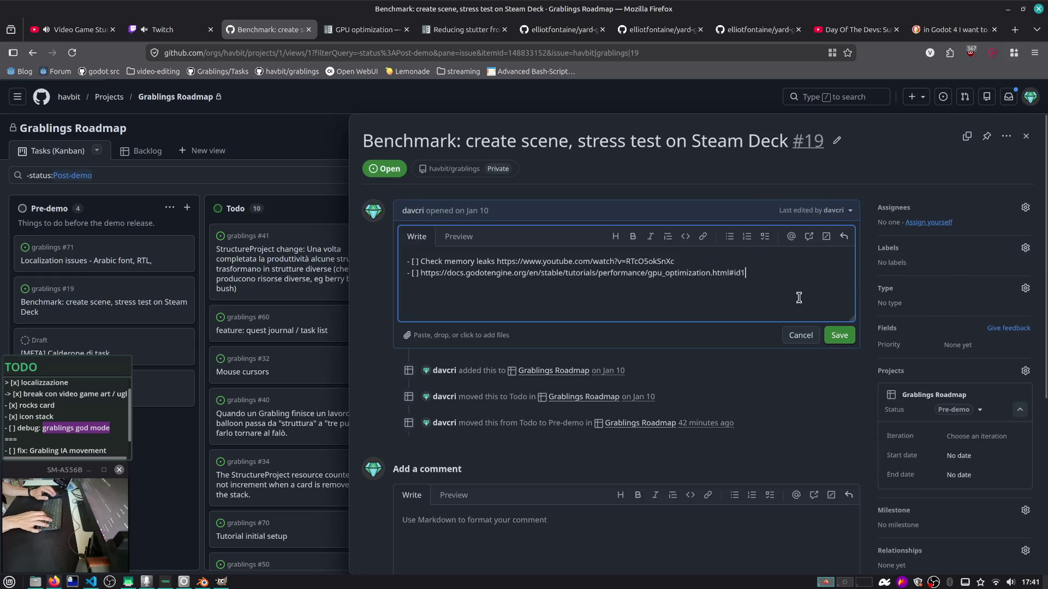
pyautogui.click(799, 298)
pyautogui.press('Return')
pyautogui.write('- [ ] check also compatibility renderer performances?')
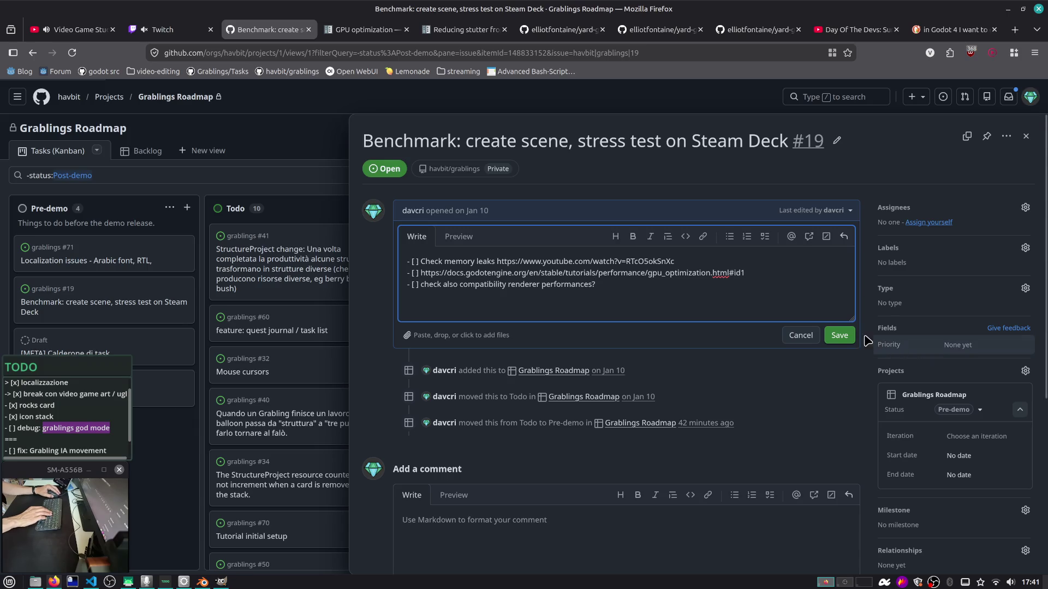
pyautogui.click(839, 335)
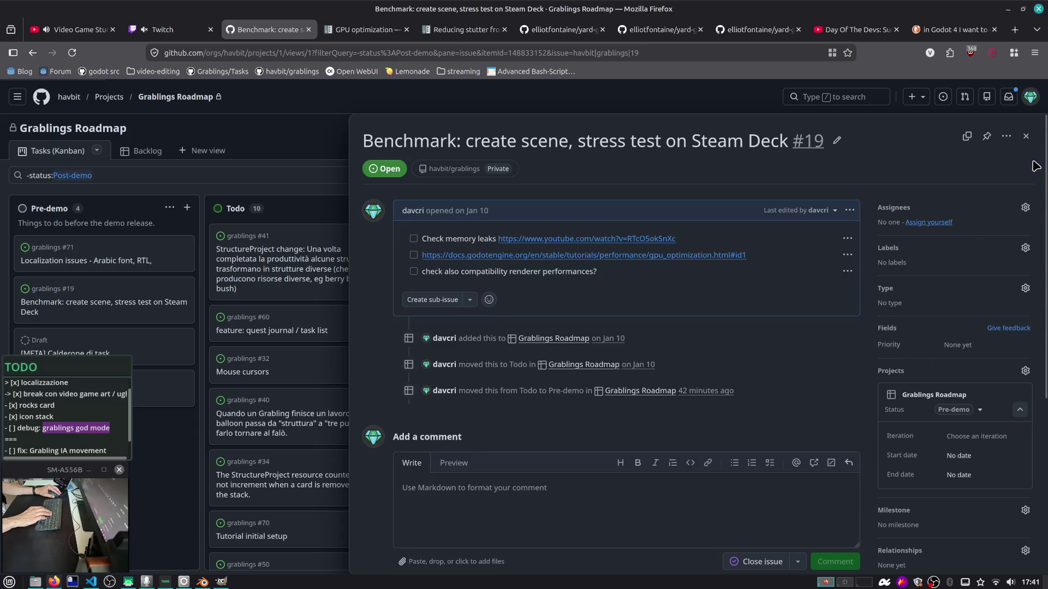
pyautogui.click(1026, 136)
pyautogui.hotkey('ctrl', 'F2')
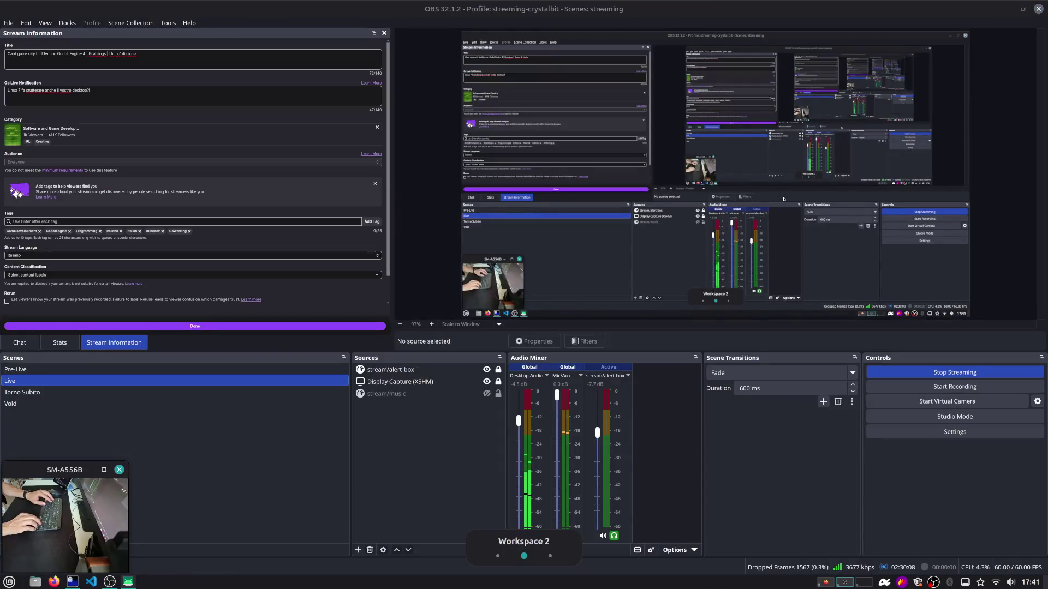
# Back in Godot, open the debug_gameplay_widgets scene and stop the running game
pyautogui.hotkey('ctrl', 'F1')
pyautogui.hotkey('alt', 'Tab')
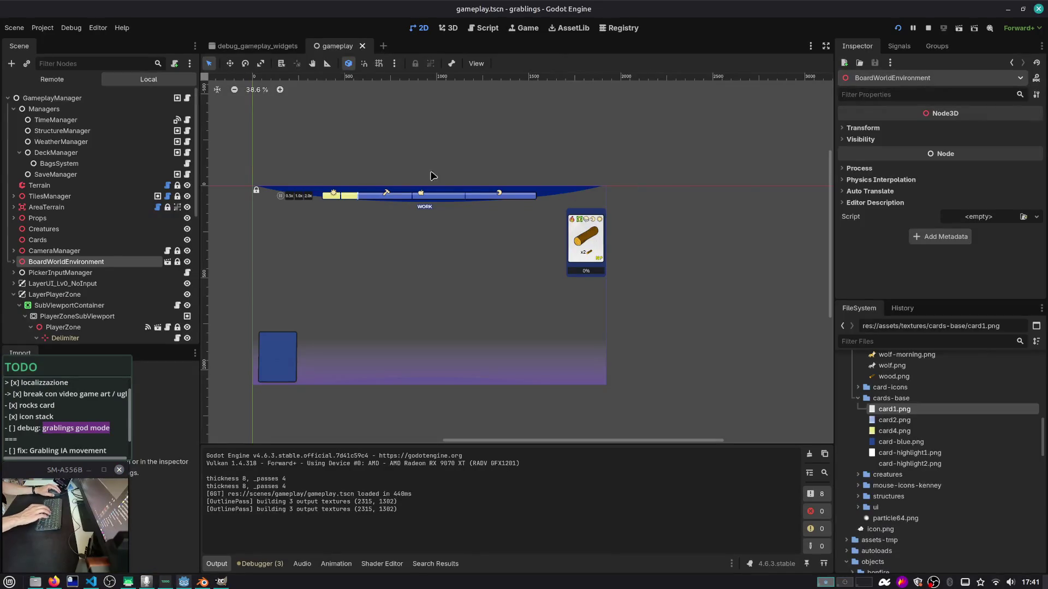
pyautogui.click(284, 47)
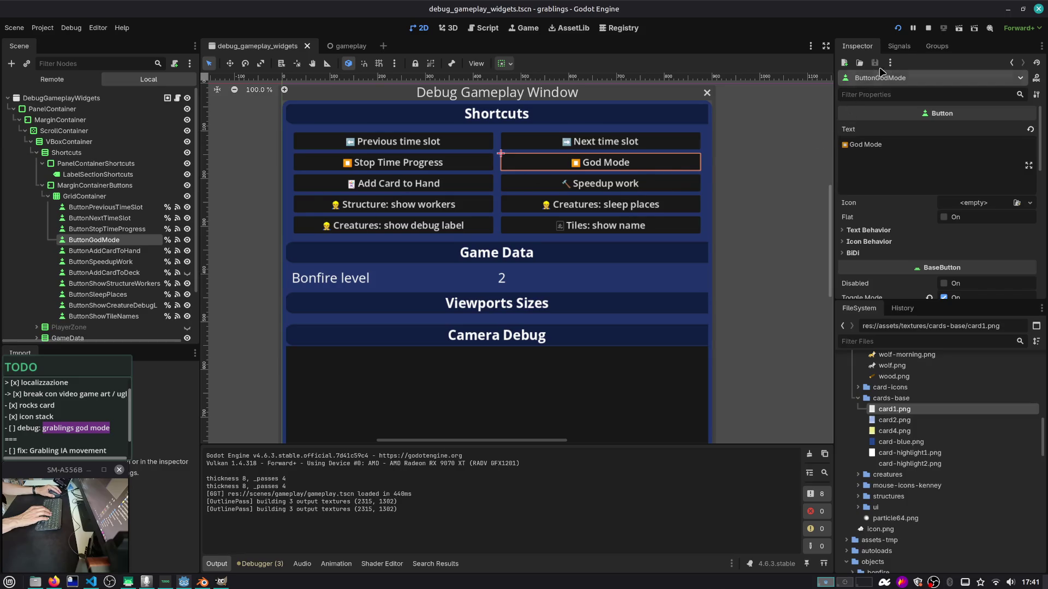
pyautogui.click(899, 46)
# Disconnect ButtonGodMode's toggled signal from the stop-time handler and reconnect it to a new method
pyautogui.click(929, 27)
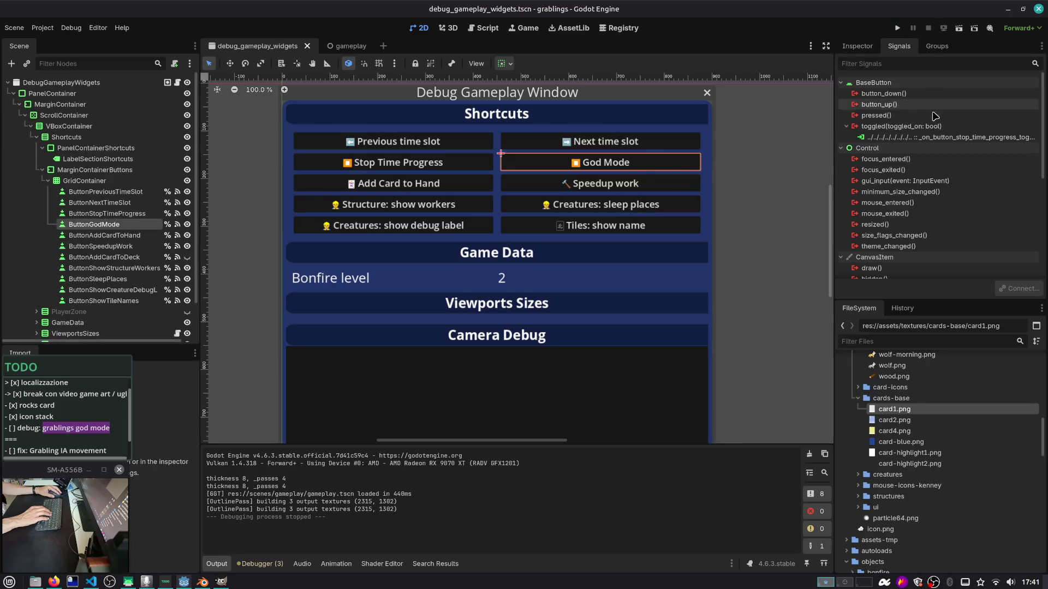
pyautogui.click(949, 138)
pyautogui.click(1021, 289)
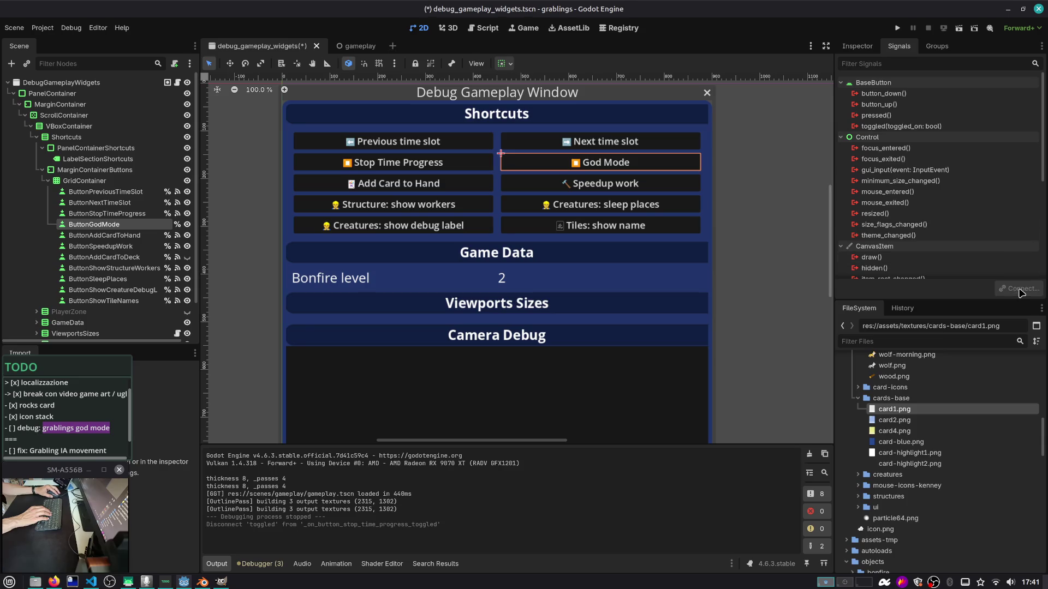
pyautogui.doubleClick(938, 126)
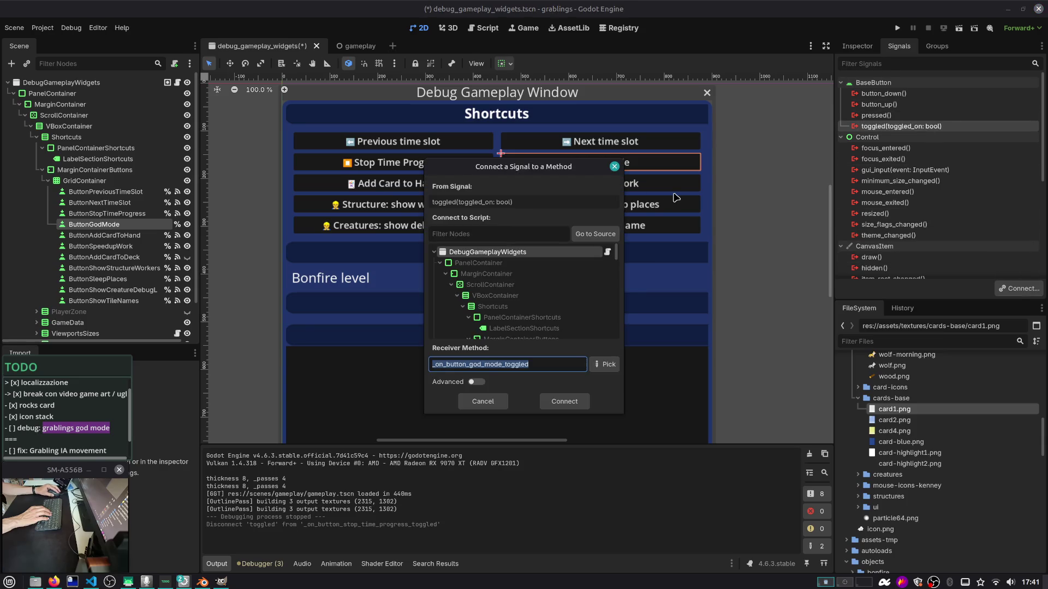
pyautogui.press('Return')
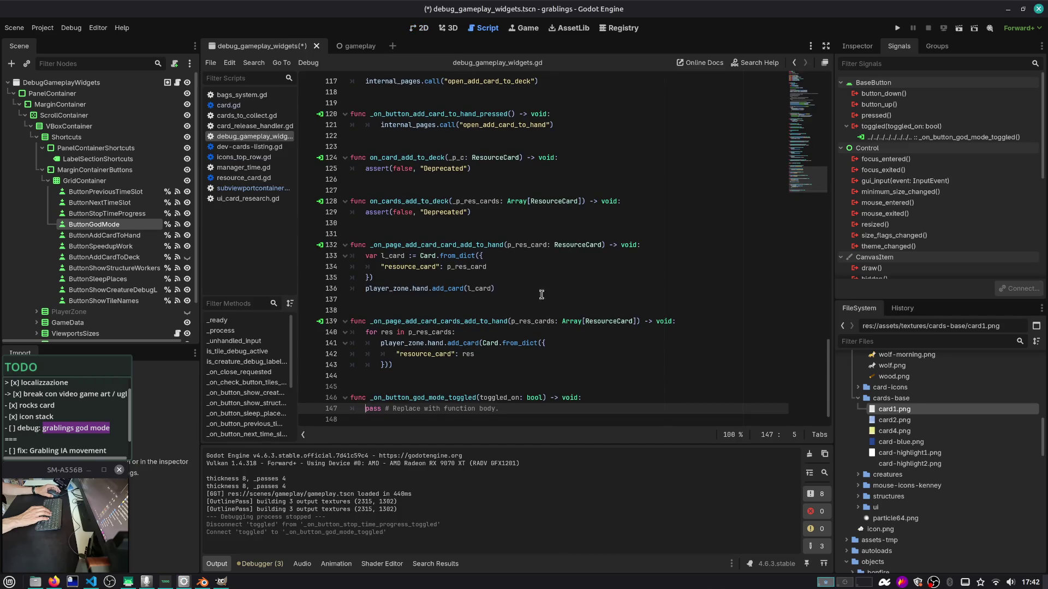
# Place the cursor at the new handler's end, then open debug_grablings.gd via script search
pyautogui.click(532, 413)
pyautogui.hotkey('ctrl', 'alt', 'o')
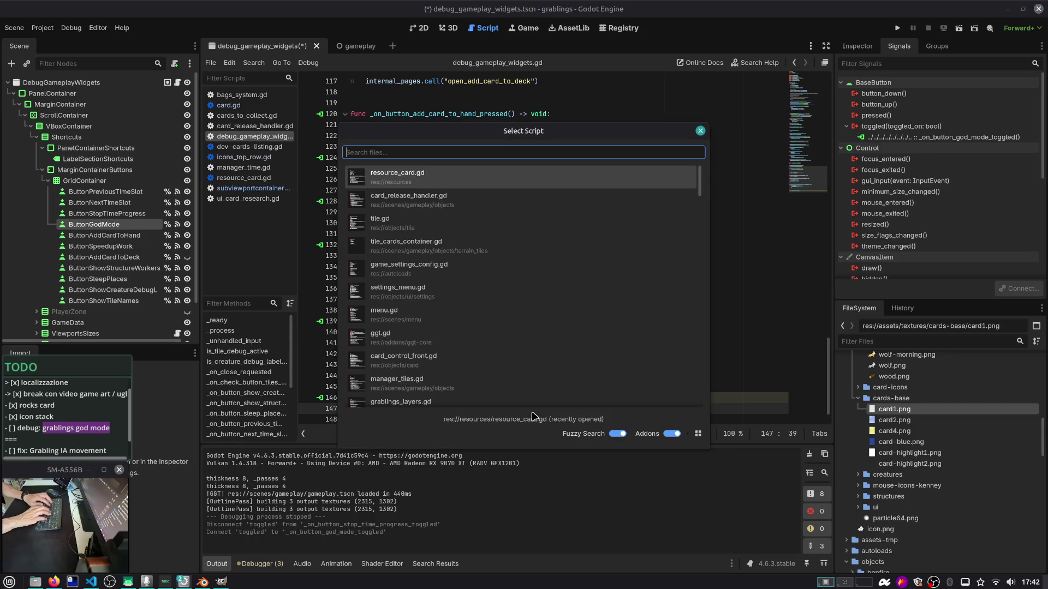
pyautogui.write('debug')
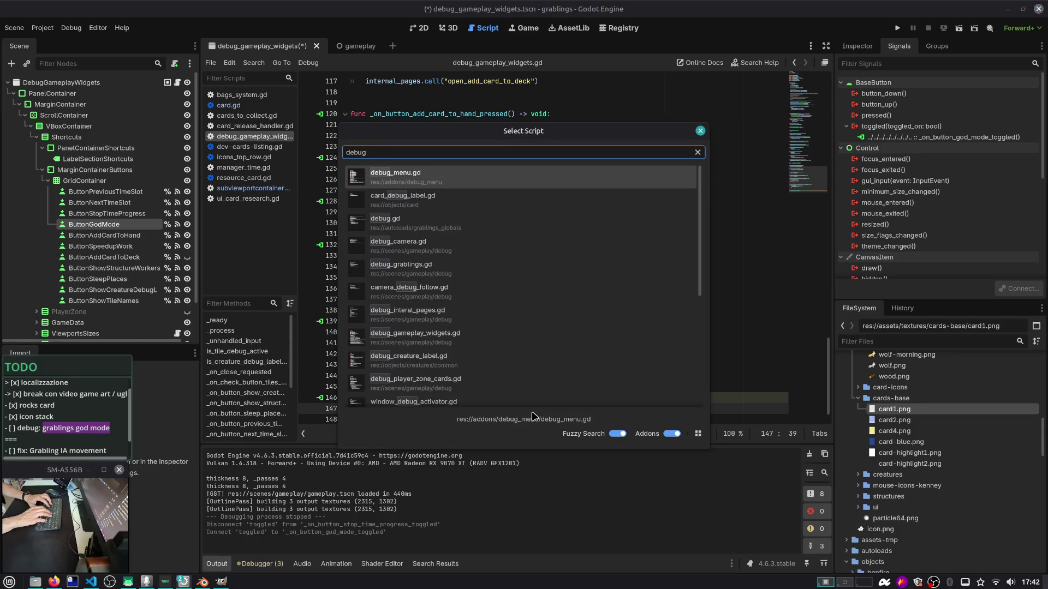
pyautogui.press('Down')
pyautogui.press('Down')
pyautogui.press('Down')
pyautogui.press('Up')
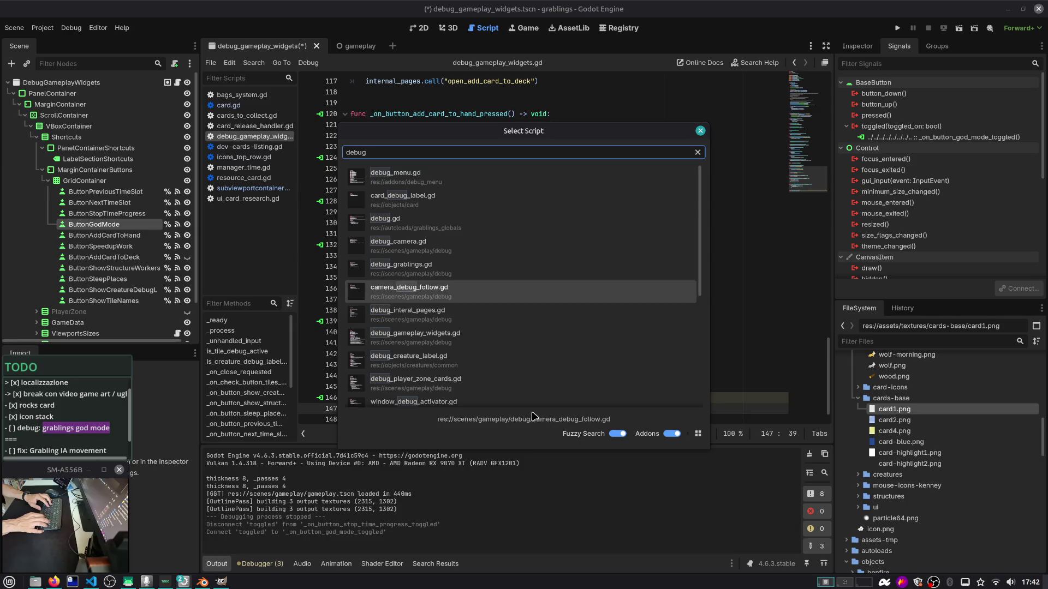
pyautogui.doubleClick(517, 260)
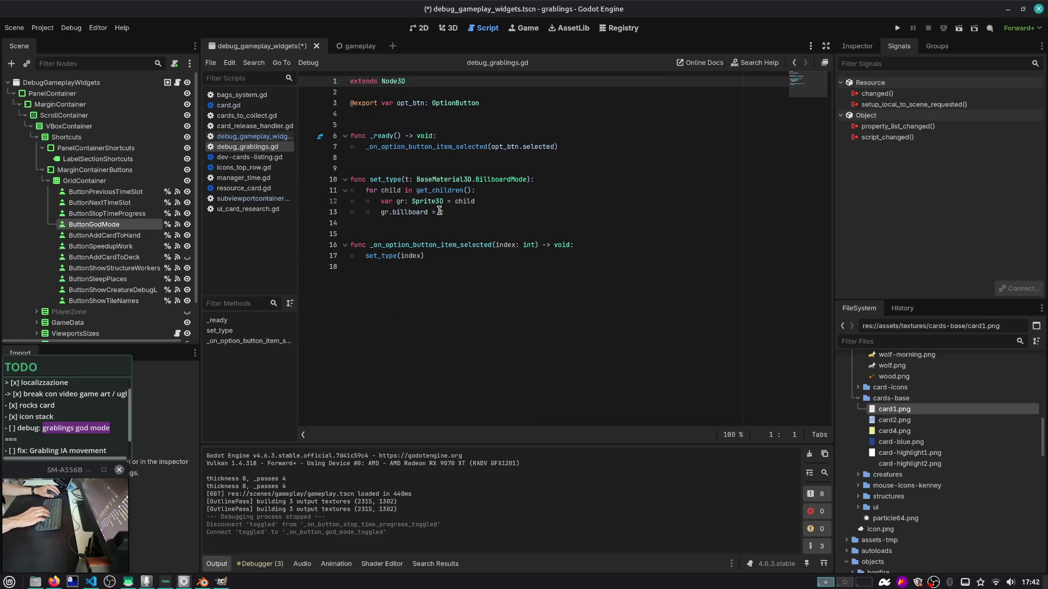
# Open debug.gd, add a god_mode_enabled := variable below speed_up_work, and save
pyautogui.hotkey('ctrl', 'alt', 'o')
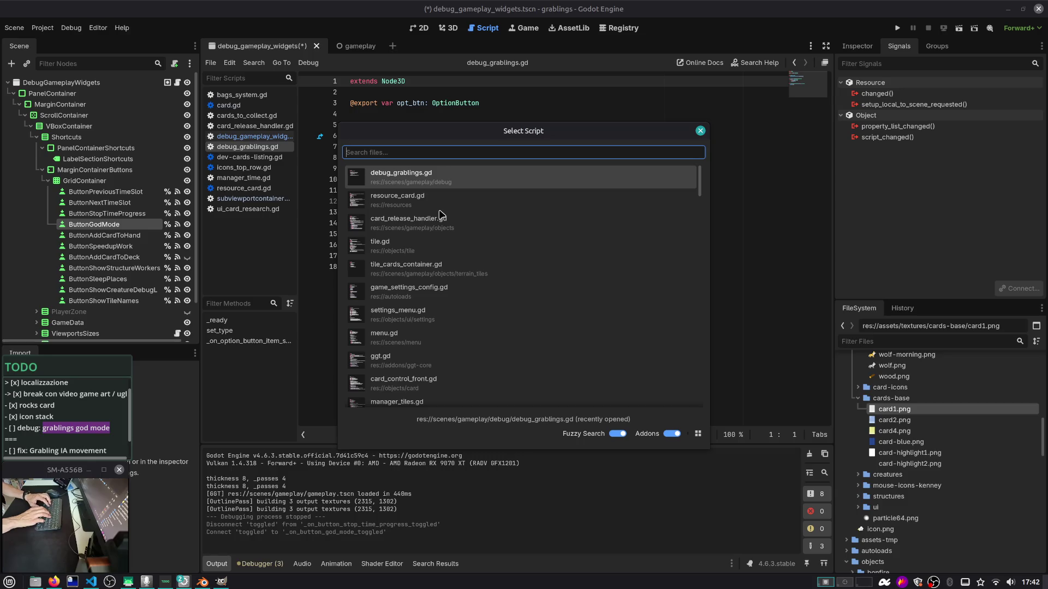
pyautogui.write('debug')
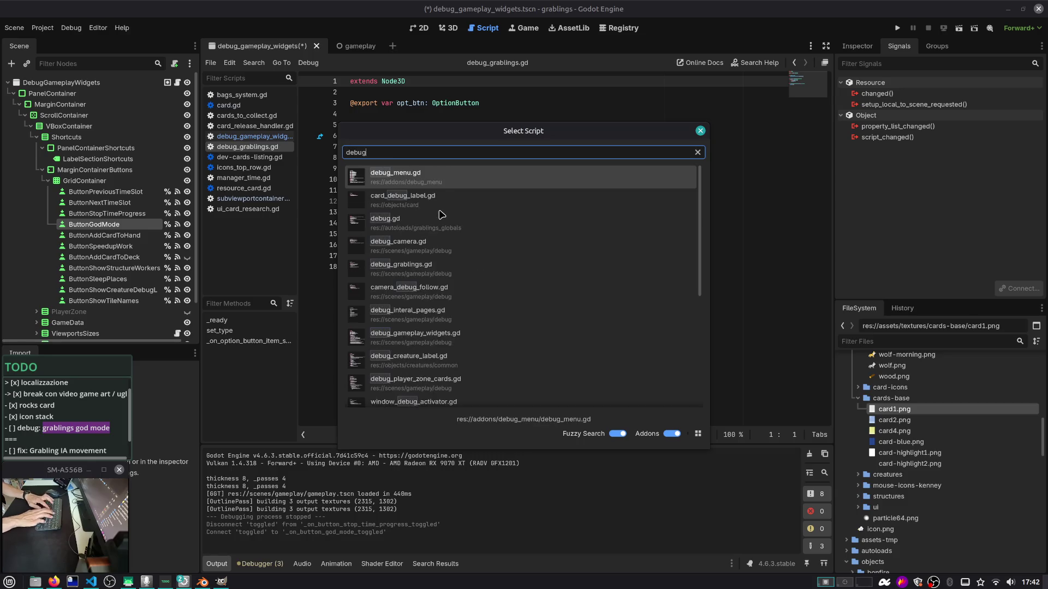
pyautogui.press('Down')
pyautogui.press('Down')
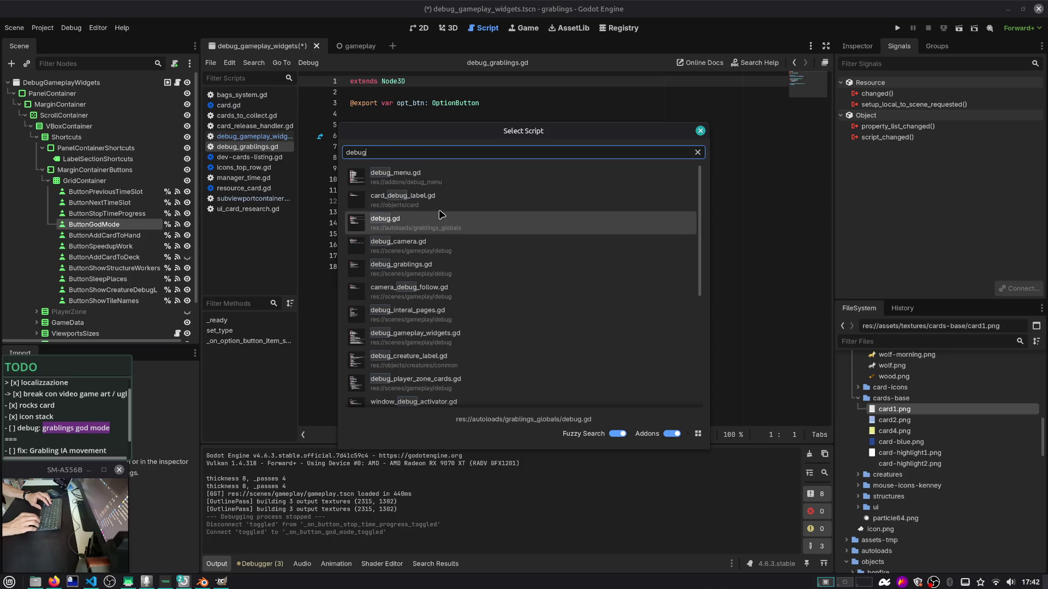
pyautogui.press('Return')
pyautogui.click(464, 169)
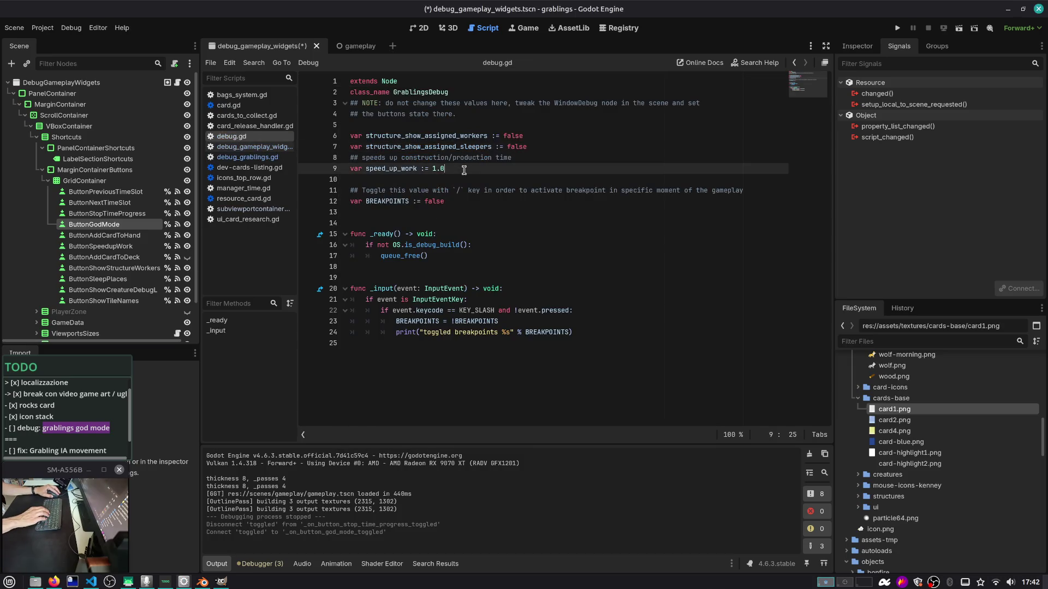
pyautogui.press('Return')
pyautogui.write('var god_mode_enabled')
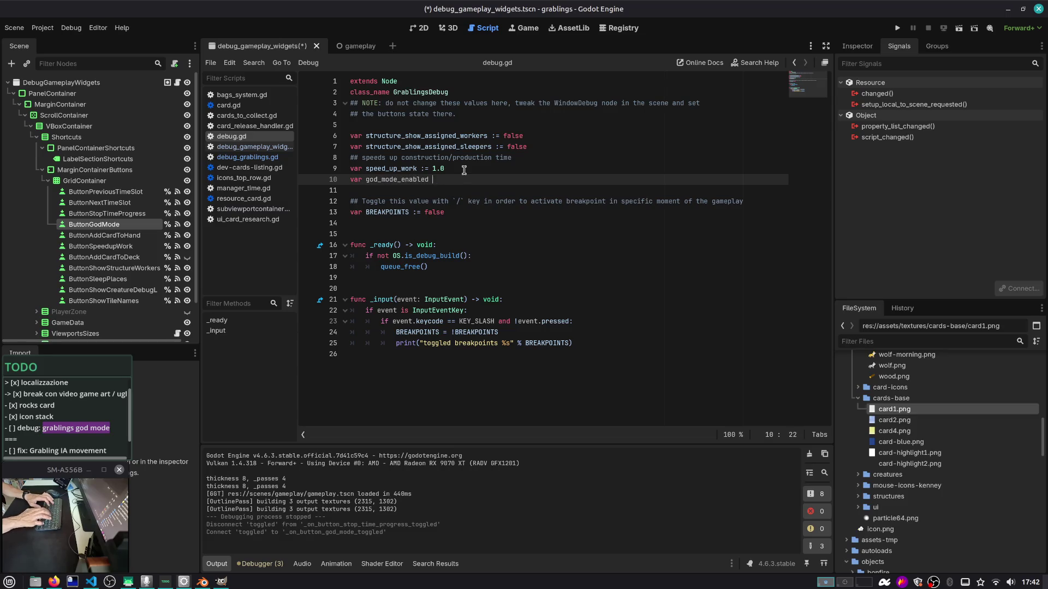
pyautogui.write(':= false')
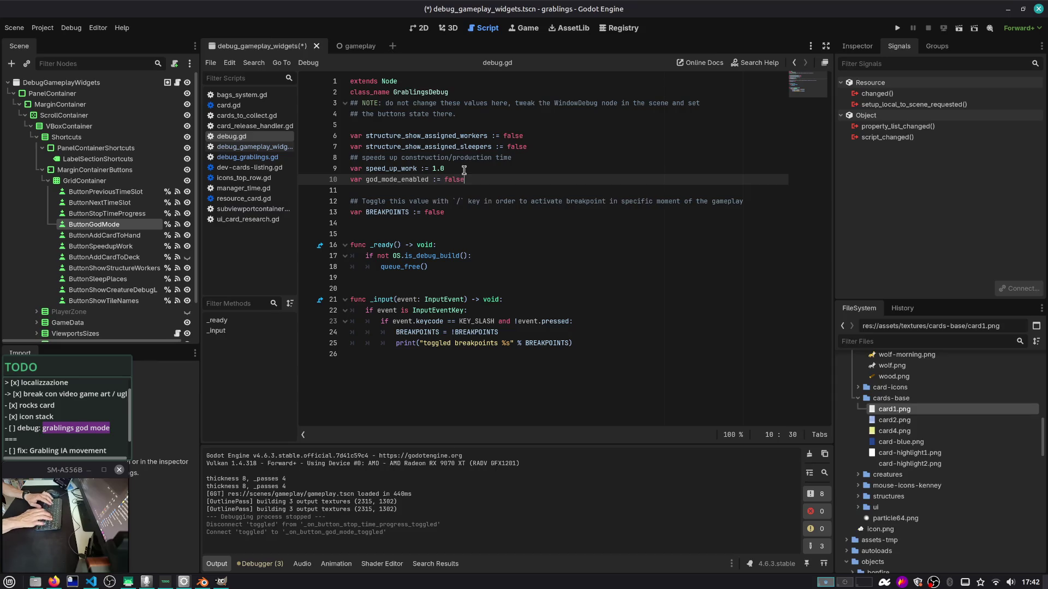
pyautogui.hotkey('ctrl', 's')
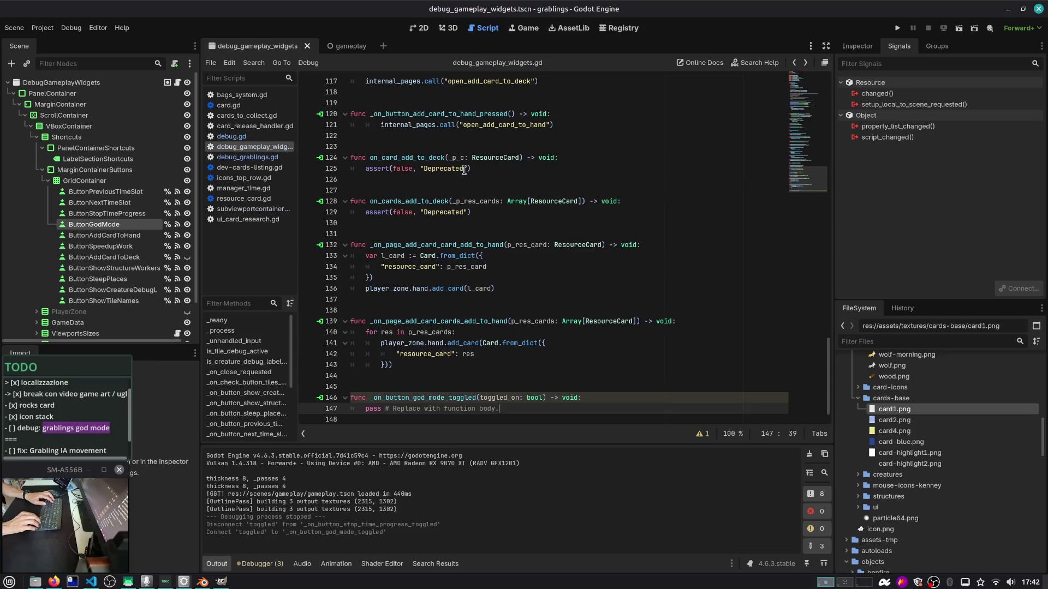
# Replace the handler's pass with GrablingsGlobals.debug.god_mode_enabled = toggled_on
pyautogui.hotkey('ctrl', 'shift', 'Left')
pyautogui.hotkey('ctrl', 'shift', 'Left')
pyautogui.hotkey('ctrl', 'shift', 'Left')
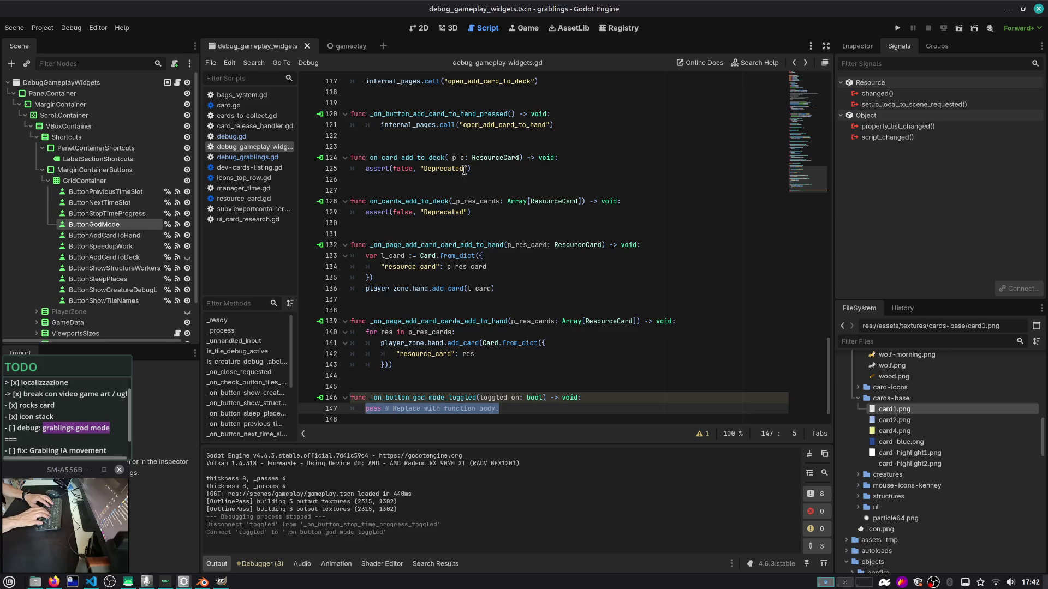
pyautogui.write('G')
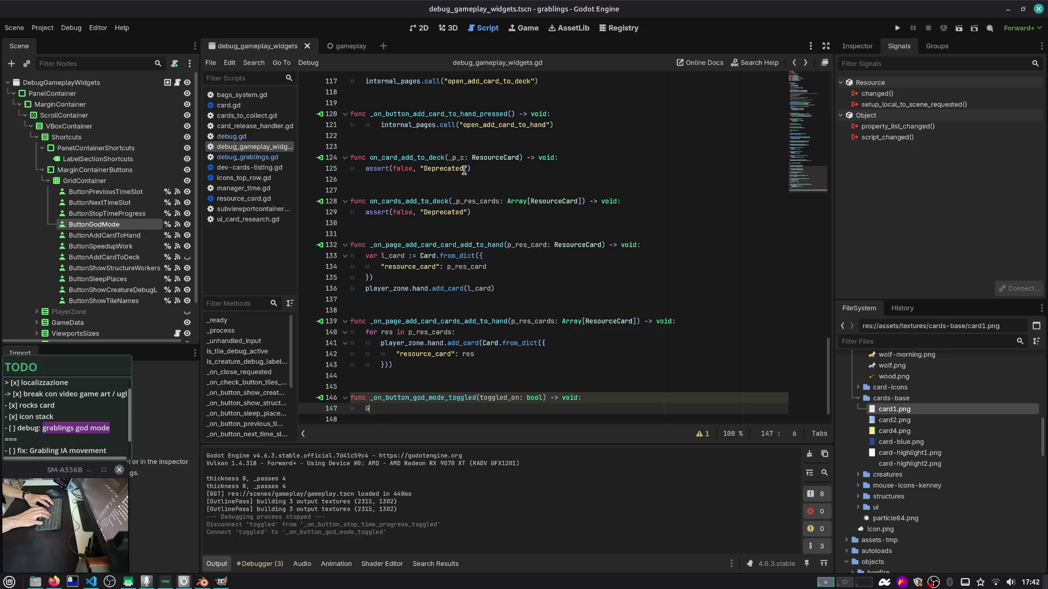
pyautogui.write('rablingsG')
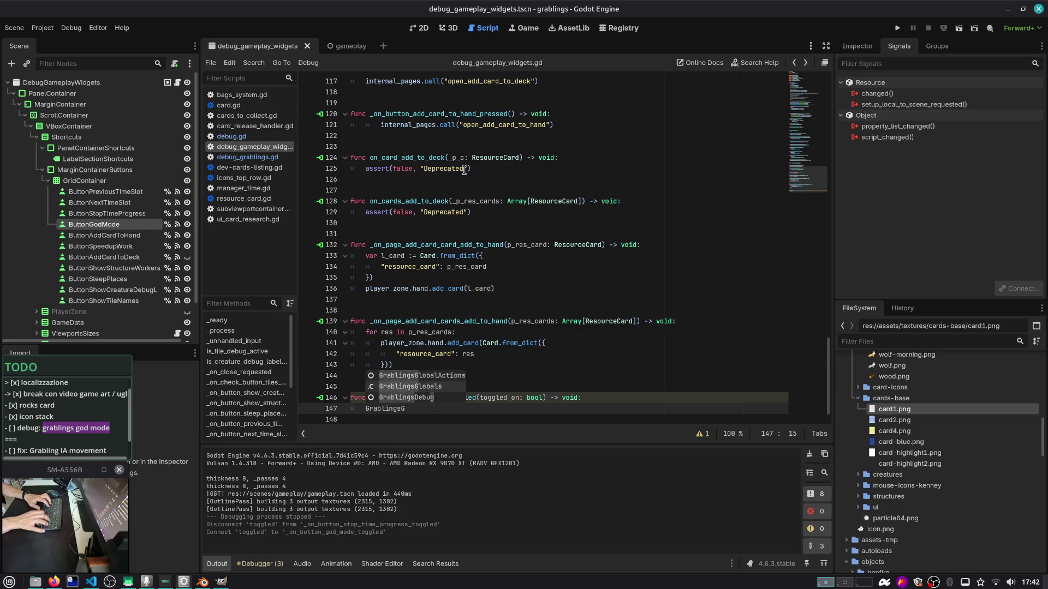
pyautogui.press('Return')
pyautogui.write('.debug.god')
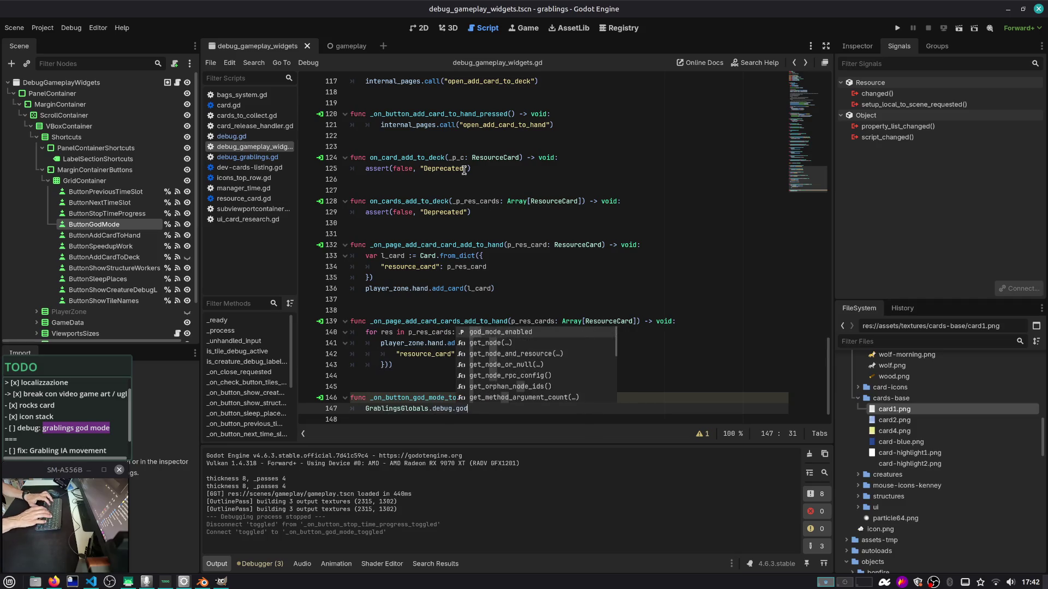
pyautogui.write('_mode_enabled = toggl')
pyautogui.press('Return')
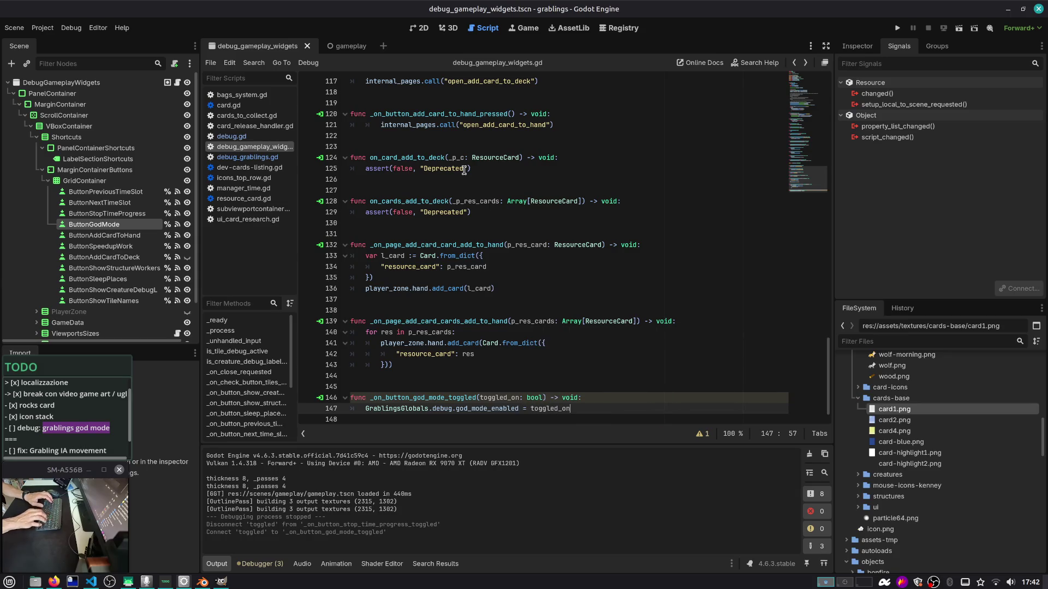
# Jump to the script's _ready function using Go to Function
pyautogui.press('Up')
pyautogui.press('Up')
pyautogui.press('Up')
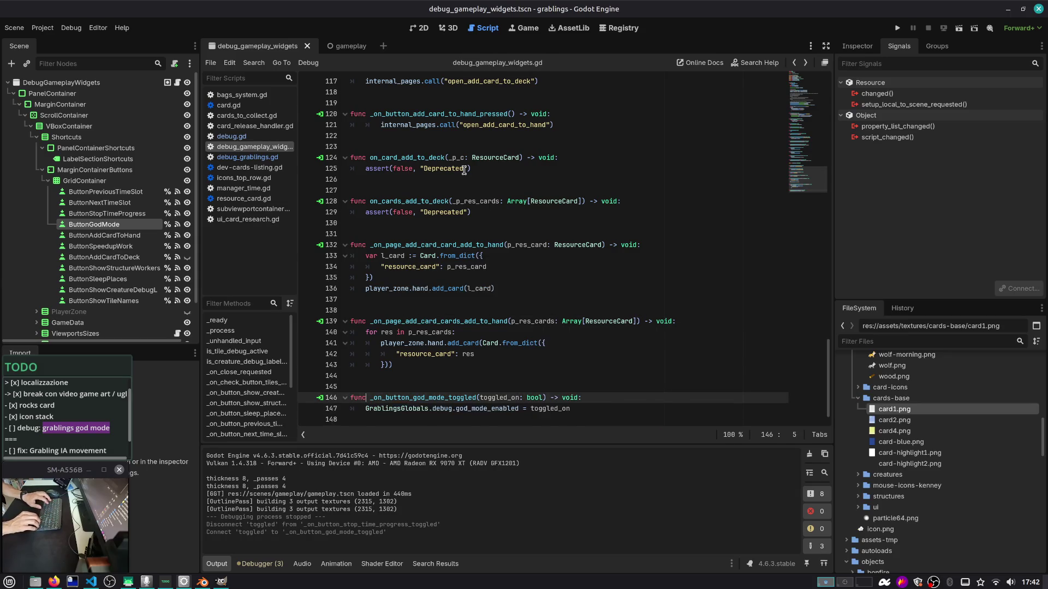
pyautogui.press('Up')
pyautogui.press('Up')
pyautogui.press('Up')
pyautogui.hotkey('ctrl', 'alt', 'f')
pyautogui.press('Return')
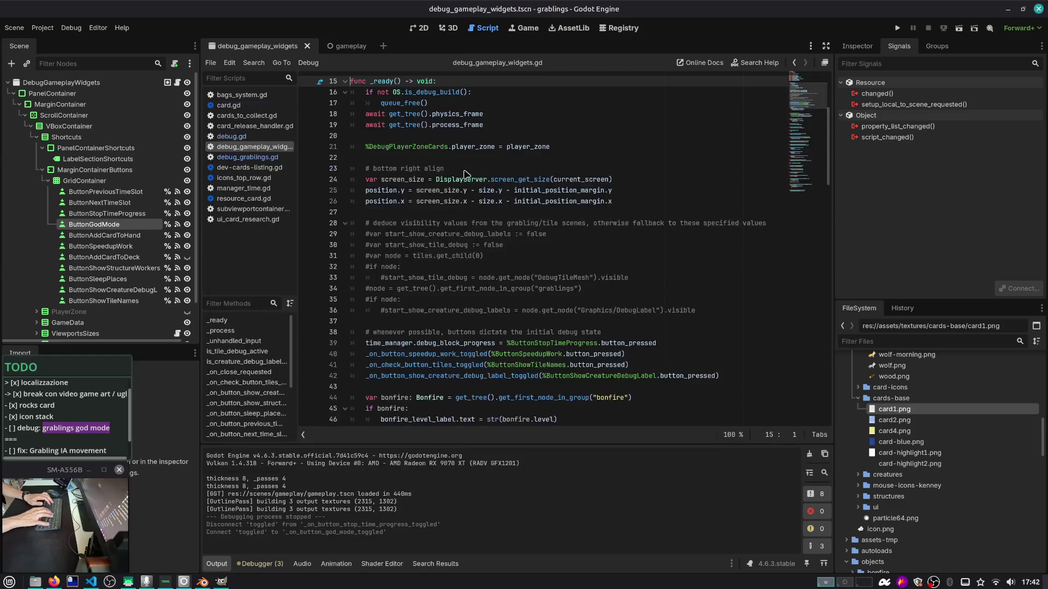
# In _ready, paste the god mode assignment after line 42 and add an _on_button_god_mode_toggled() call above it
pyautogui.press('Down')
pyautogui.press('Down')
pyautogui.press('Down')
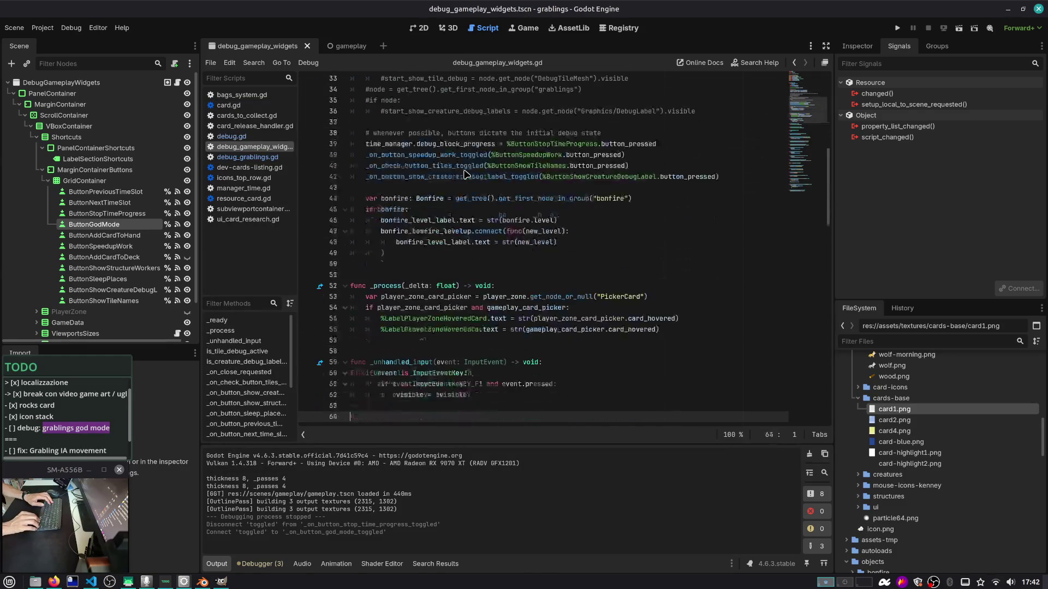
pyautogui.press('Up')
pyautogui.press('Up')
pyautogui.press('Up')
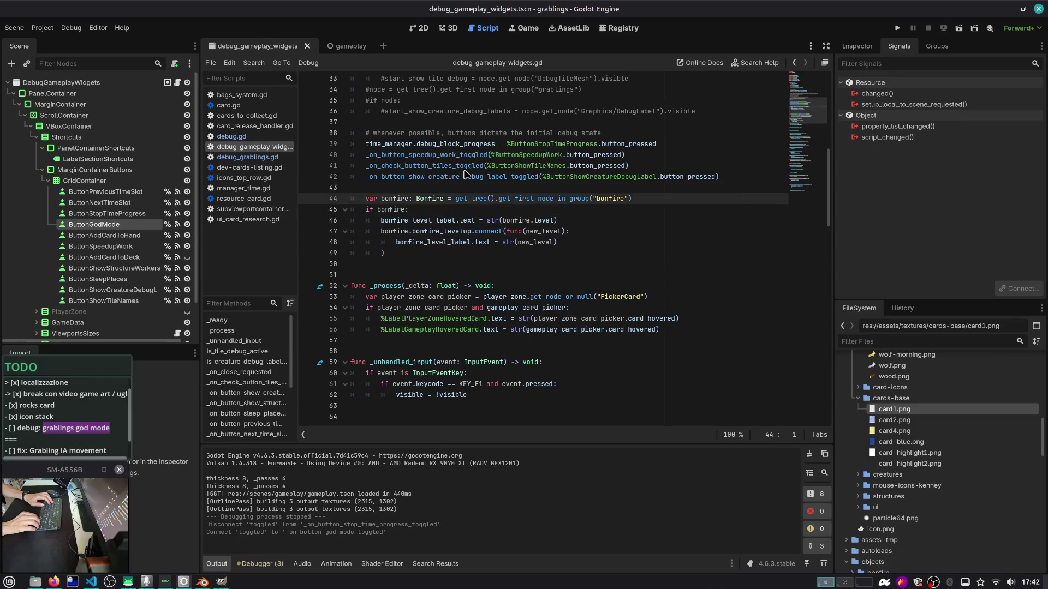
pyautogui.press('Left')
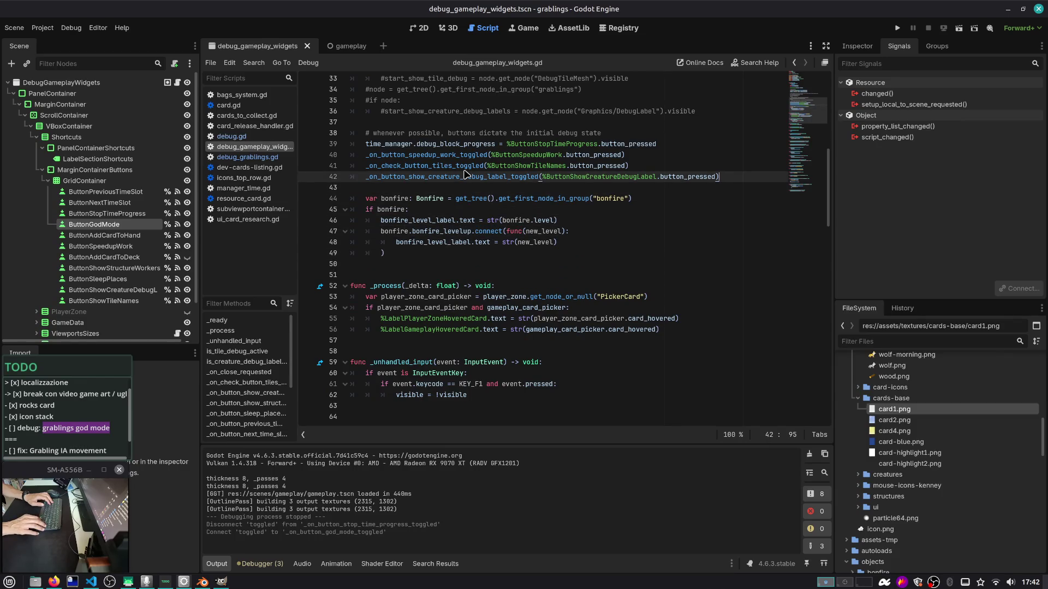
pyautogui.press('Return')
pyautogui.write('GrablingsGlobals.debug.god_mode_enabled = toggled_on')
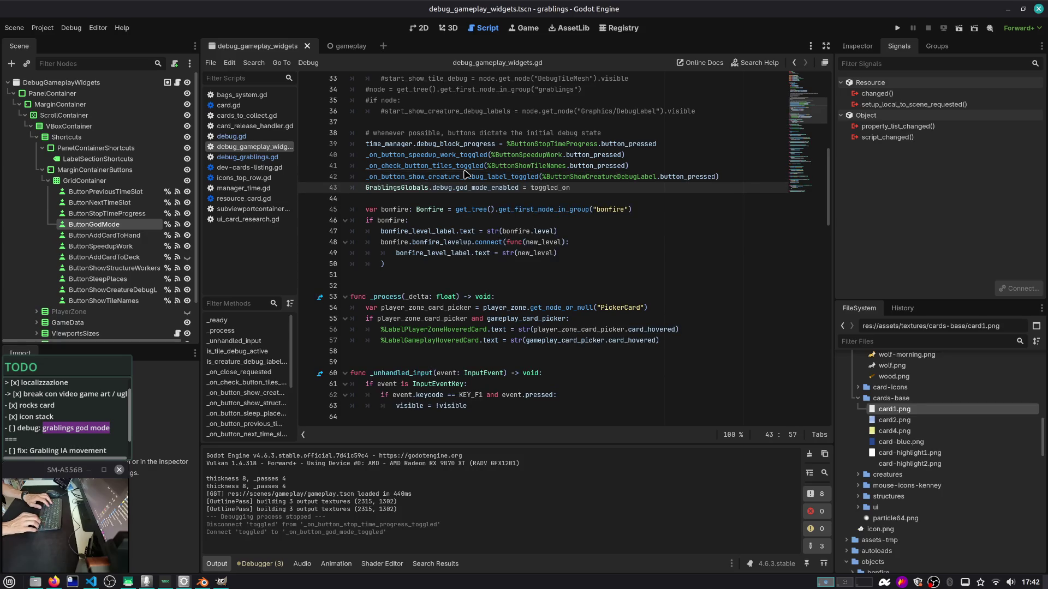
pyautogui.hotkey('ctrl', 'Left')
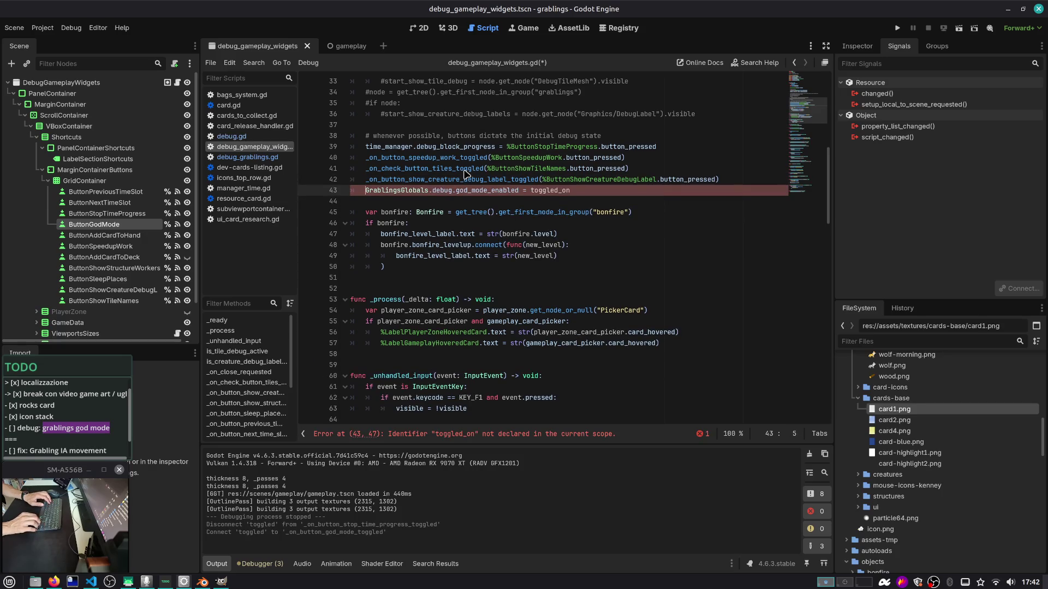
pyautogui.hotkey('ctrl', 'shift', 'Return')
pyautogui.write('_on_button_god')
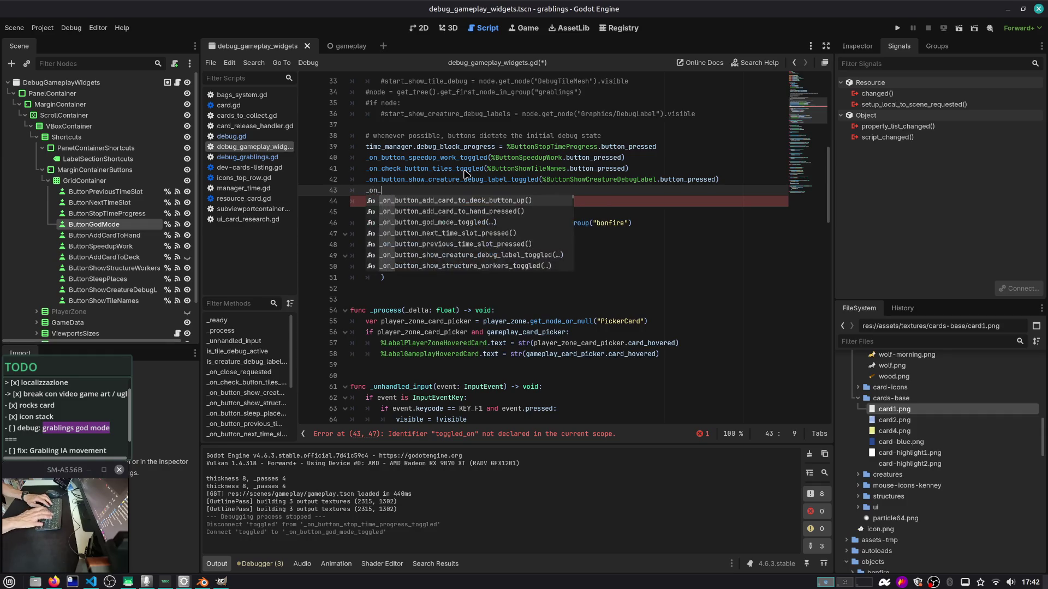
pyautogui.press('Return')
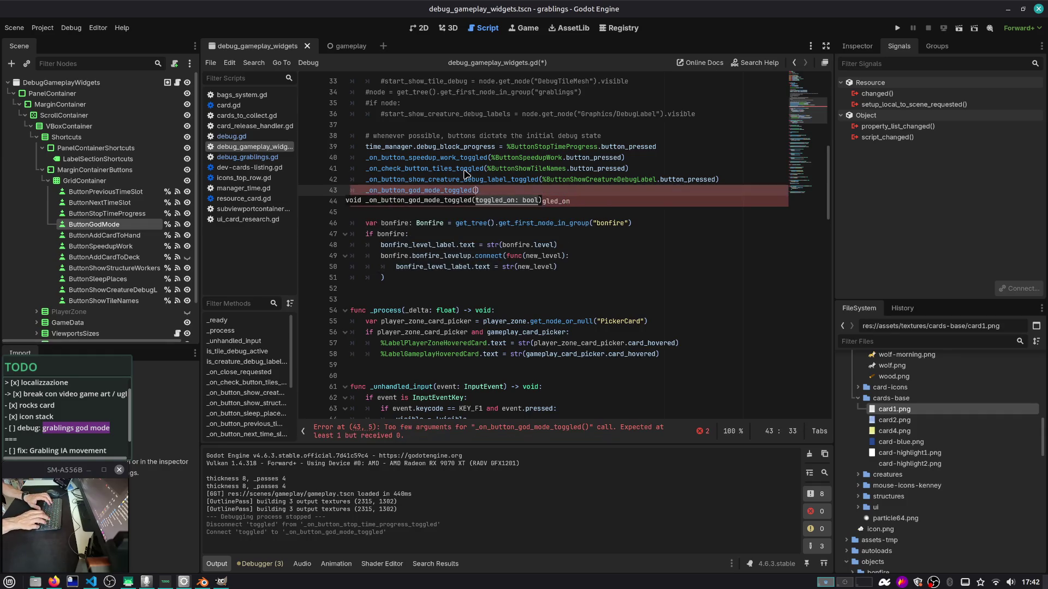
# Move GrablingsGlobals.debug.god_mode_enabled into the call's parentheses, delete the leftover line, and save
pyautogui.press('Down')
pyautogui.hotkey('ctrl', 'shift', 'Right')
pyautogui.hotkey('ctrl', 'shift', 'Right')
pyautogui.hotkey('ctrl', 'shift', 'Right')
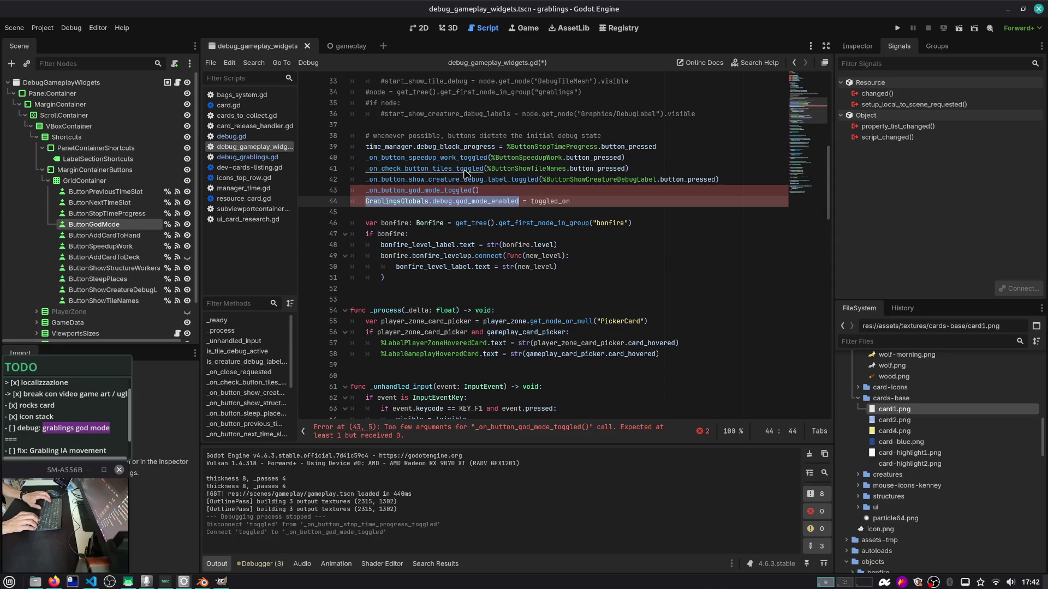
pyautogui.hotkey('ctrl', 'x')
pyautogui.hotkey('shift', 'End')
pyautogui.press('BackSpace')
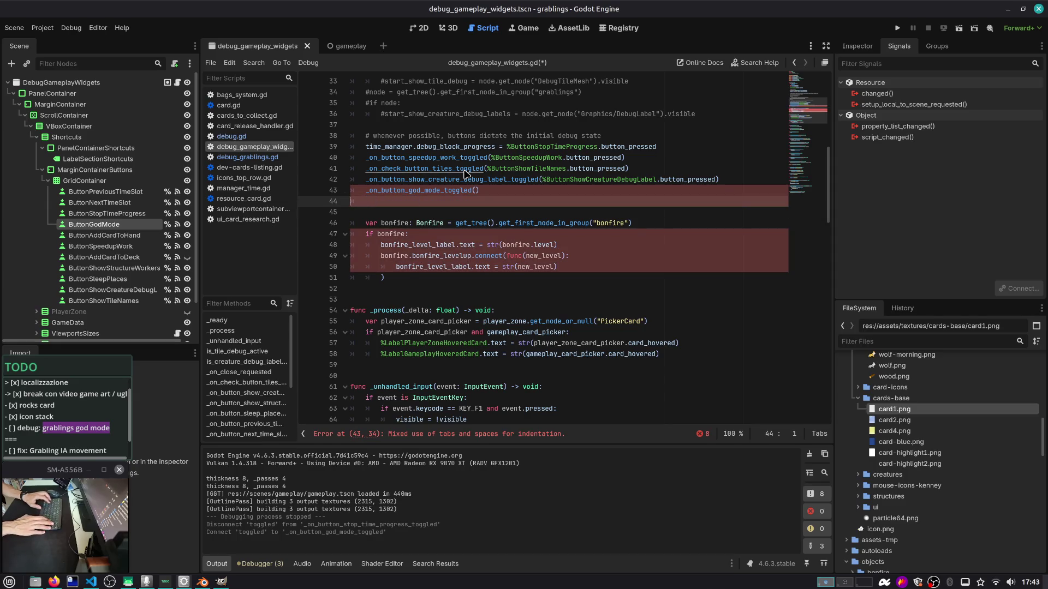
pyautogui.press('BackSpace')
pyautogui.press('BackSpace')
pyautogui.press('Left')
pyautogui.hotkey('ctrl', 'v')
pyautogui.hotkey('ctrl', 's')
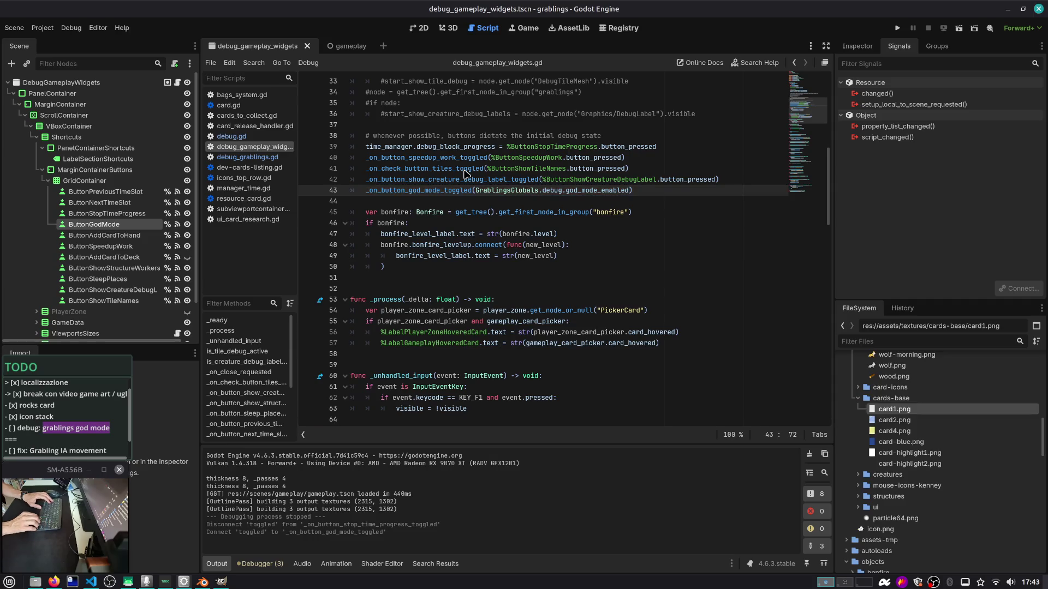
pyautogui.keyDown('ctrl'); pyautogui.click(584, 194); pyautogui.keyUp('ctrl')
pyautogui.write('var god_mode_enabled := true')
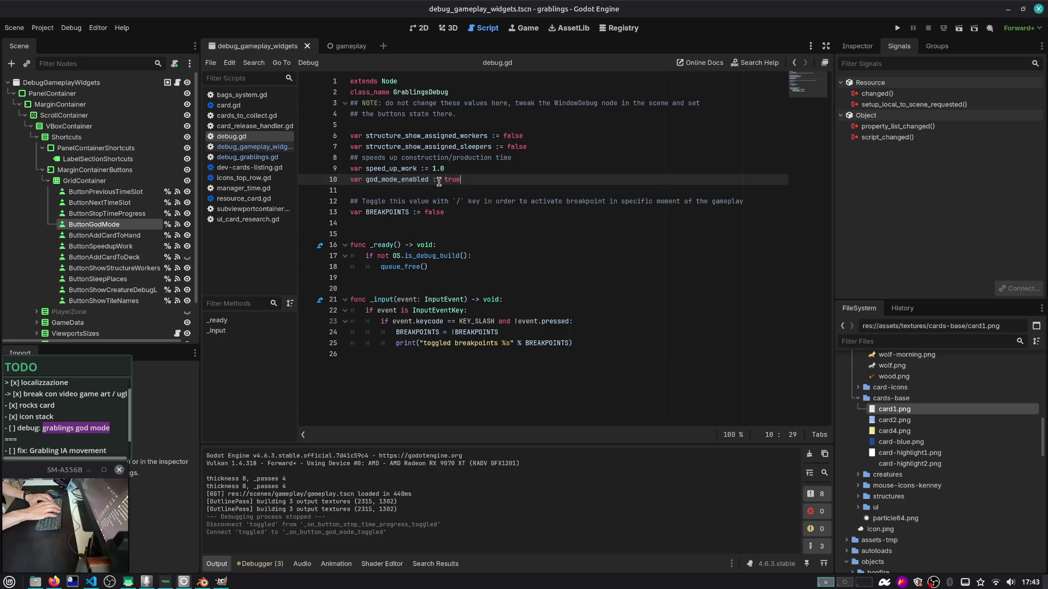
# Run the game, load a save slot, toggle God Mode in the debug window, then stop
pyautogui.press('F5')
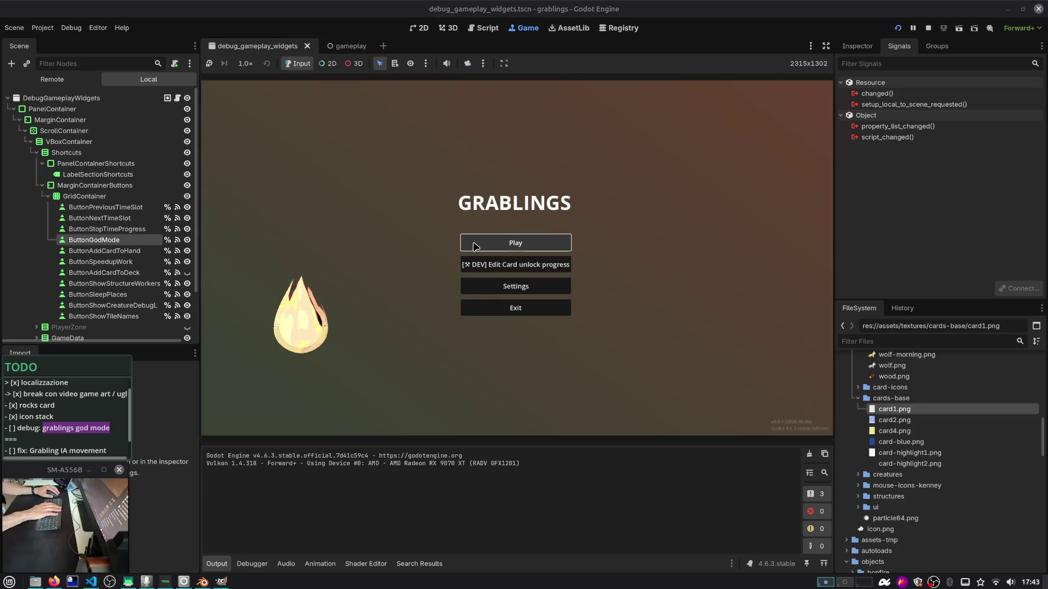
pyautogui.click(485, 243)
pyautogui.click(495, 256)
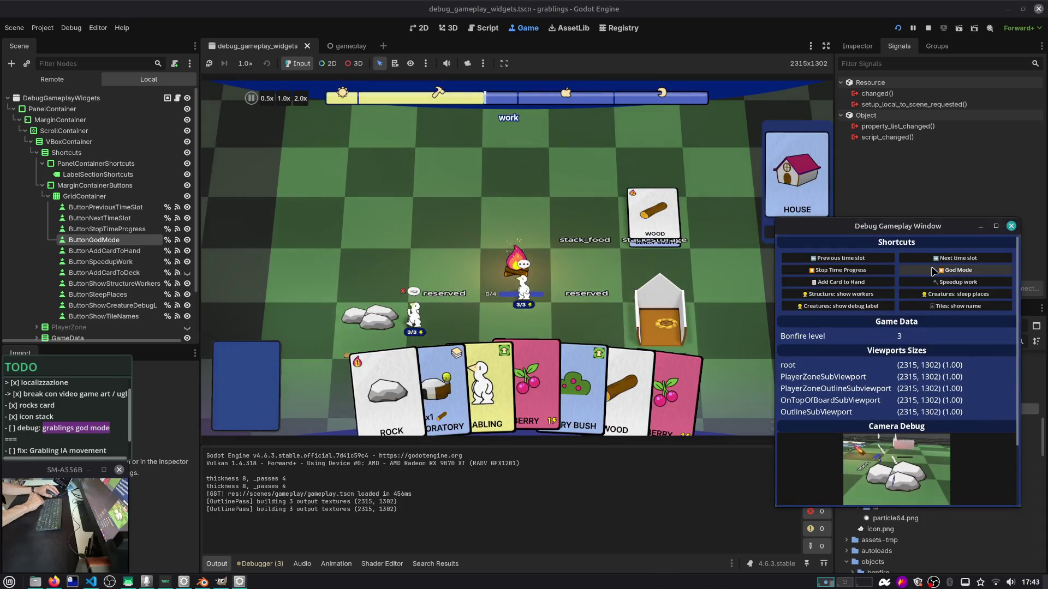
pyautogui.click(934, 272)
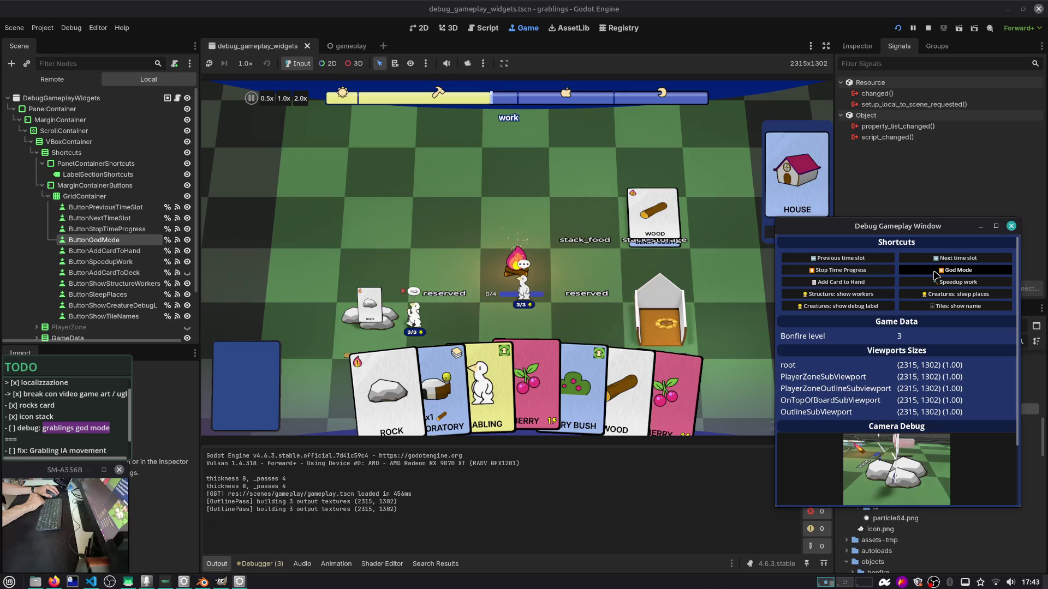
pyautogui.press('F8')
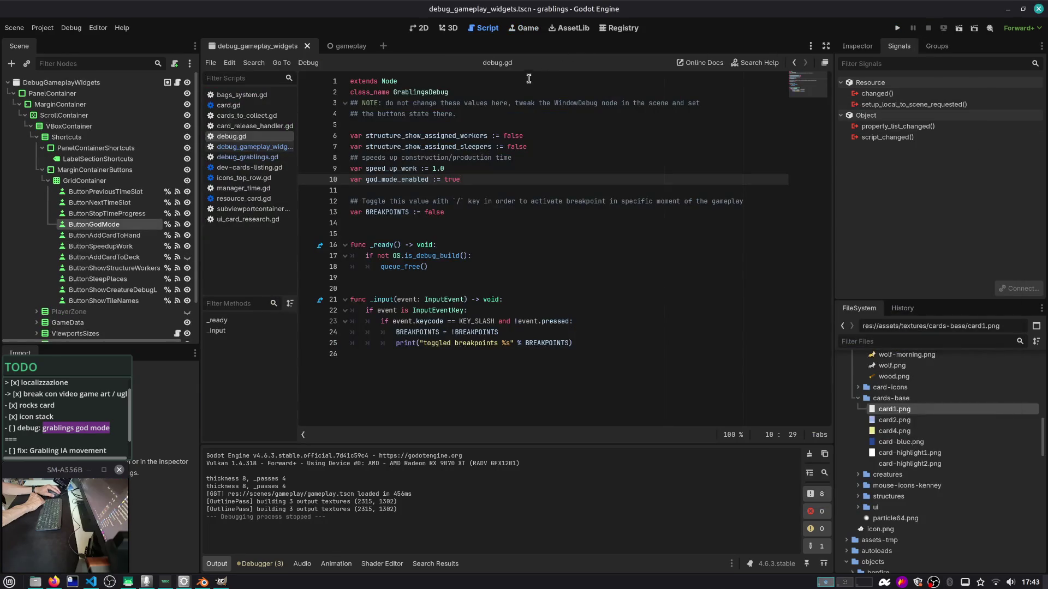
# In debug_gameplay_widgets.gd, start replacing line 43's argument with a % node reference
pyautogui.click(178, 82)
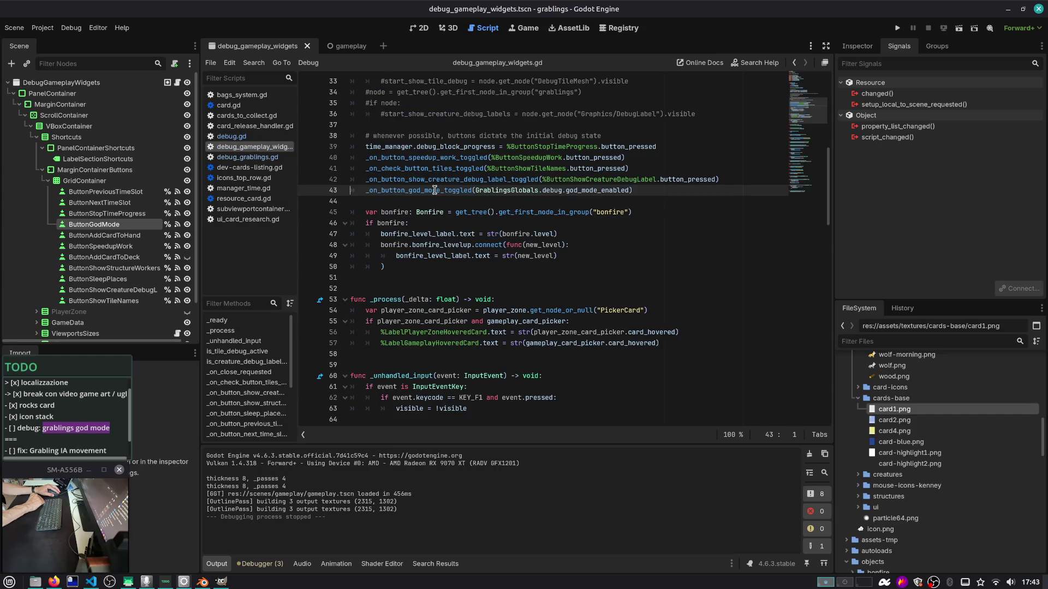
pyautogui.hotkey('ctrl', 'End')
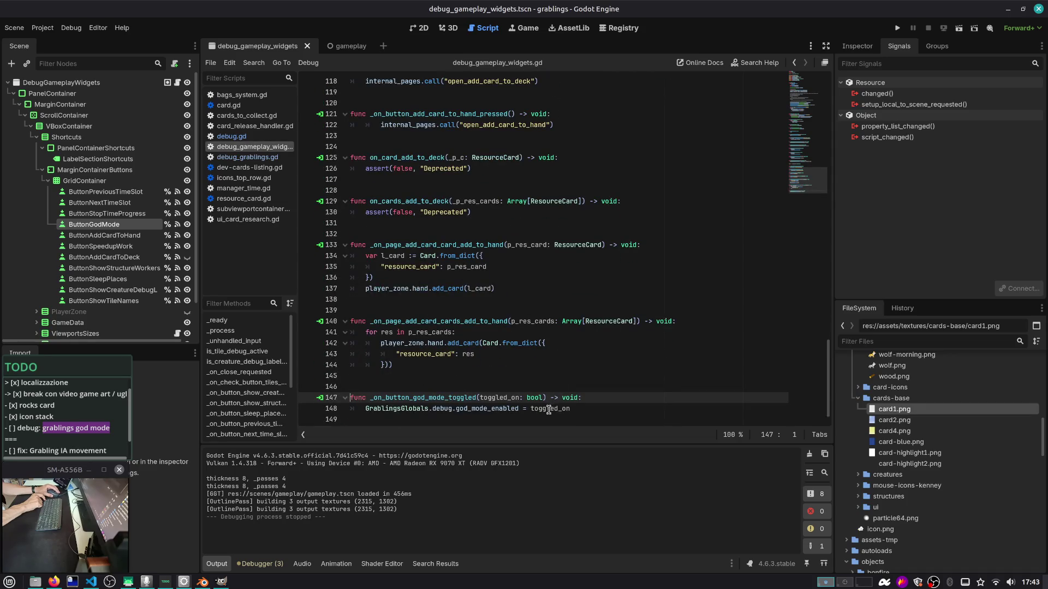
pyautogui.scroll(20, 655, 218)
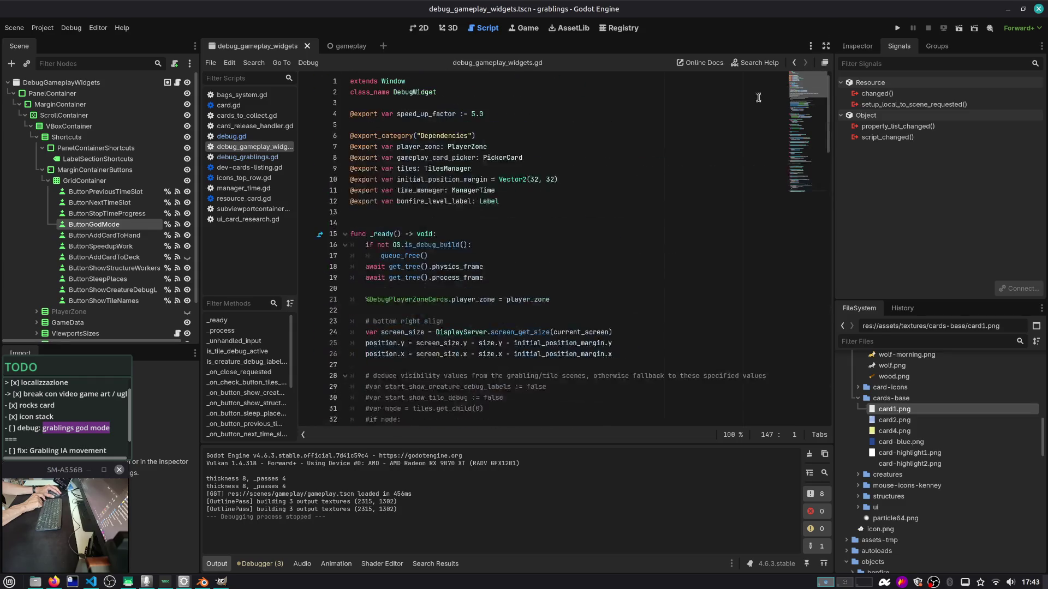
pyautogui.scroll(-7, 610, 233)
pyautogui.scroll(-1, 610, 233)
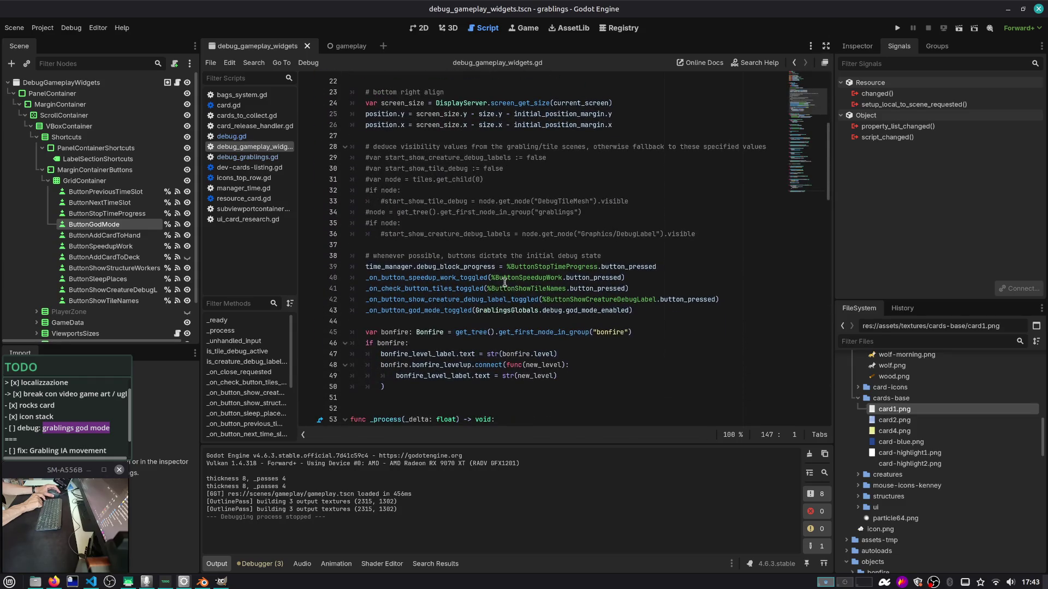
pyautogui.click(561, 301)
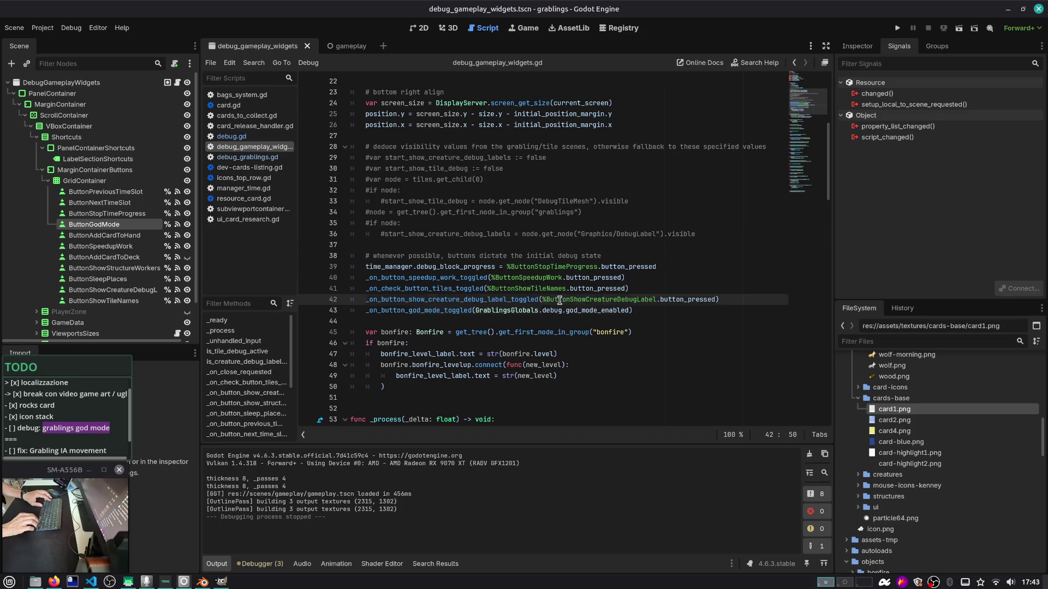
pyautogui.press('Down')
pyautogui.hotkey('ctrl', 'shift', 'Left')
pyautogui.hotkey('ctrl', 'shift', 'Left')
pyautogui.hotkey('ctrl', 'shift', 'Left')
pyautogui.write('%')
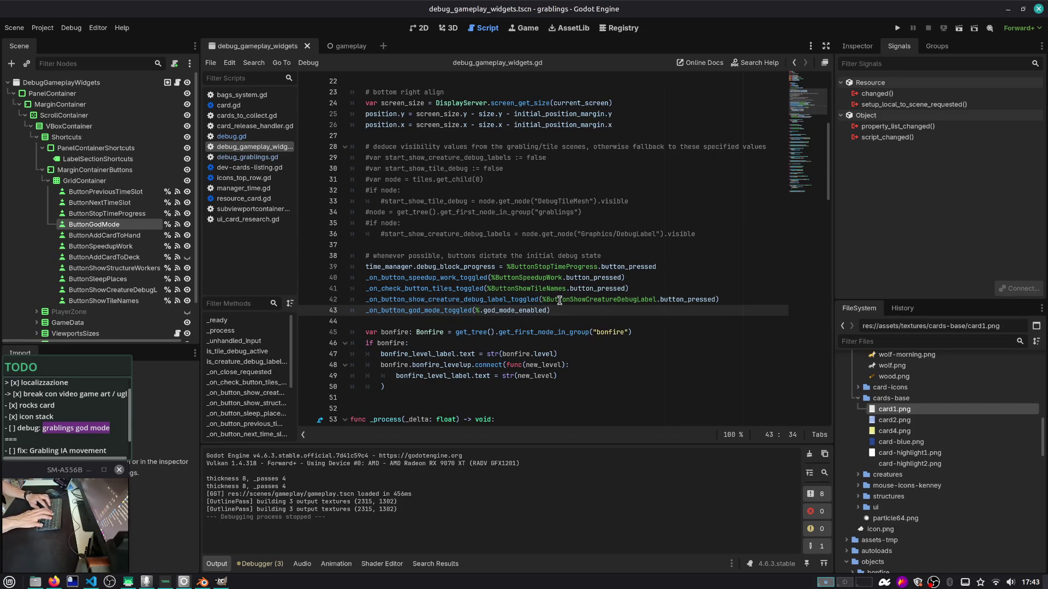
pyautogui.hotkey('ctrl', 'shift', 'Right')
pyautogui.write('Buton')
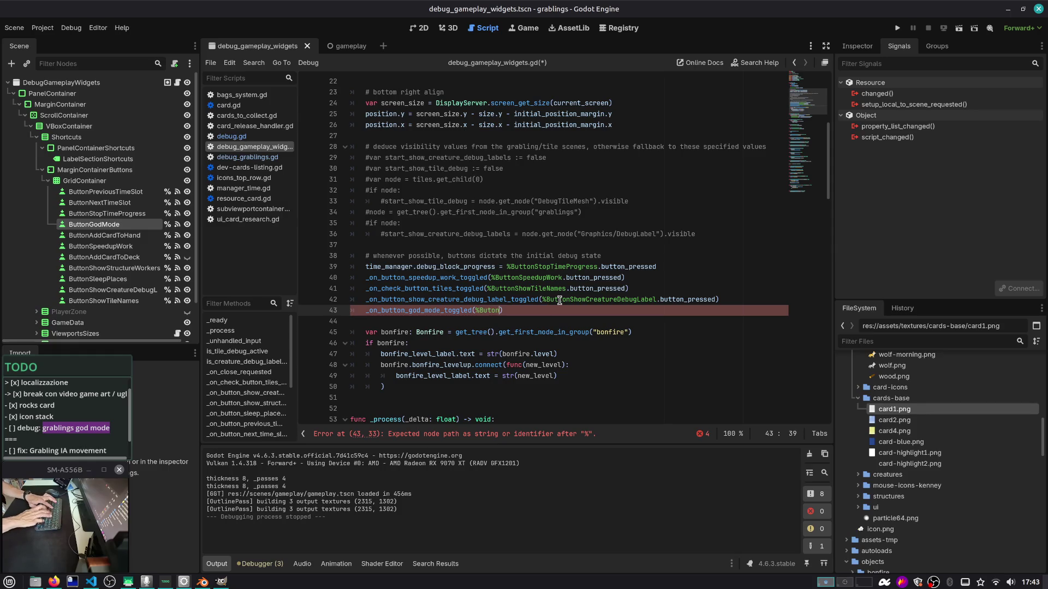
pyautogui.write('to')
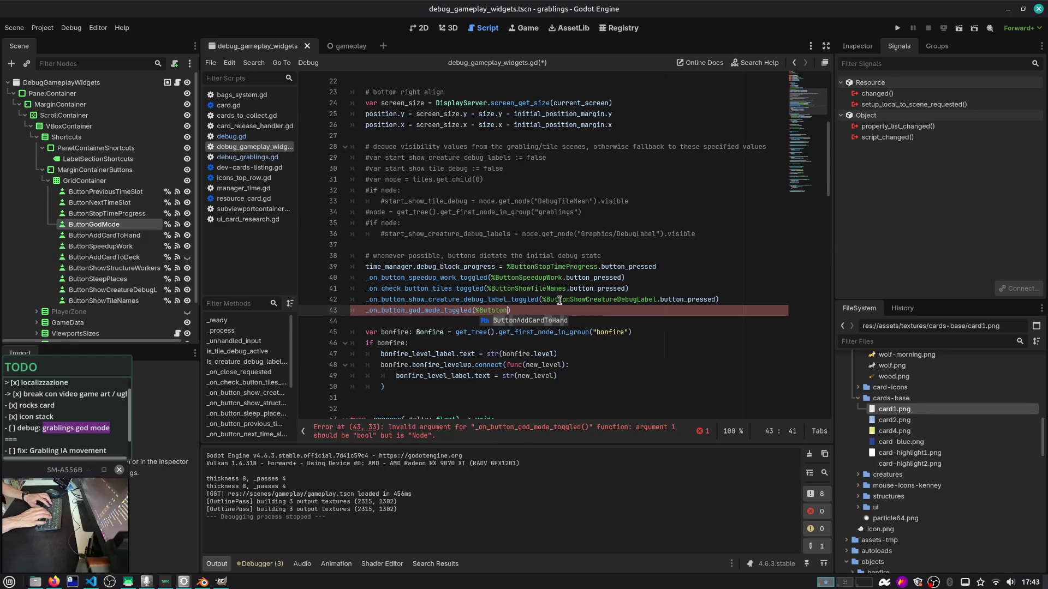
pyautogui.press('Escape')
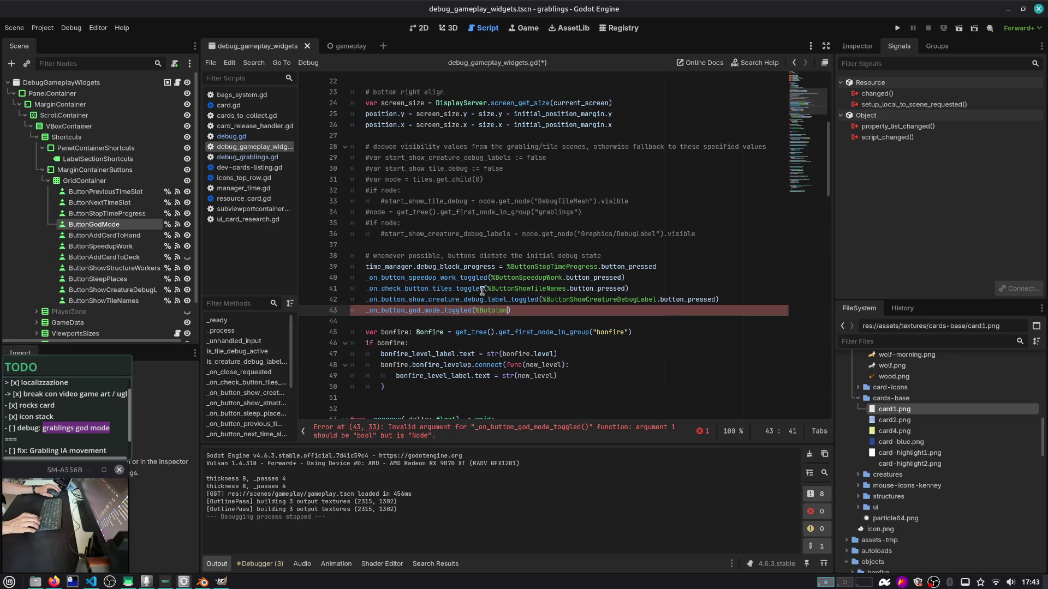
# Complete the argument as %ButtonGodMode.button_pressed using autocomplete
pyautogui.scroll(2, 508, 263)
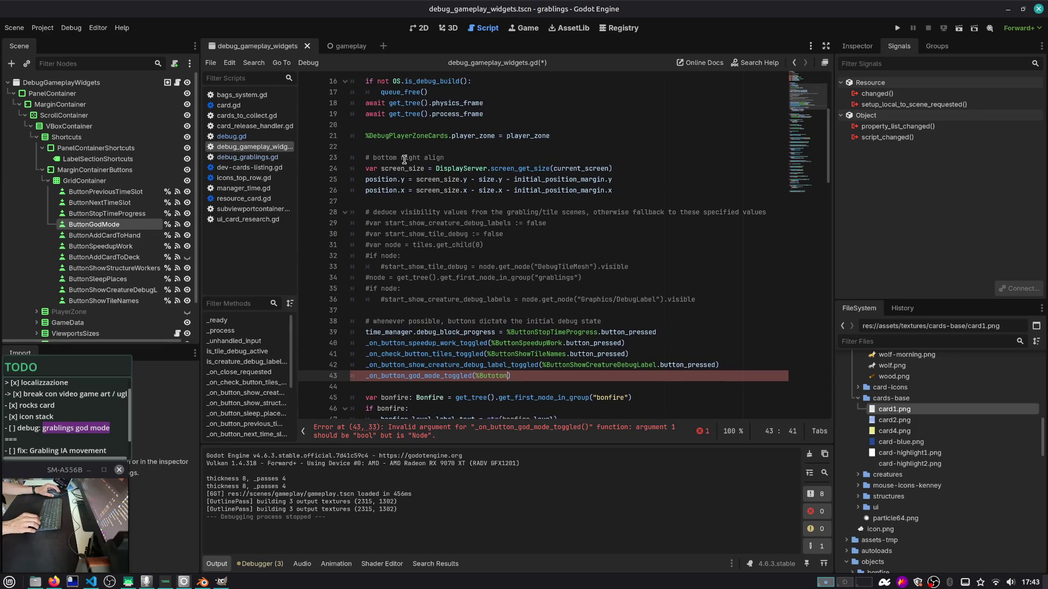
pyautogui.scroll(4, 404, 159)
pyautogui.scroll(-5, 415, 170)
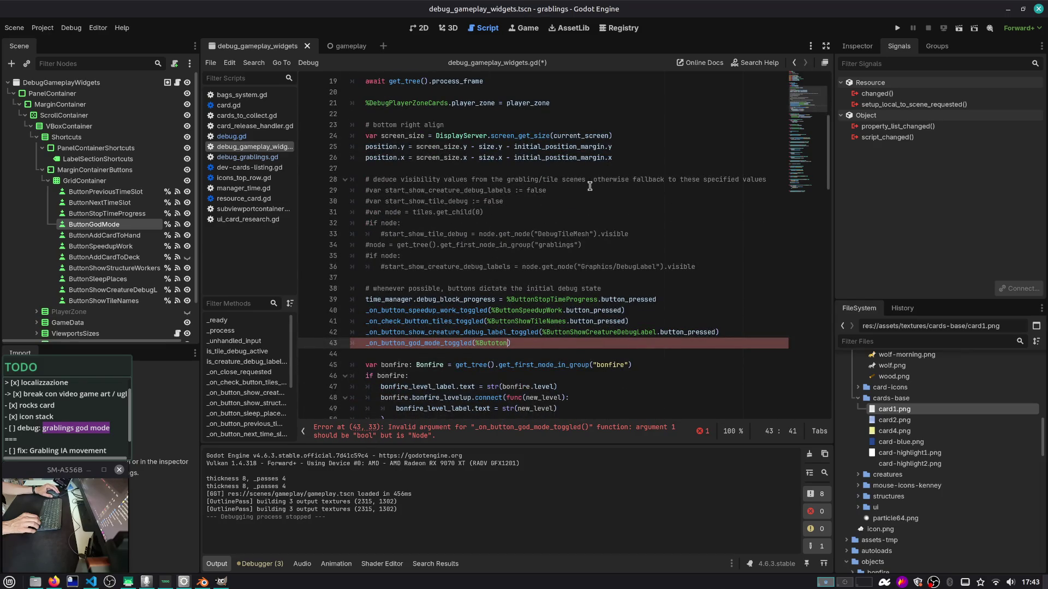
pyautogui.scroll(-2, 617, 197)
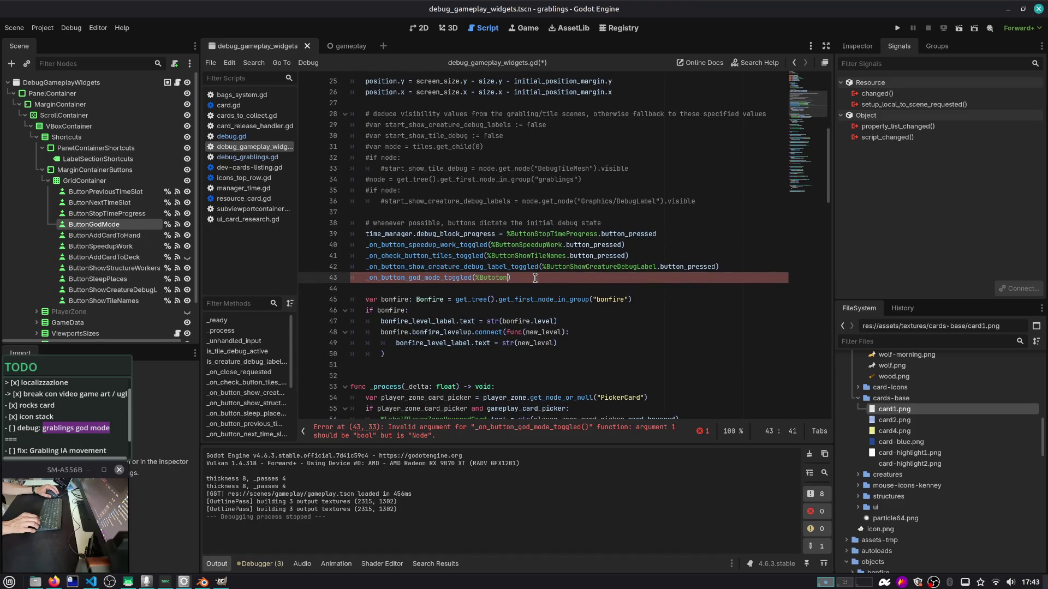
pyautogui.press('BackSpace')
pyautogui.press('BackSpace')
pyautogui.press('BackSpace')
pyautogui.write('ton')
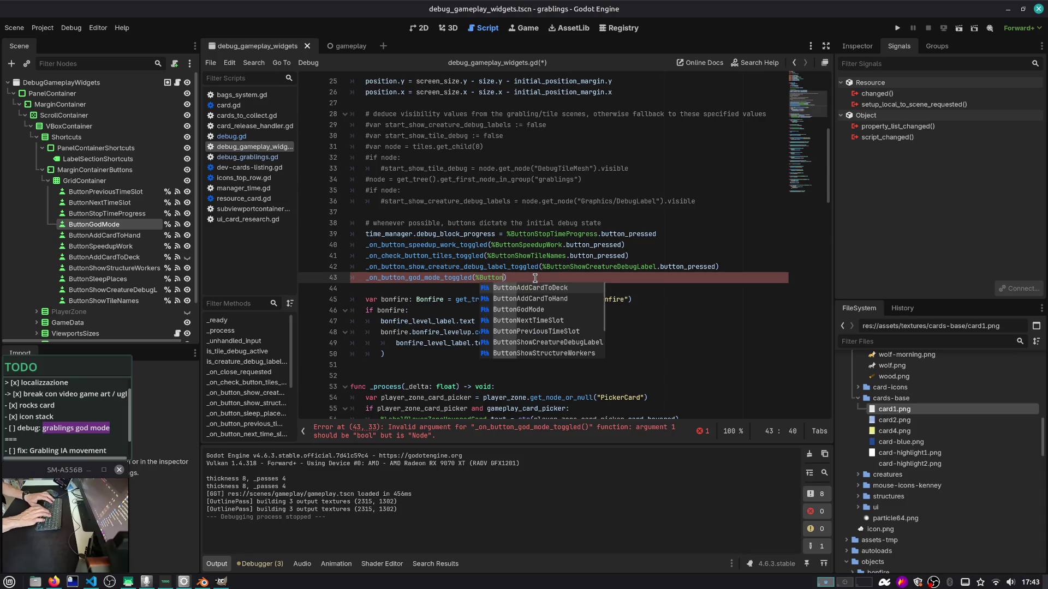
pyautogui.press('Down')
pyautogui.press('Down')
pyautogui.press('Down')
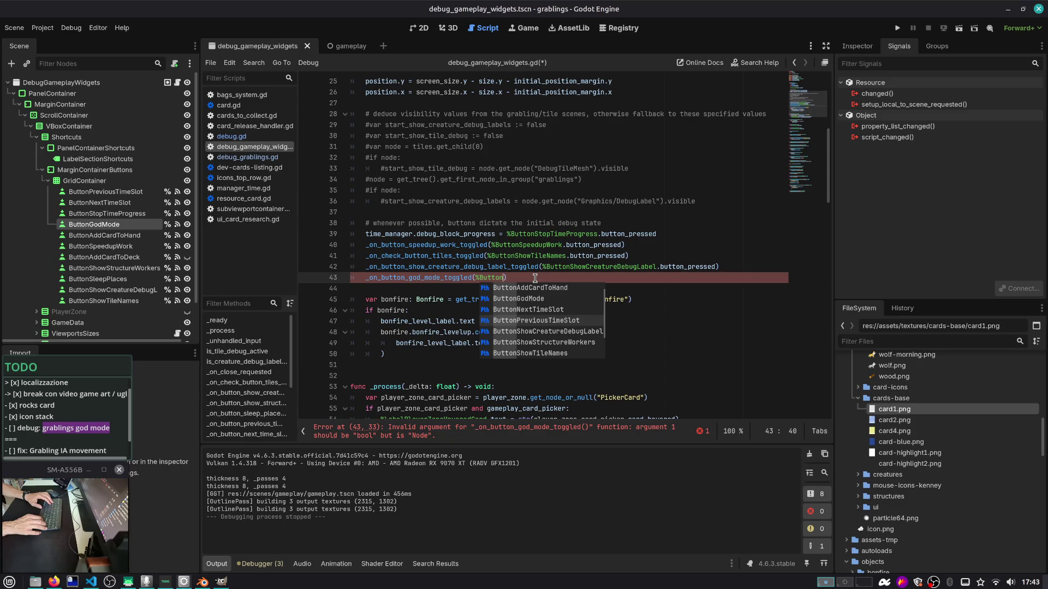
pyautogui.press('Down')
pyautogui.press('Down')
pyautogui.press('Down')
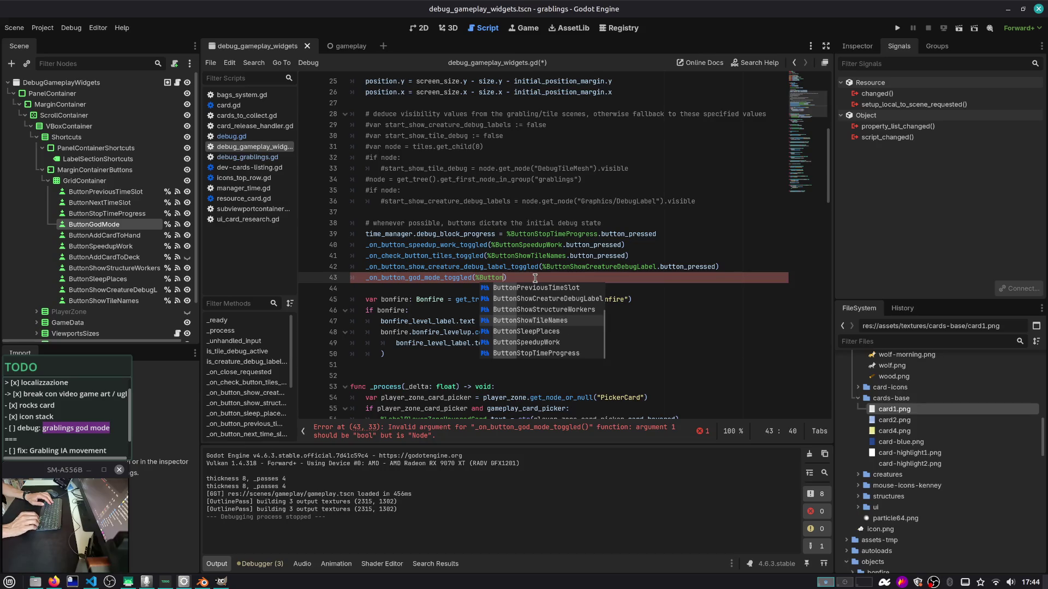
pyautogui.write('GodMode.bu')
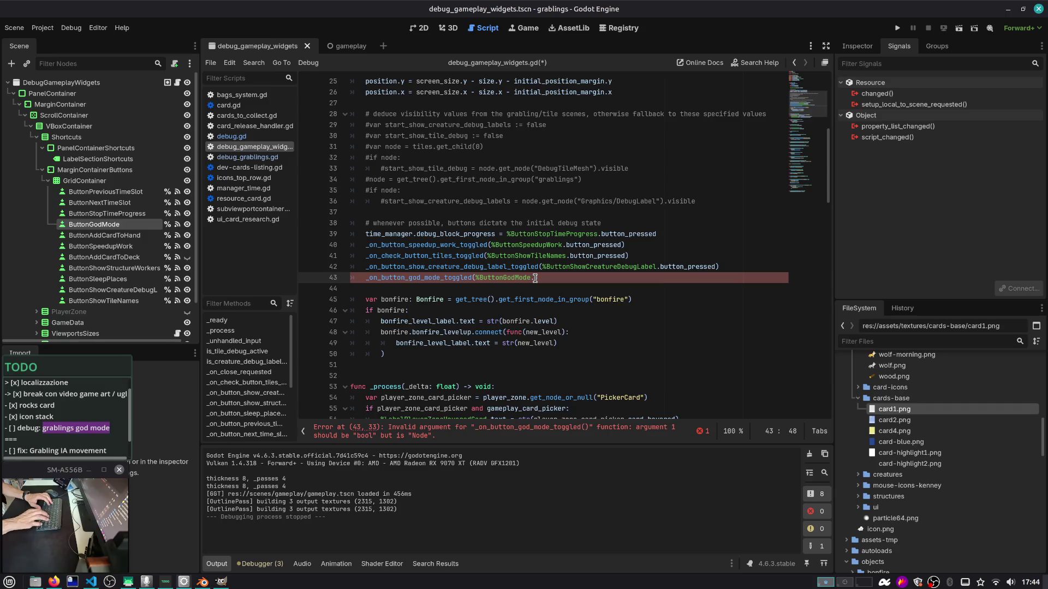
pyautogui.write('tto')
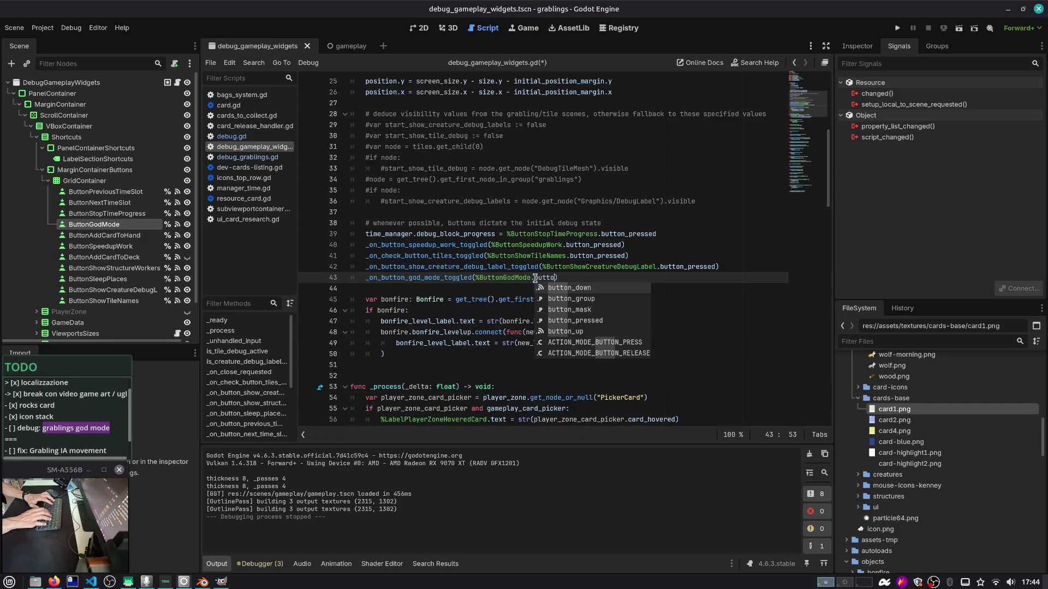
pyautogui.press('Down')
pyautogui.press('Down')
pyautogui.press('Down')
pyautogui.press('Return')
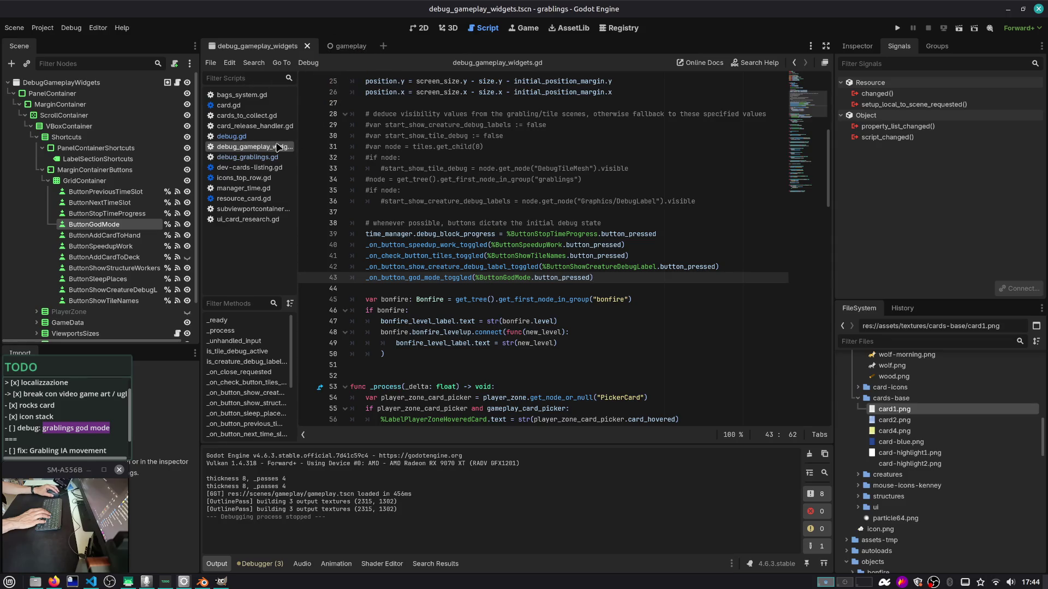
# Open debug.gd and change god_mode_enabled's default from true to false
pyautogui.click(243, 137)
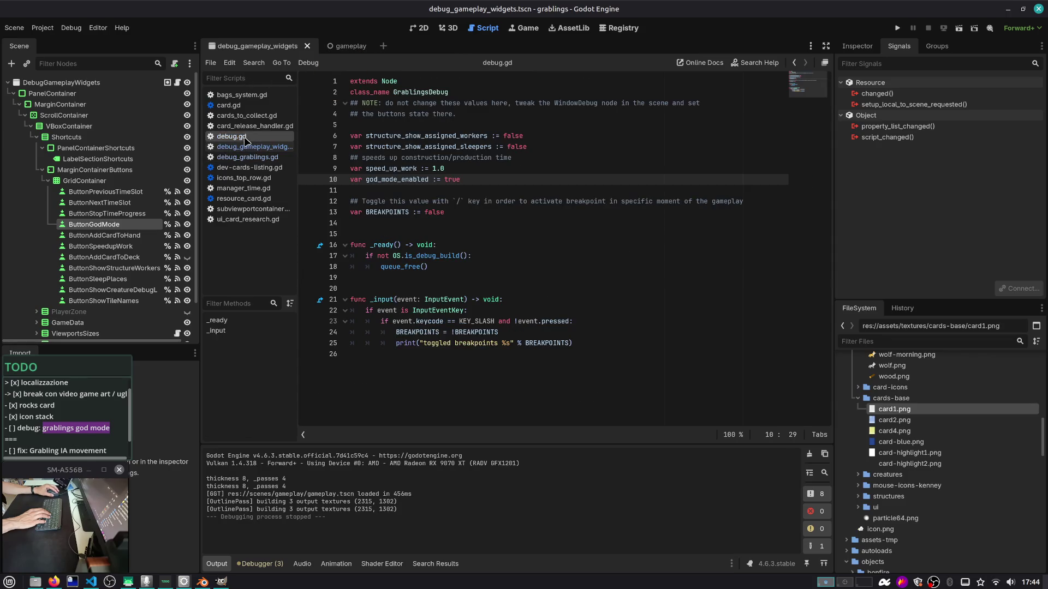
pyautogui.doubleClick(452, 179)
pyautogui.write('fals')
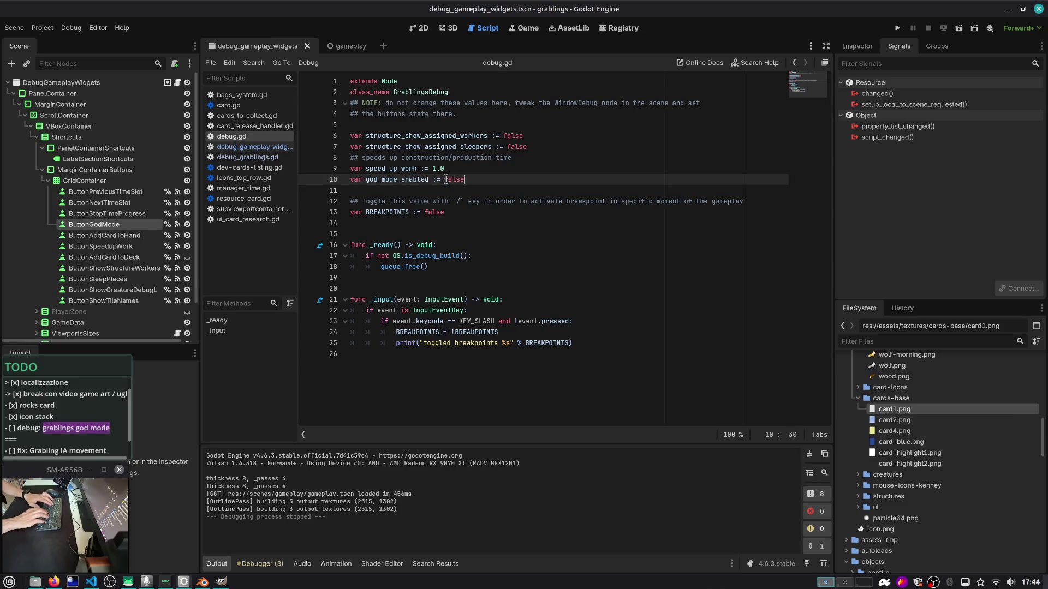
pyautogui.press('Up')
pyautogui.press('Up')
pyautogui.press('Up')
pyautogui.hotkey('shift', 'Up')
pyautogui.hotkey('shift', 'Home')
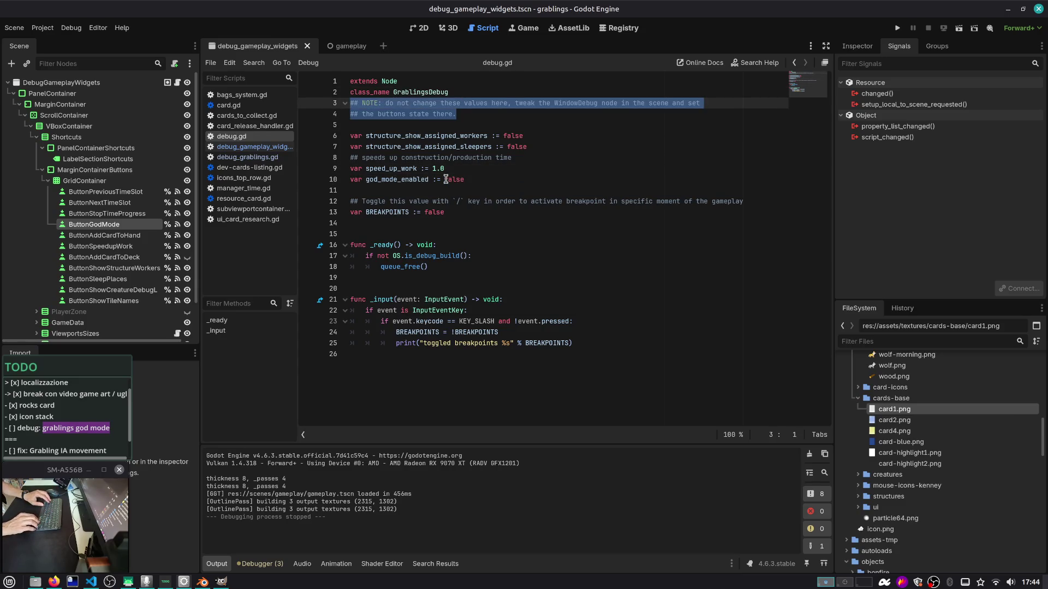
pyautogui.press('Down')
pyautogui.press('Down')
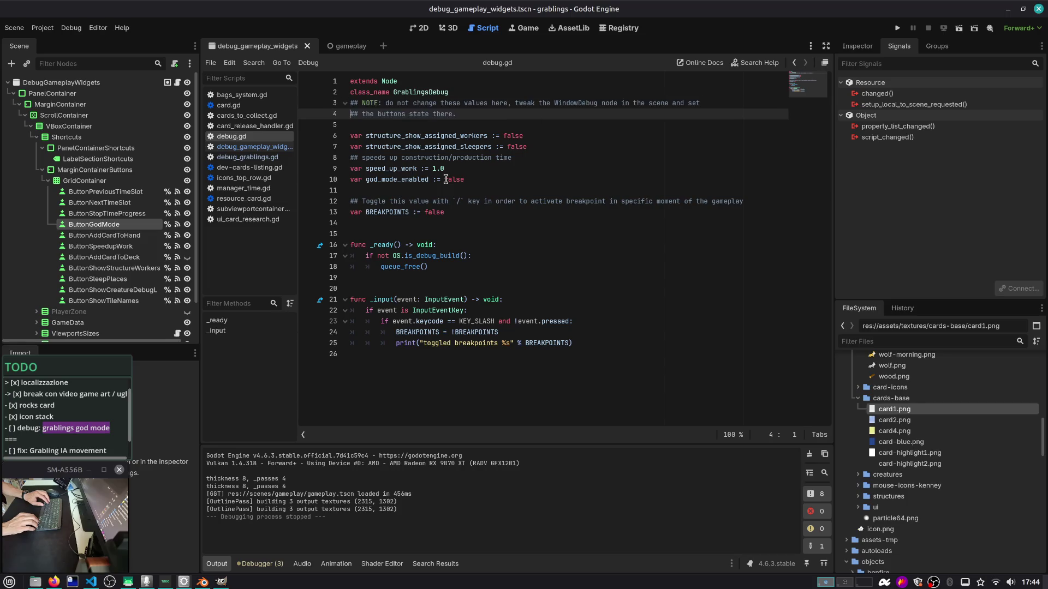
pyautogui.press('Down')
pyautogui.press('Down')
pyautogui.press('Down')
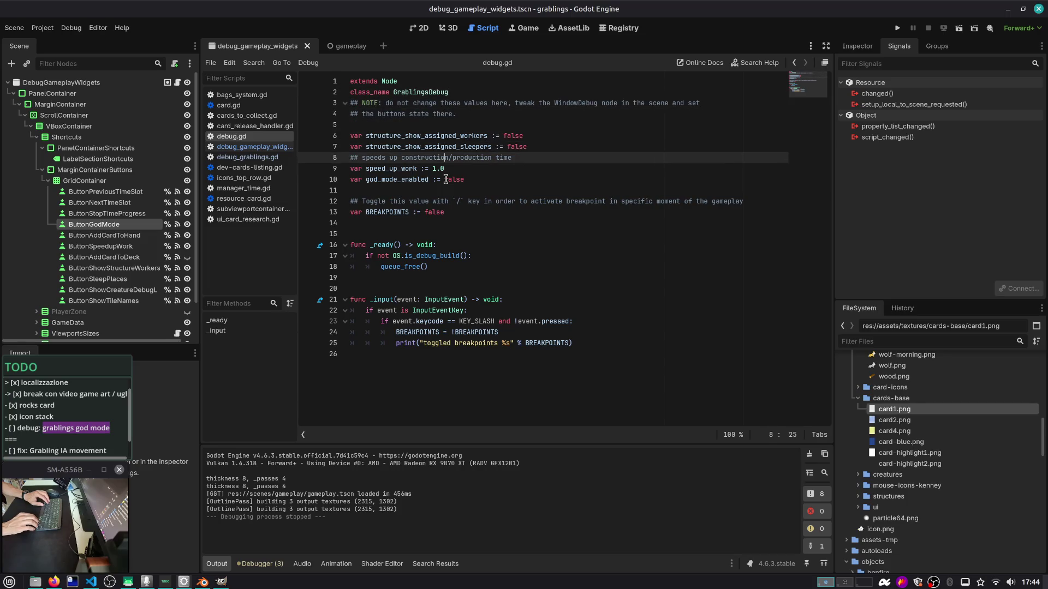
# Review the speed_up_work line, then run the game again to test god mode
pyautogui.click(446, 179)
pyautogui.press('Up')
pyautogui.press('Up')
pyautogui.press('Up')
pyautogui.press('Down')
pyautogui.press('Down')
pyautogui.press('Down')
pyautogui.press('Down')
pyautogui.press('Down')
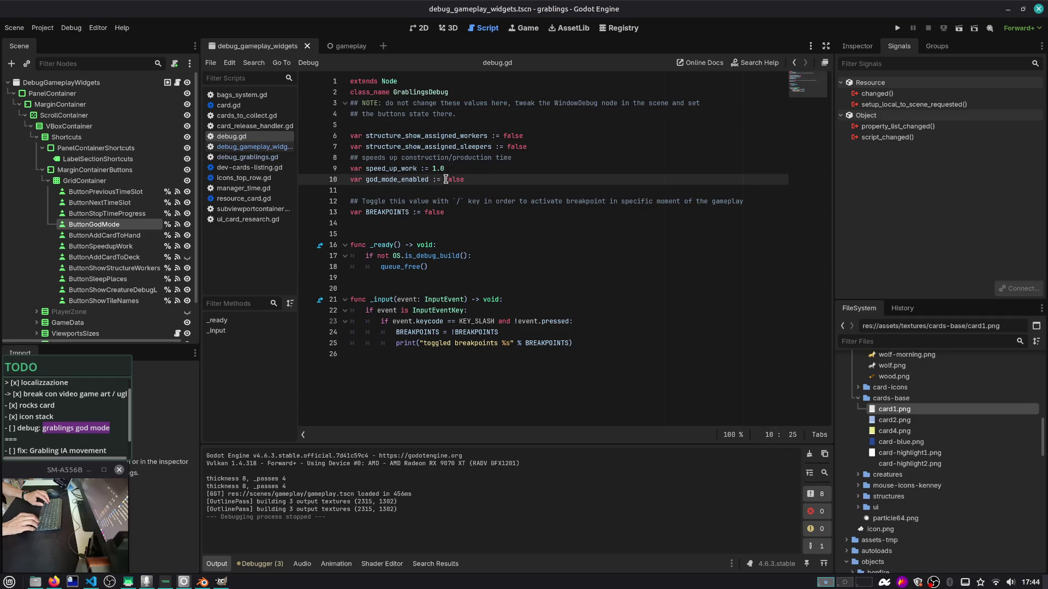
pyautogui.press('Down')
pyautogui.press('Up')
pyautogui.press('Up')
pyautogui.press('F5')
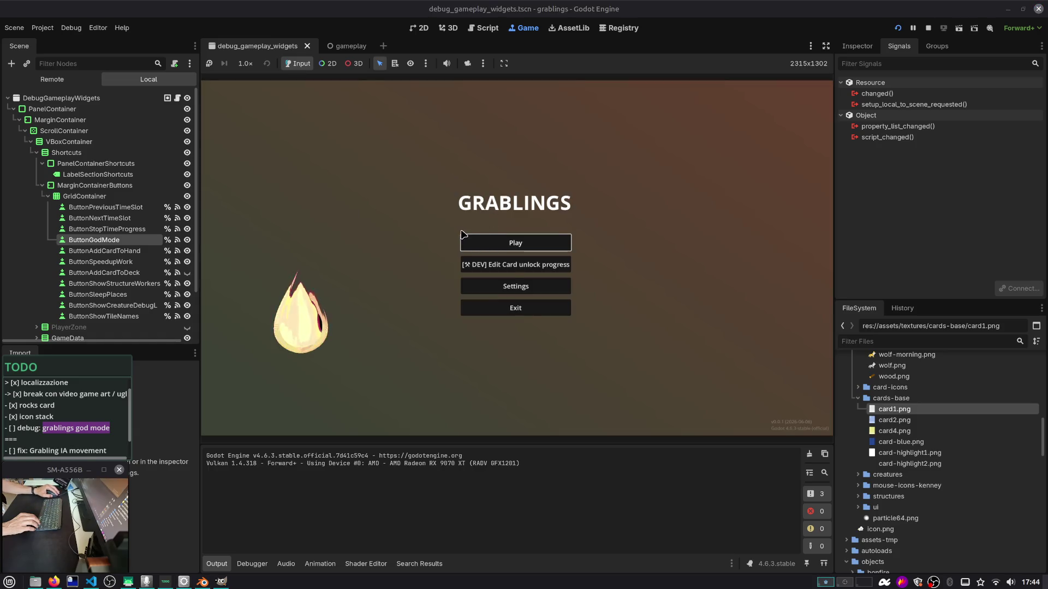
# Inspect ButtonGodMode's signals and properties, play the game to the save slots, and return to debug.gd
pyautogui.click(138, 241)
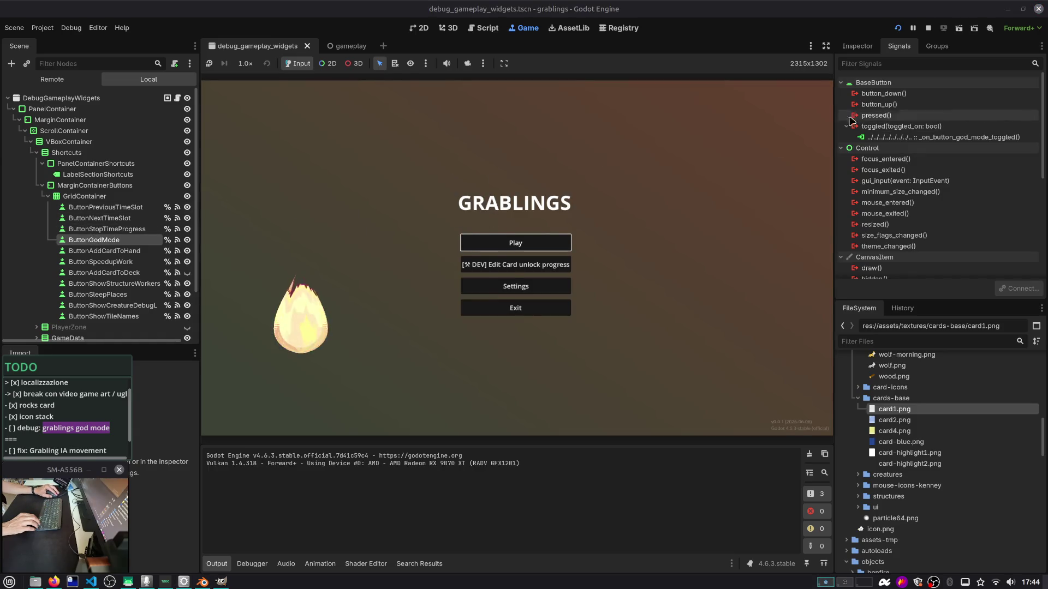
pyautogui.click(857, 46)
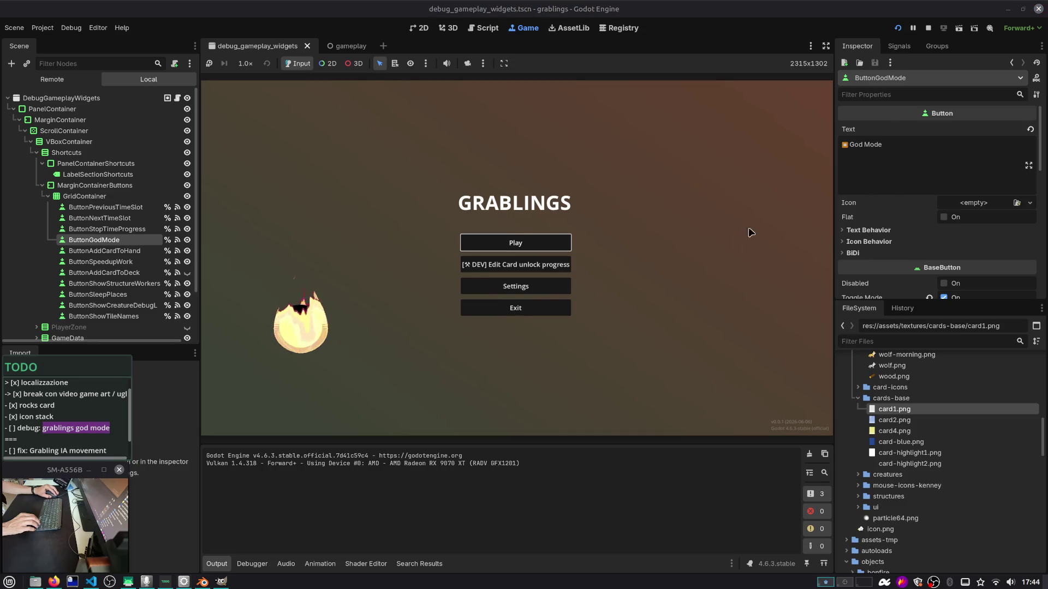
pyautogui.click(537, 246)
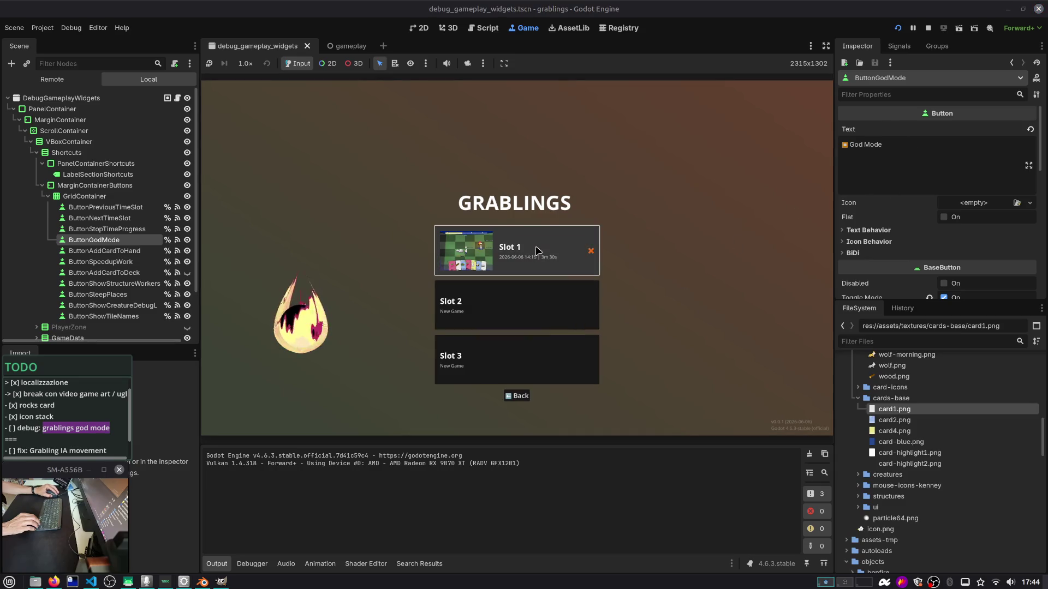
pyautogui.click(484, 28)
pyautogui.click(512, 169)
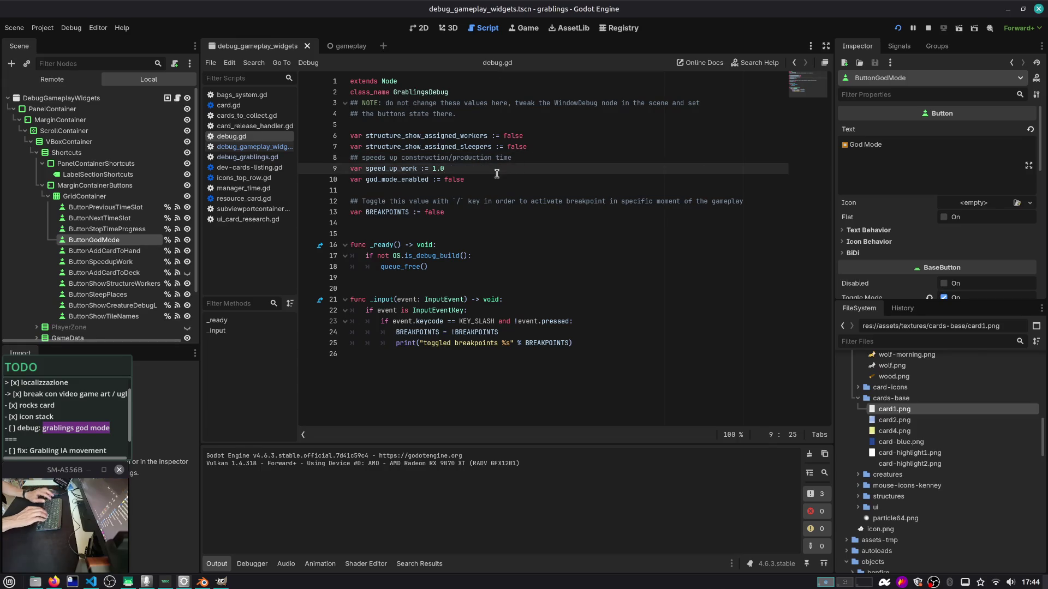
# Quick-open scripts by name until creature_grabling.gd is open in the editor
pyautogui.hotkey('ctrl', 'alt', 'o')
pyautogui.write('gralin')
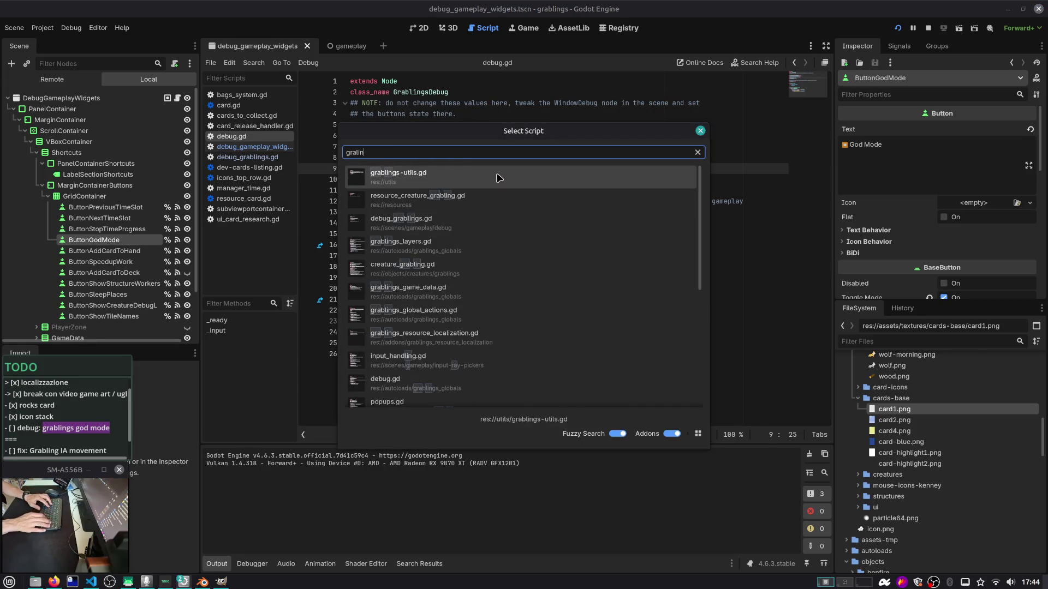
pyautogui.press('Down')
pyautogui.press('Down')
pyautogui.press('Down')
pyautogui.hotkey('ctrl', 'a')
pyautogui.write('creature_grab')
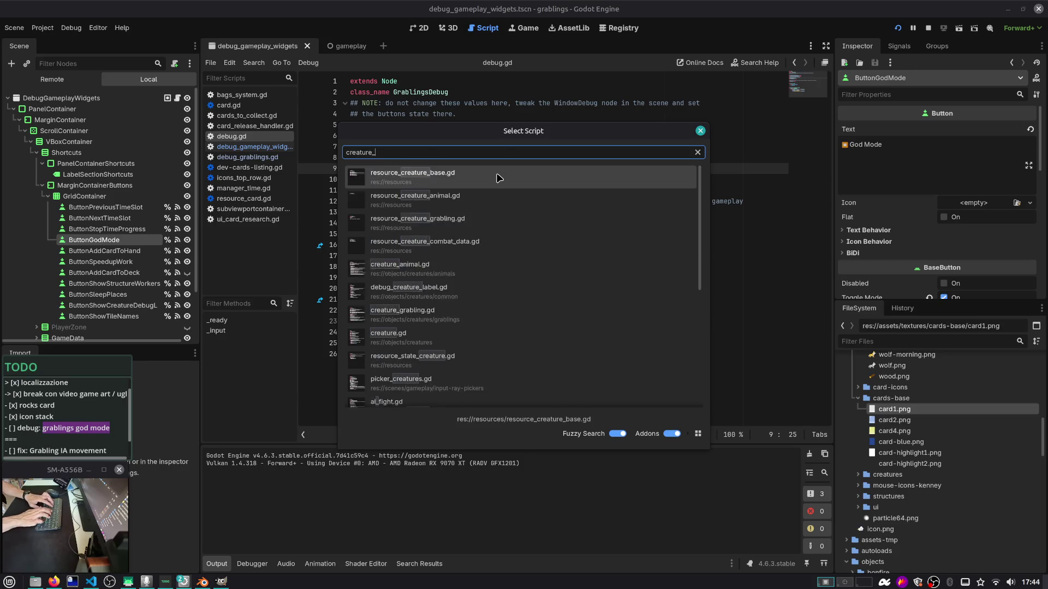
pyautogui.press('Return')
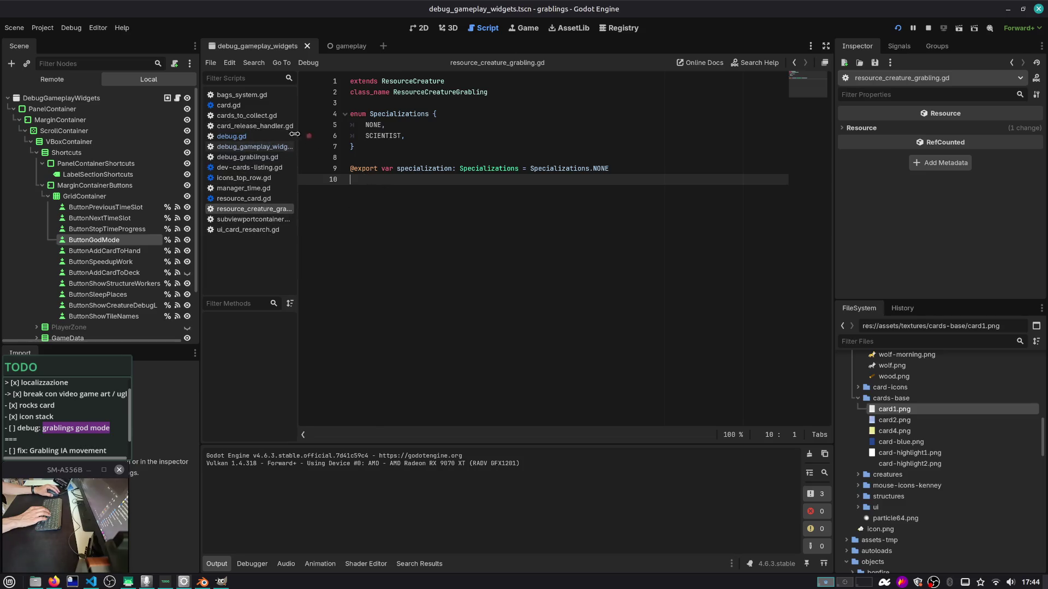
pyautogui.click(425, 146)
pyautogui.hotkey('ctrl', 'alt', 'o')
pyautogui.write('cr')
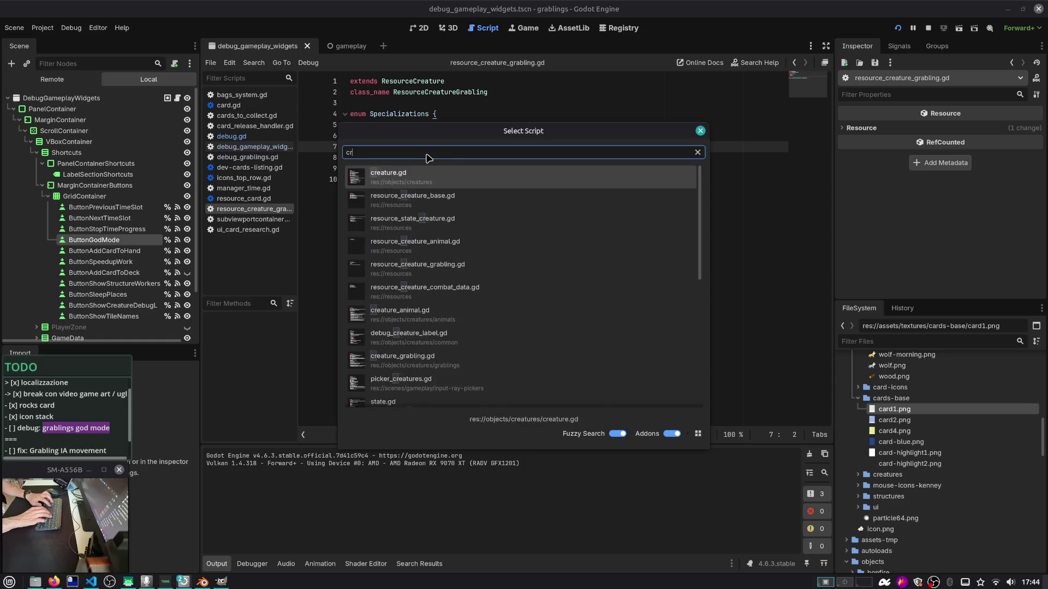
pyautogui.write('eature_gra')
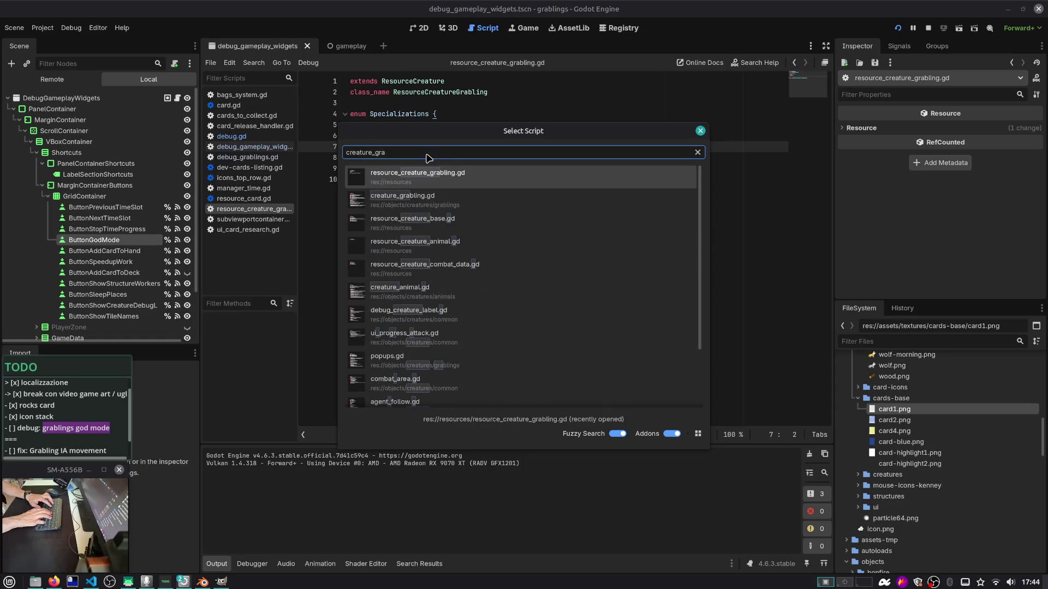
pyautogui.press('Down')
pyautogui.press('Return')
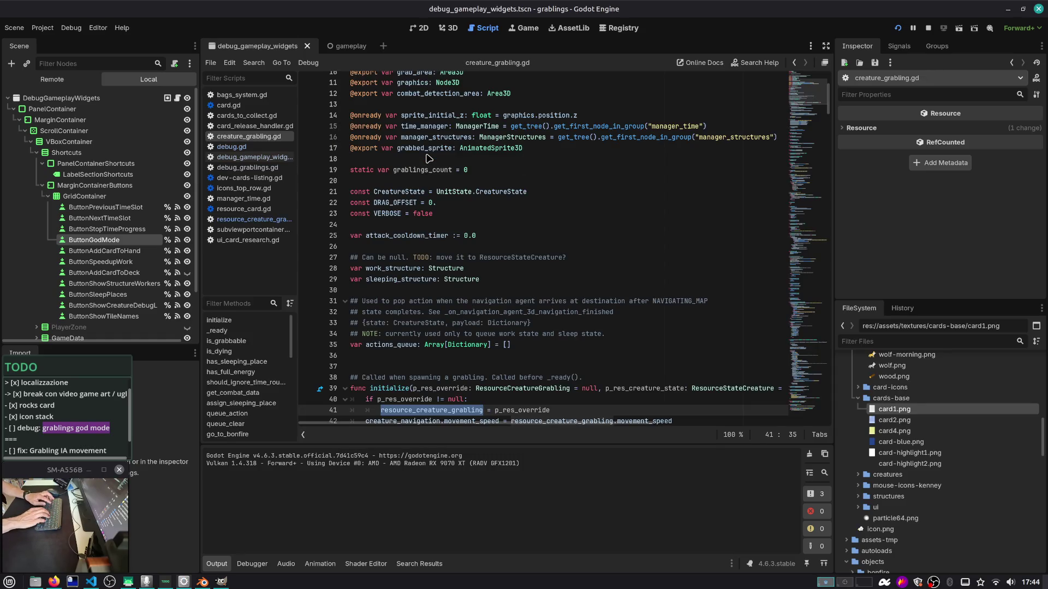
# Search the function list for 'start' and jump to on_dinner_time_started
pyautogui.hotkey('ctrl', 'alt', 'f')
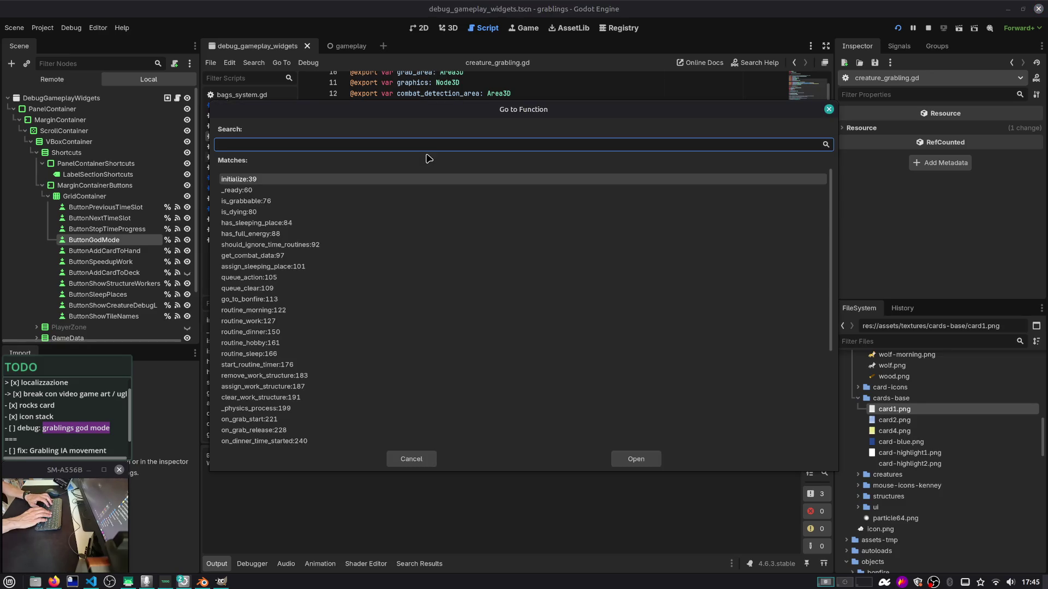
pyautogui.write('egod')
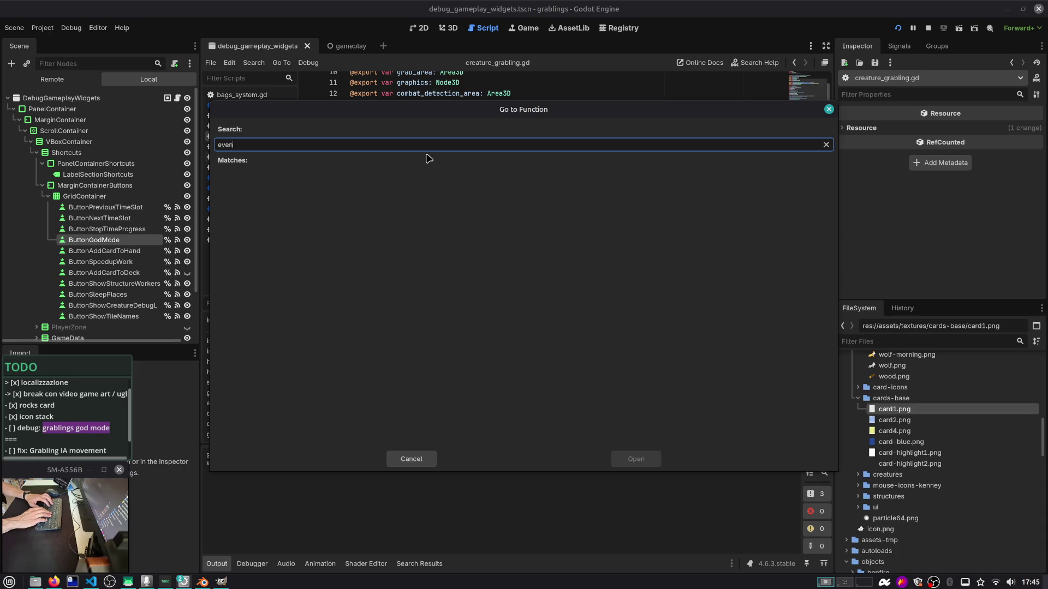
pyautogui.press('BackSpace')
pyautogui.press('BackSpace')
pyautogui.press('BackSpace')
pyautogui.write('start')
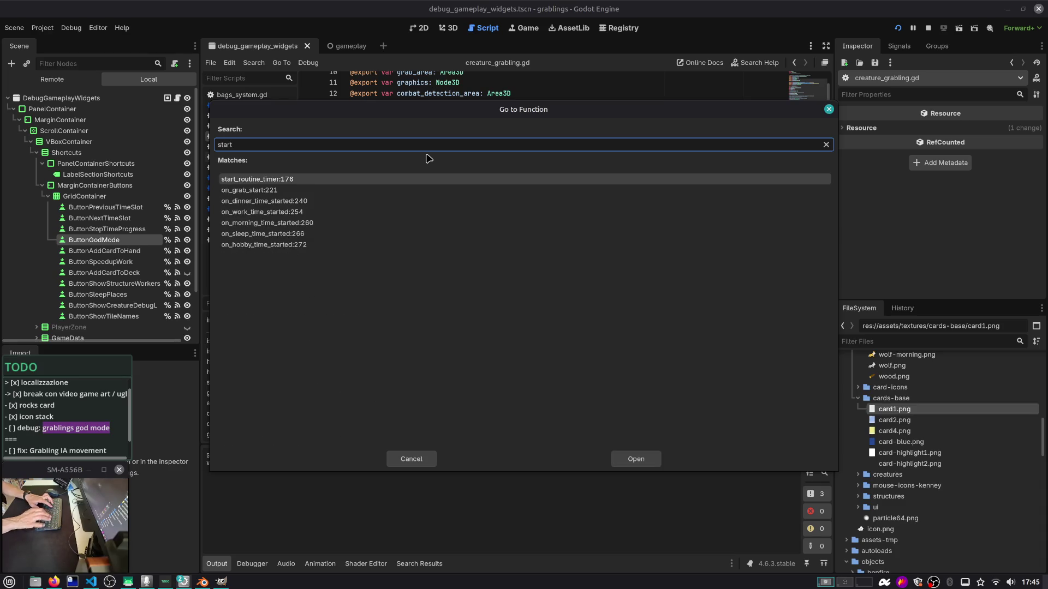
pyautogui.press('Down')
pyautogui.press('Down')
pyautogui.press('Return')
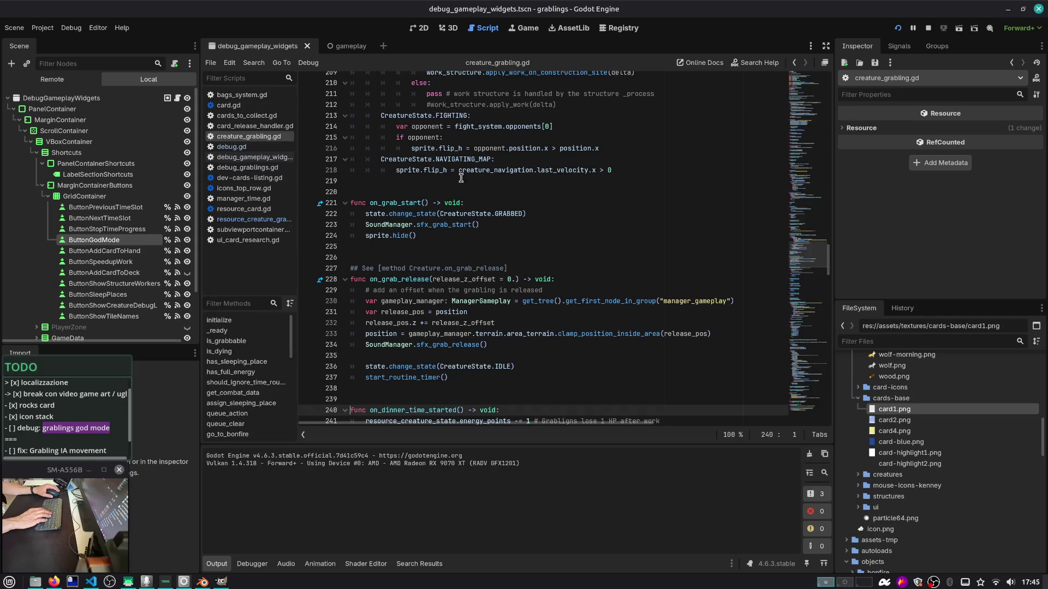
# Add an 'if GrablingsGlobals.debug.god_mode_enabled:' line in on_dinner_time_started using autocomplete
pyautogui.scroll(-5, 473, 239)
pyautogui.click(502, 248)
pyautogui.press('Return')
pyautogui.write('if GRali')
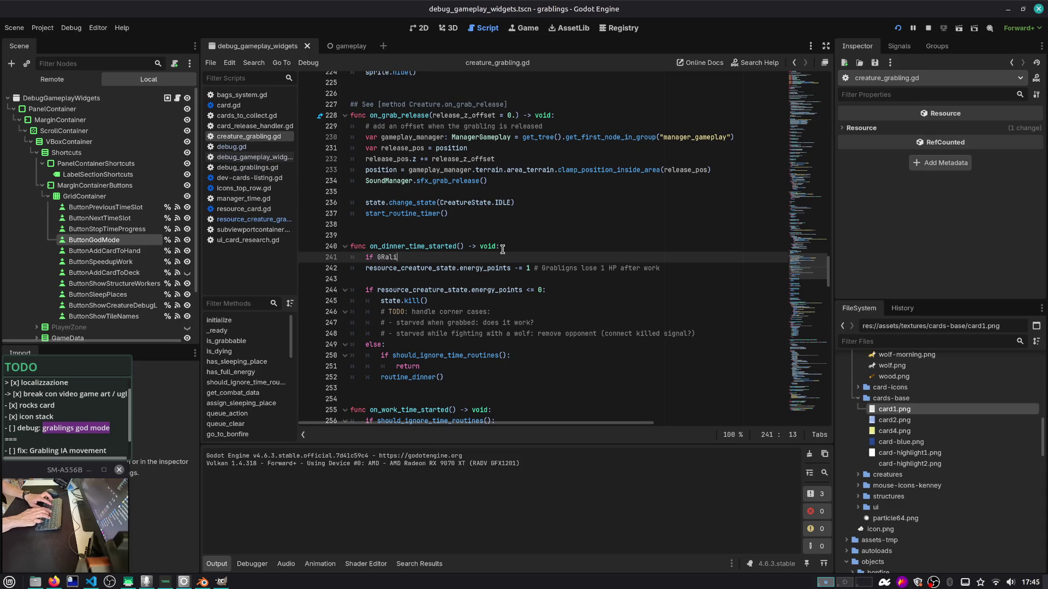
pyautogui.press('Down')
pyautogui.press('Down')
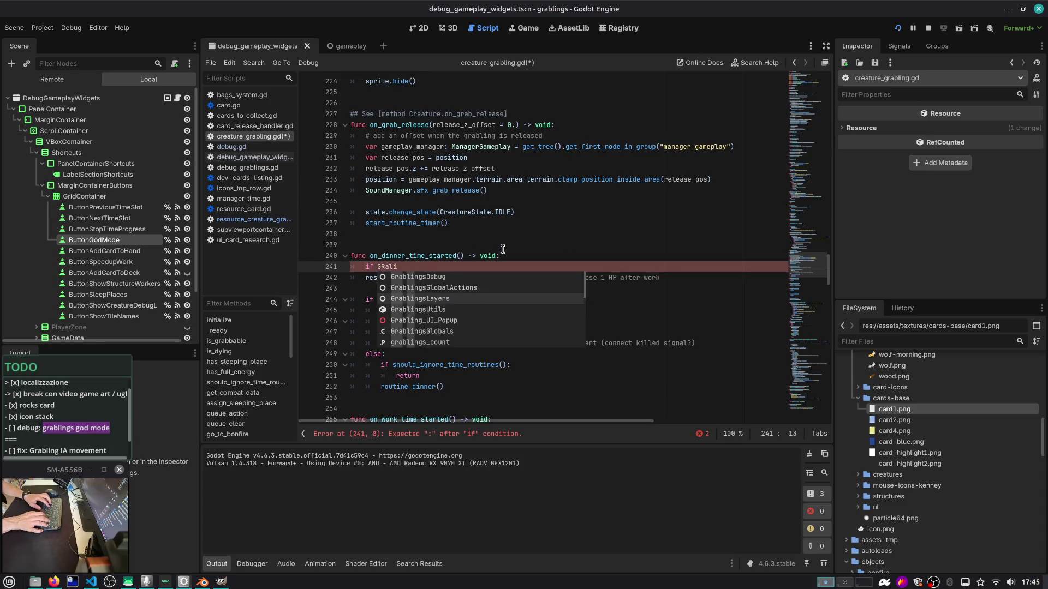
pyautogui.press('Down')
pyautogui.press('Down')
pyautogui.press('Down')
pyautogui.press('Return')
pyautogui.write('.deb')
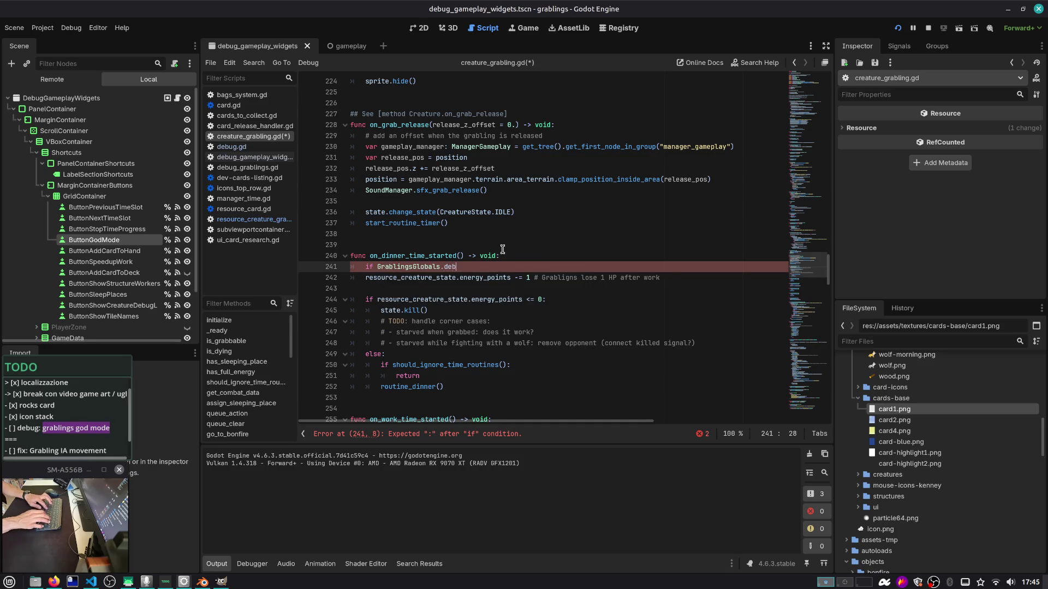
pyautogui.write('ug')
pyautogui.write('.god_mode_enabled:')
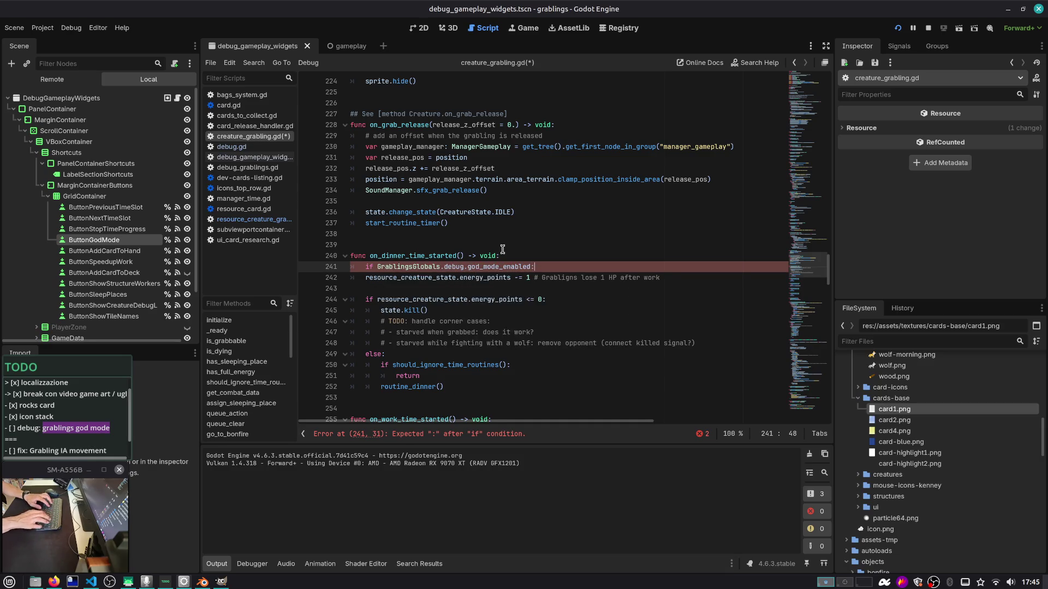
pyautogui.press('Return')
pyautogui.write(':')
pyautogui.press('Return')
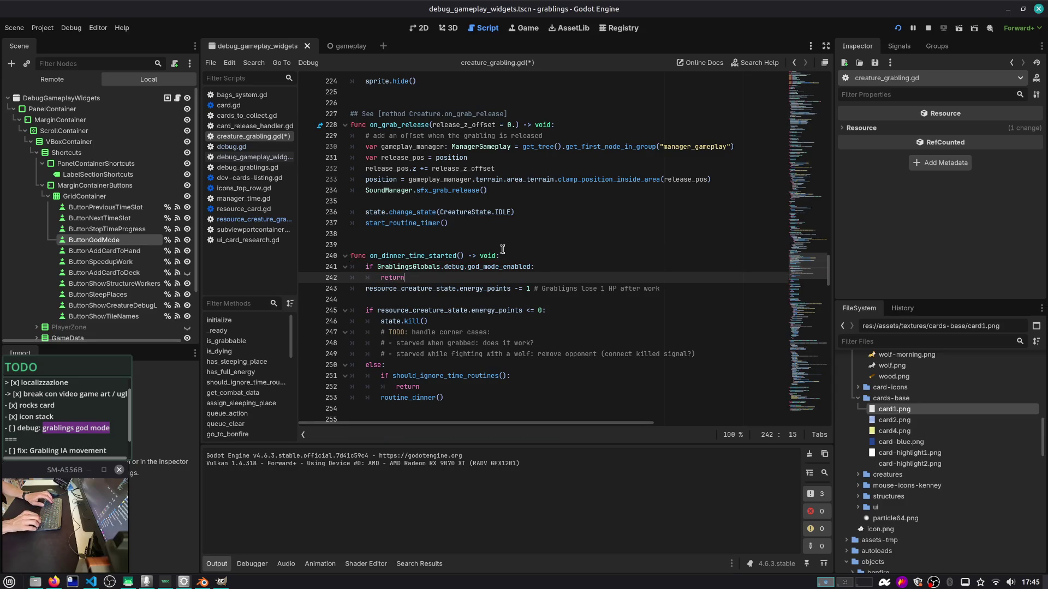
# Negate the condition with 'not', indent energy_points -= 1 under it, and delete the leftover return line
pyautogui.press('Up')
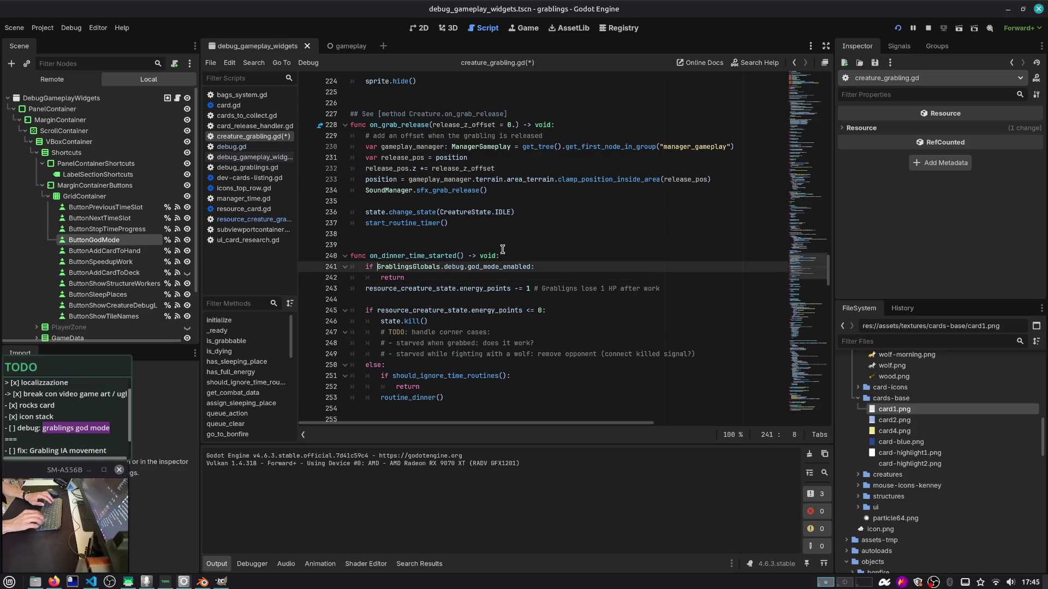
pyautogui.write('not')
pyautogui.press('Down')
pyautogui.press('Down')
pyautogui.hotkey('alt', 'Up')
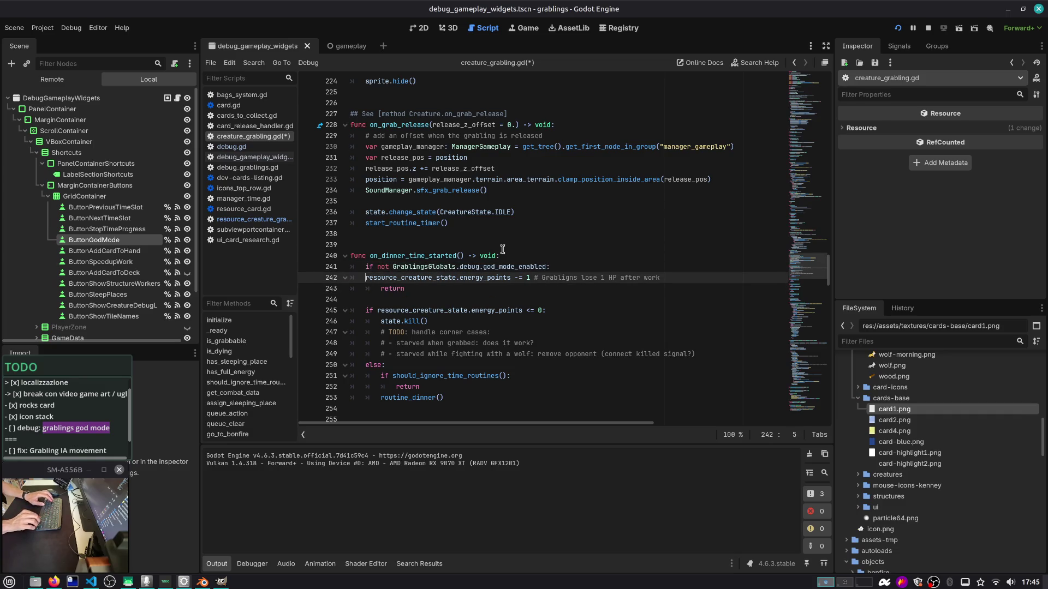
pyautogui.press('Tab')
pyautogui.press('Down')
pyautogui.hotkey('ctrl', 'shift', 'k')
pyautogui.press('Up')
pyautogui.press('Up')
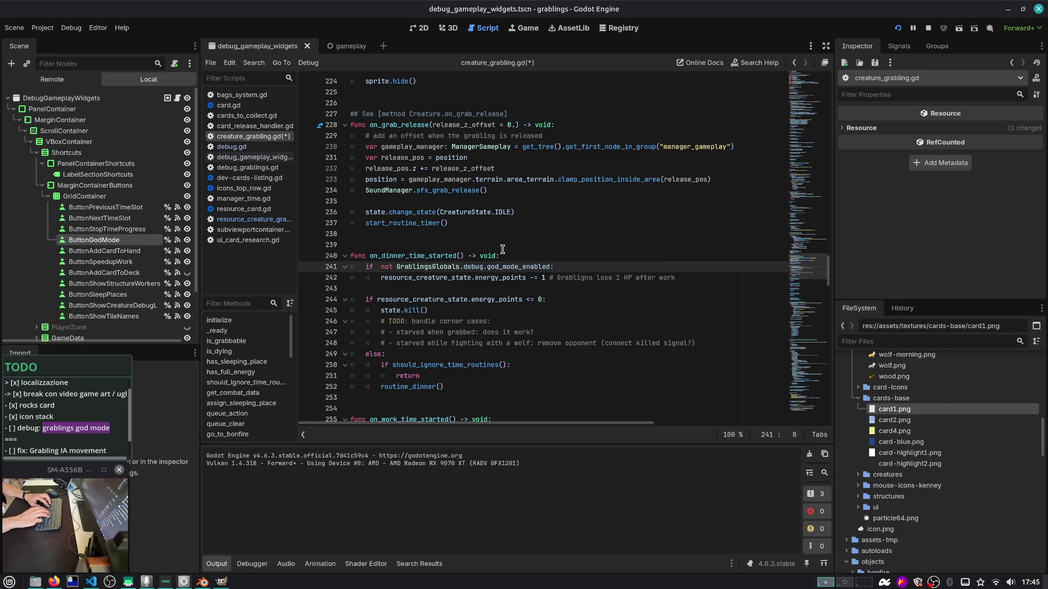
# Try adding an OS.is_debug_build() check, remove it again, and begin extending the condition with 'and'
pyautogui.write('OS.is')
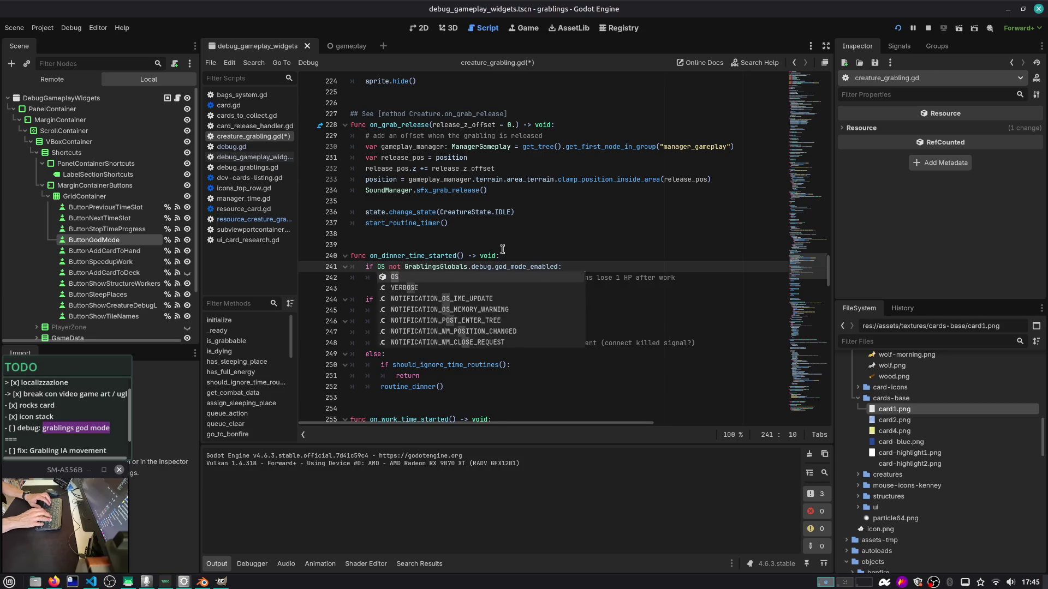
pyautogui.press('Return')
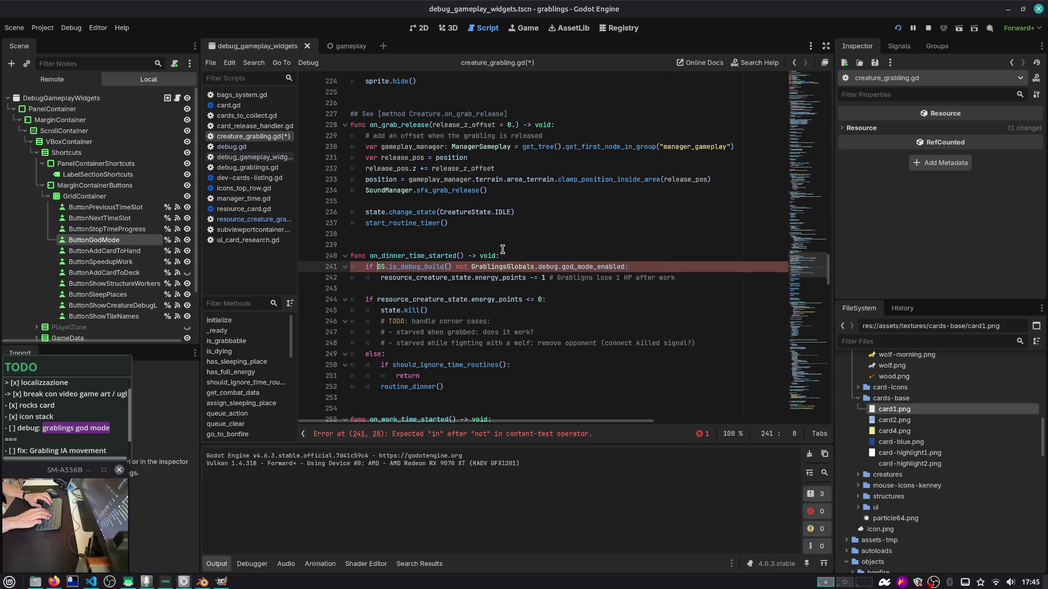
pyautogui.write('not')
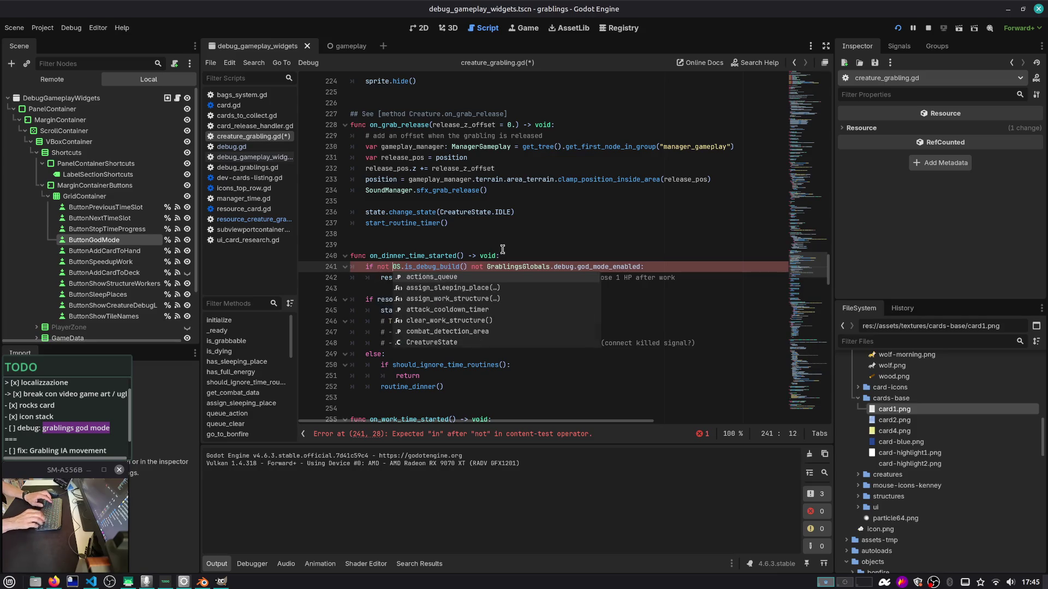
pyautogui.hotkey('ctrl', 'shift', 'Right')
pyautogui.hotkey('ctrl', 'shift', 'Right')
pyautogui.hotkey('ctrl', 'shift', 'Right')
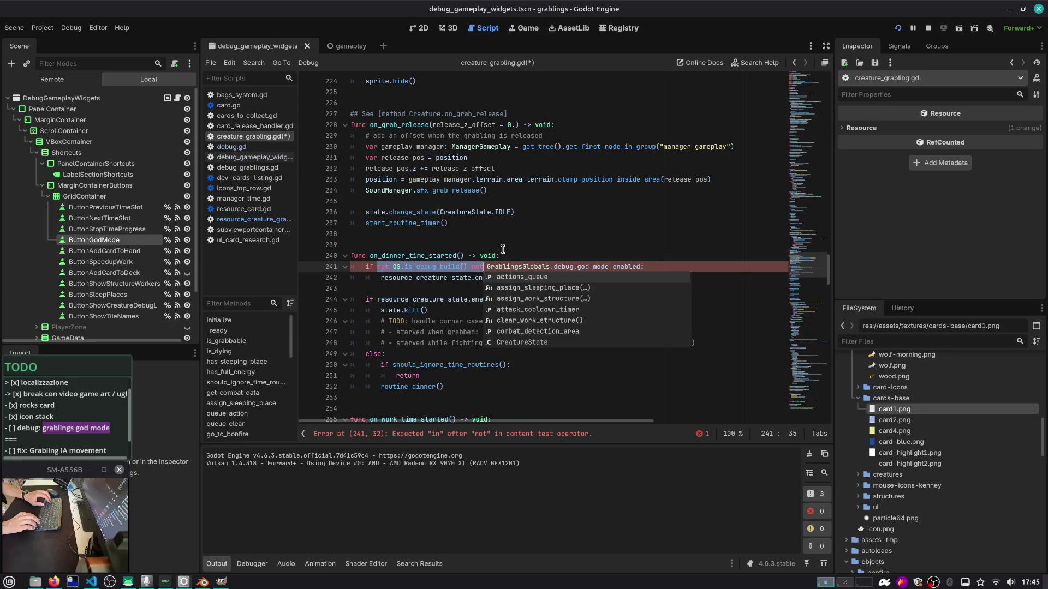
pyautogui.hotkey('ctrl', 'shift', 'Left')
pyautogui.hotkey('ctrl', 'shift', 'Right')
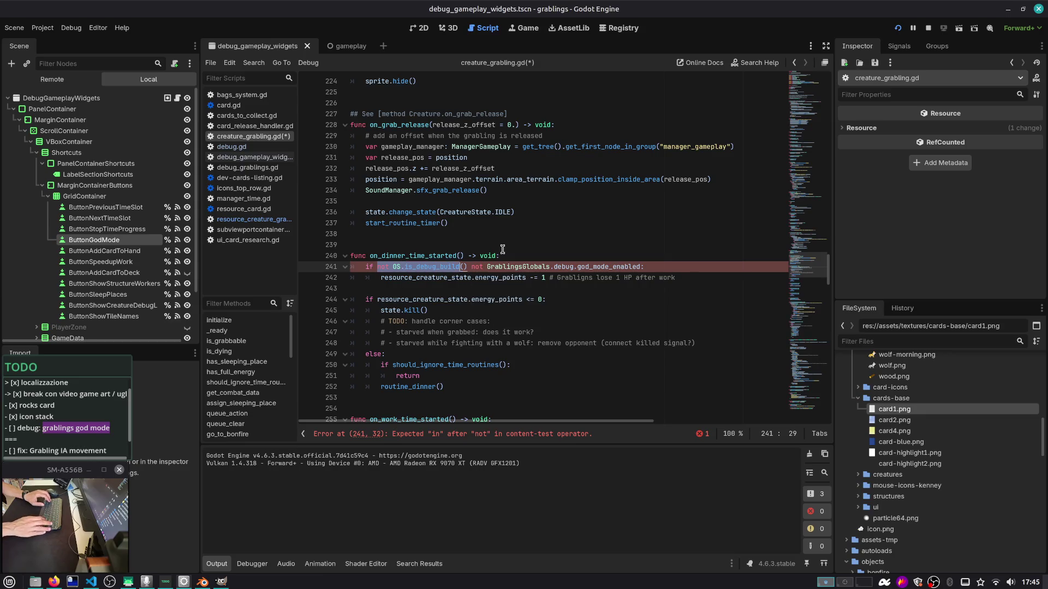
pyautogui.hotkey('ctrl', 'shift', 'Right')
pyautogui.hotkey('ctrl', 'shift', 'Left')
pyautogui.press('BackSpace')
pyautogui.hotkey('ctrl', 'shift', 'Right')
pyautogui.hotkey('ctrl', 'shift', 'Right')
pyautogui.hotkey('ctrl', 'shift', 'Right')
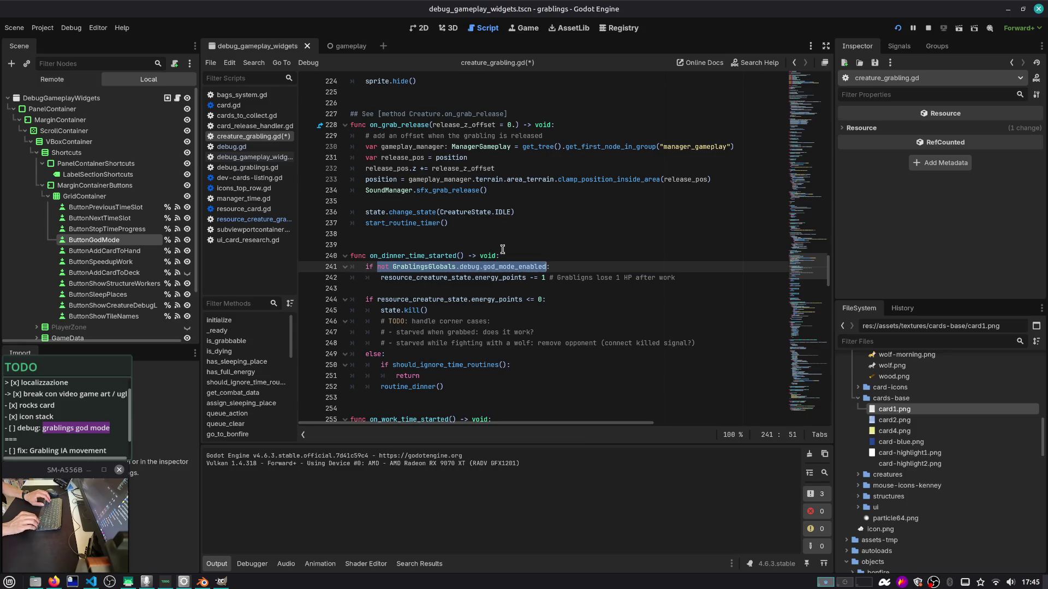
pyautogui.press('Right')
pyautogui.press('Down')
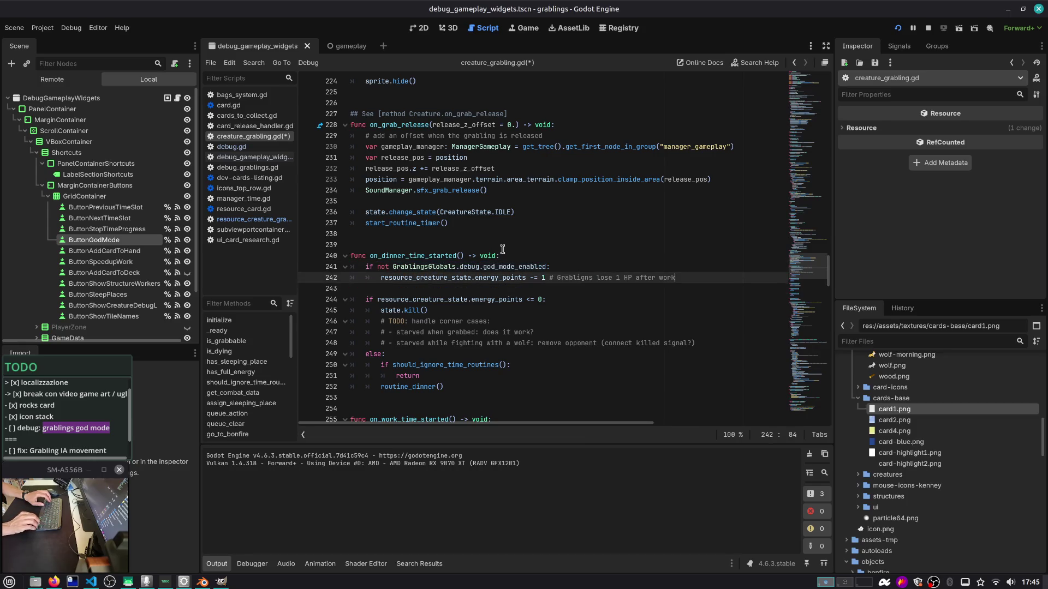
pyautogui.hotkey('shift', 'Home')
pyautogui.hotkey('shift', 'Home')
pyautogui.press('Up')
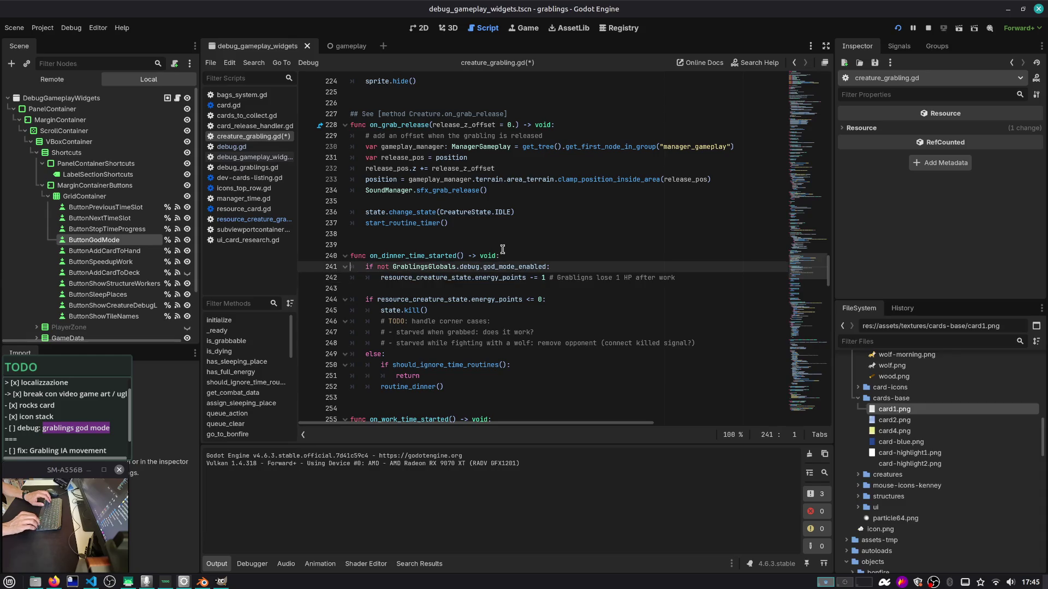
pyautogui.write('and')
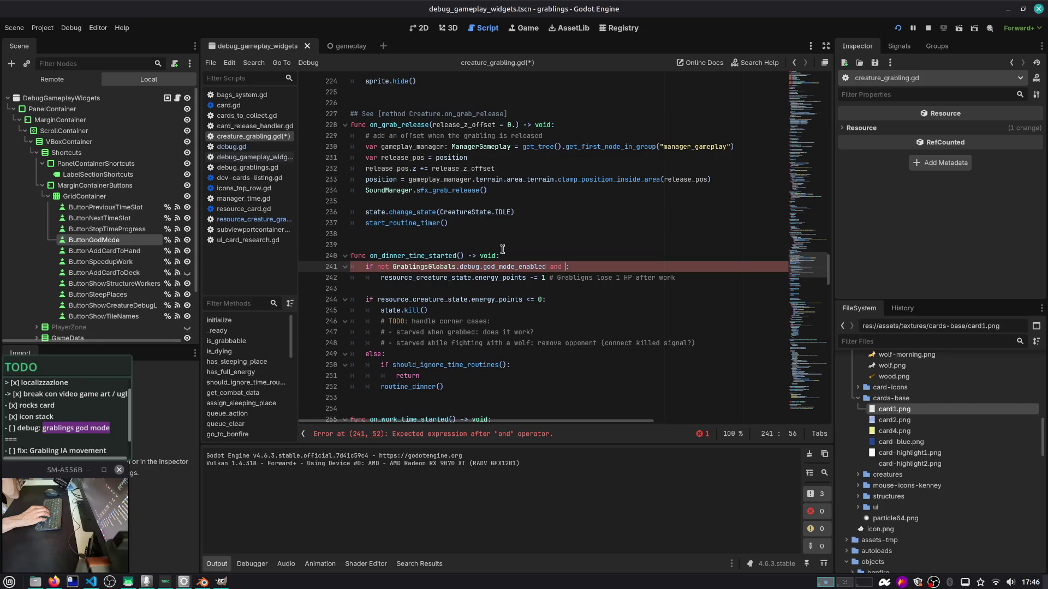
# Drop the unfinished 'and' and the 'not' so the condition checks god_mode_enabled directly
pyautogui.press('BackSpace')
pyautogui.press('BackSpace')
pyautogui.press('BackSpace')
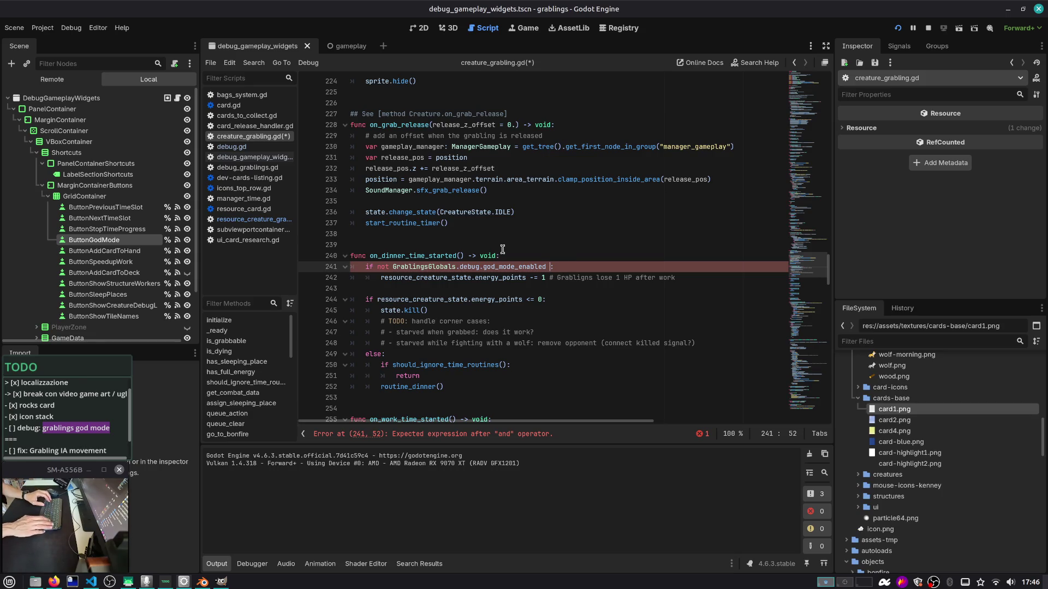
pyautogui.press('Home')
pyautogui.press('Right')
pyautogui.press('Right')
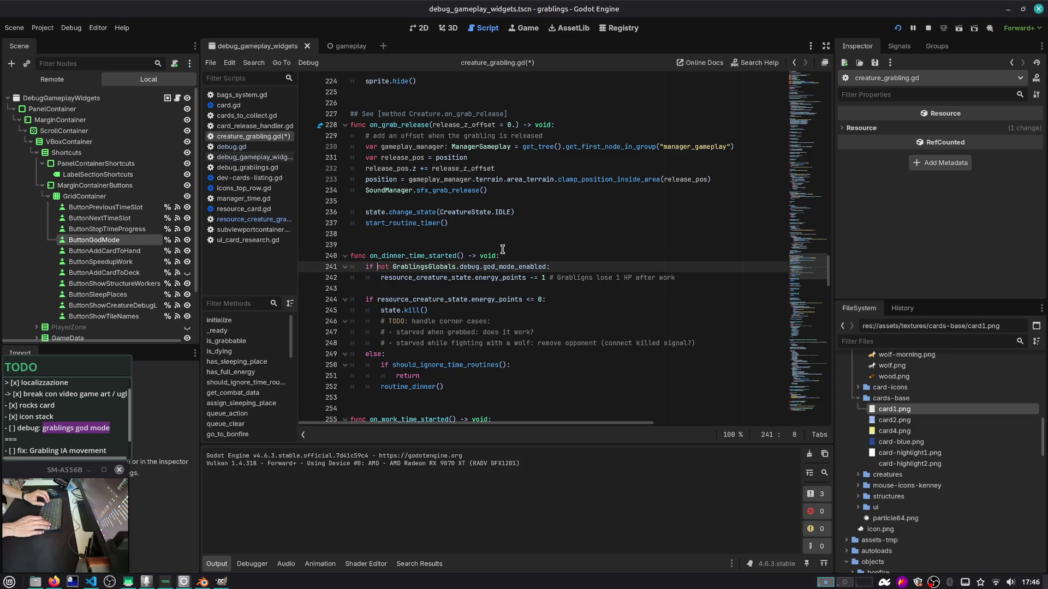
pyautogui.press('Down')
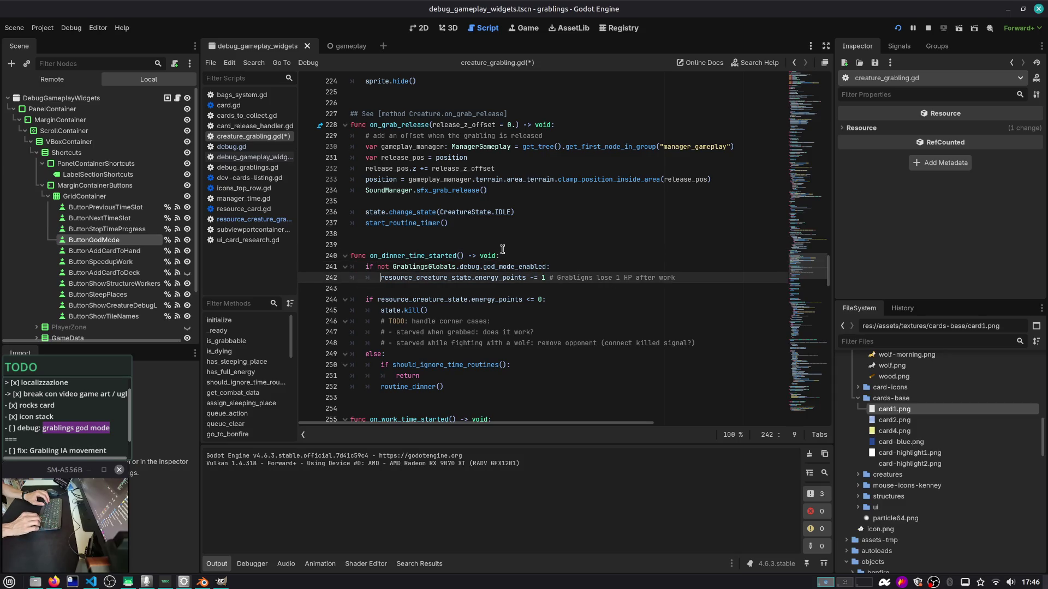
pyautogui.press('Up')
pyautogui.press('Delete')
pyautogui.press('Delete')
pyautogui.press('Delete')
pyautogui.press('Down')
pyautogui.press('Home')
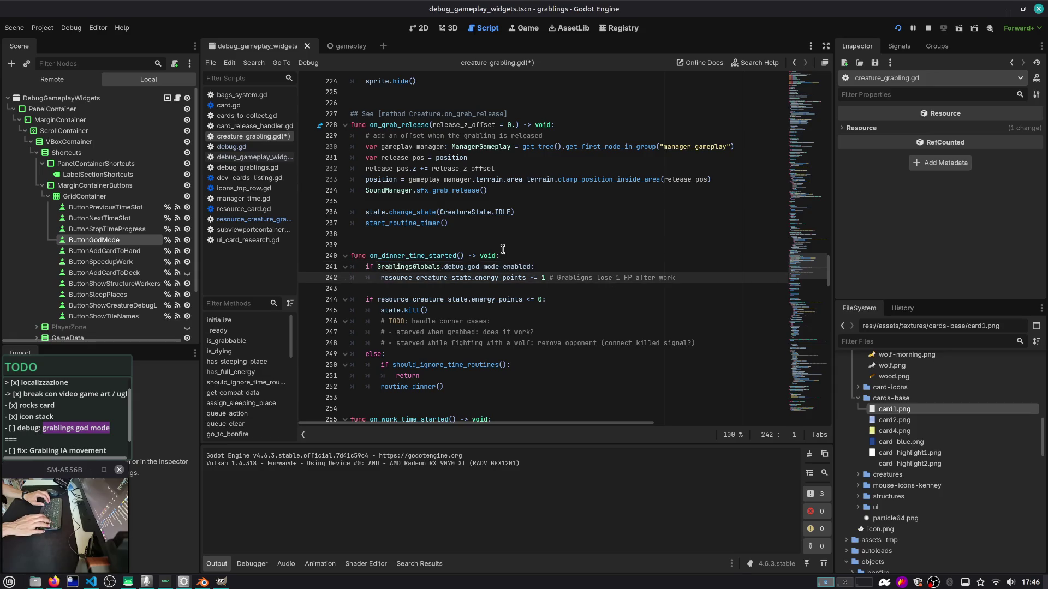
pyautogui.hotkey('ctrl', 'shift', 'Return')
# Give the god mode branch a pass body and move energy_points -= 1 into an else branch
pyautogui.press('Down')
pyautogui.press('Home')
pyautogui.press('Tab')
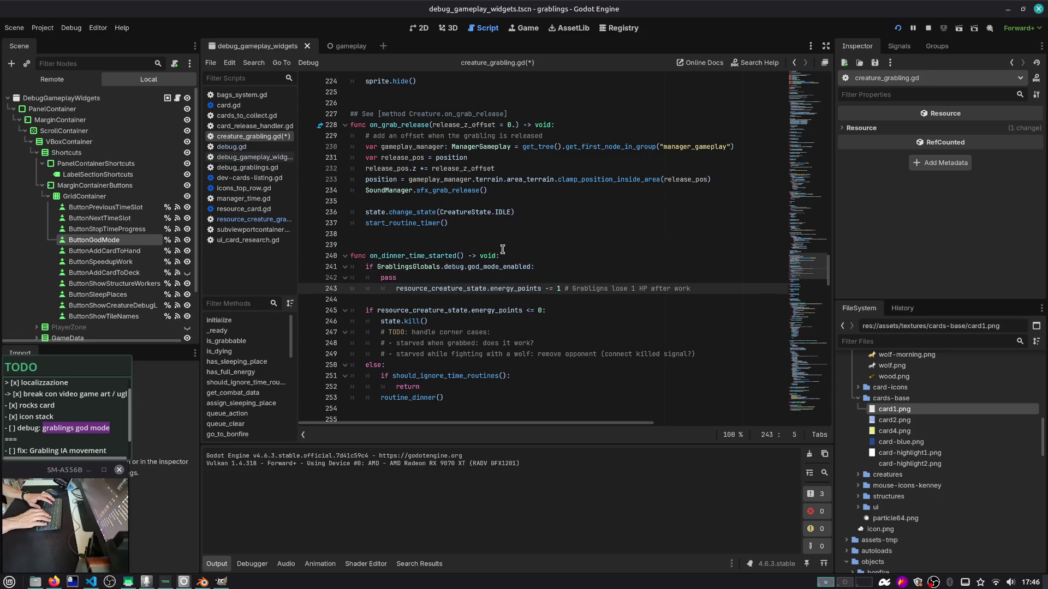
pyautogui.write('e:')
pyautogui.press('Return')
pyautogui.press('BackSpace')
pyautogui.press('BackSpace')
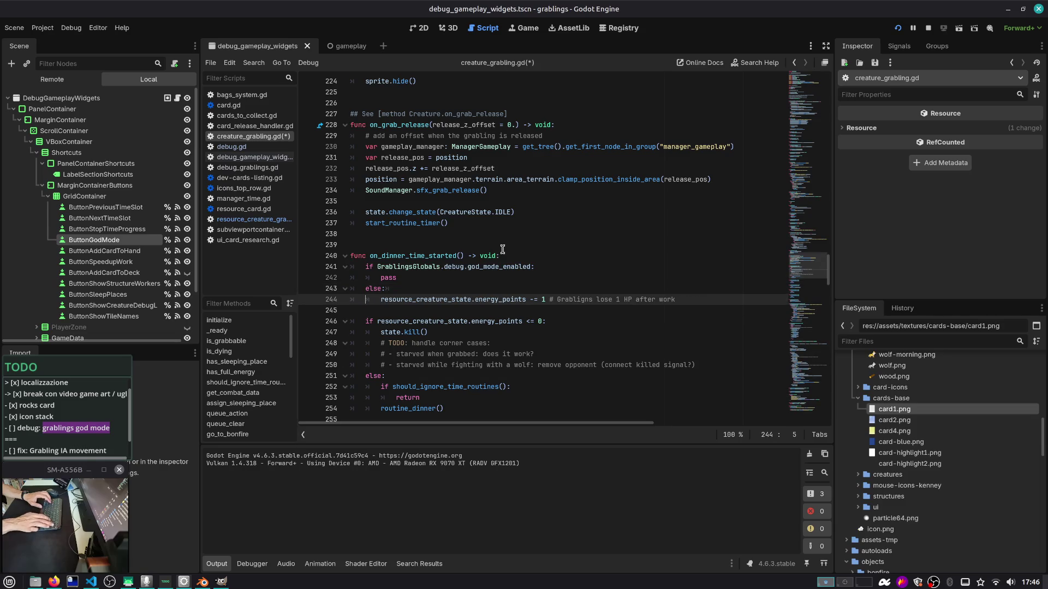
pyautogui.press('Tab')
pyautogui.press('Up')
pyautogui.press('Up')
pyautogui.press('Up')
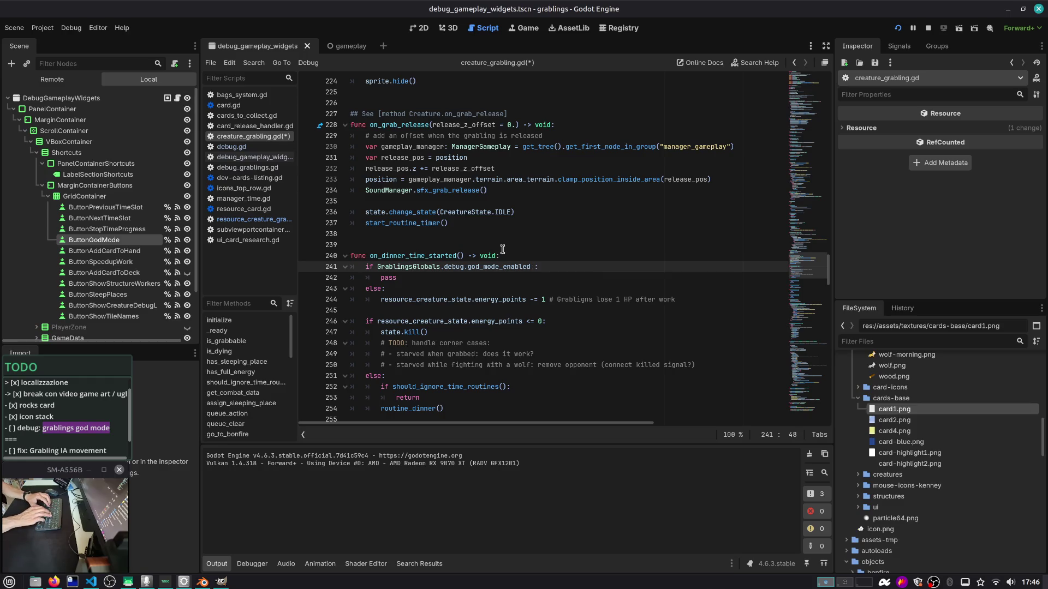
# Add 'and OS.is_debug_build()' to the condition, save the script, and run the game with F5
pyautogui.write('and OS.is_debv')
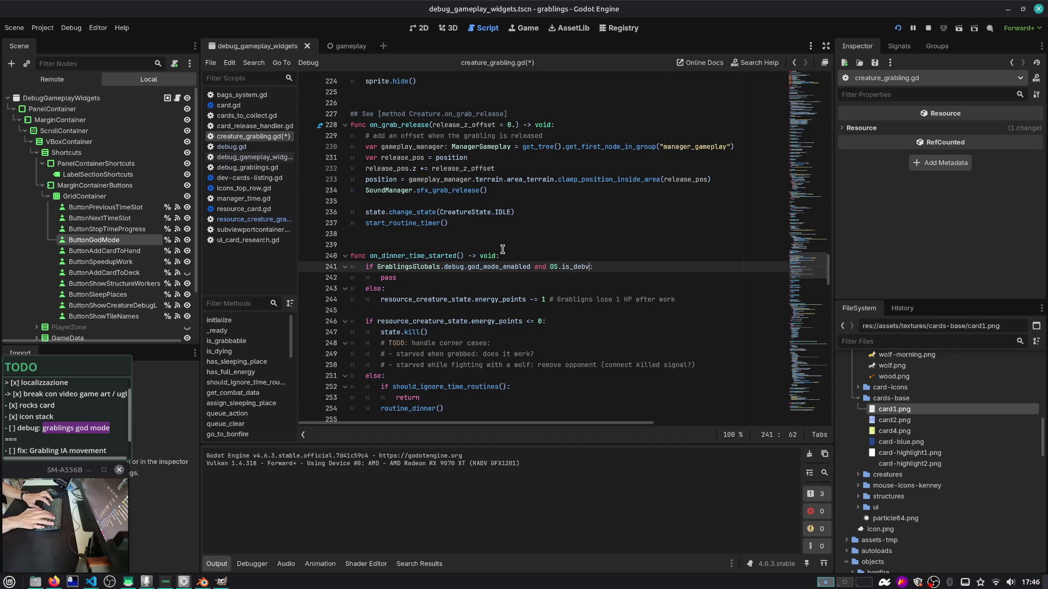
pyautogui.press('BackSpace')
pyautogui.write('u')
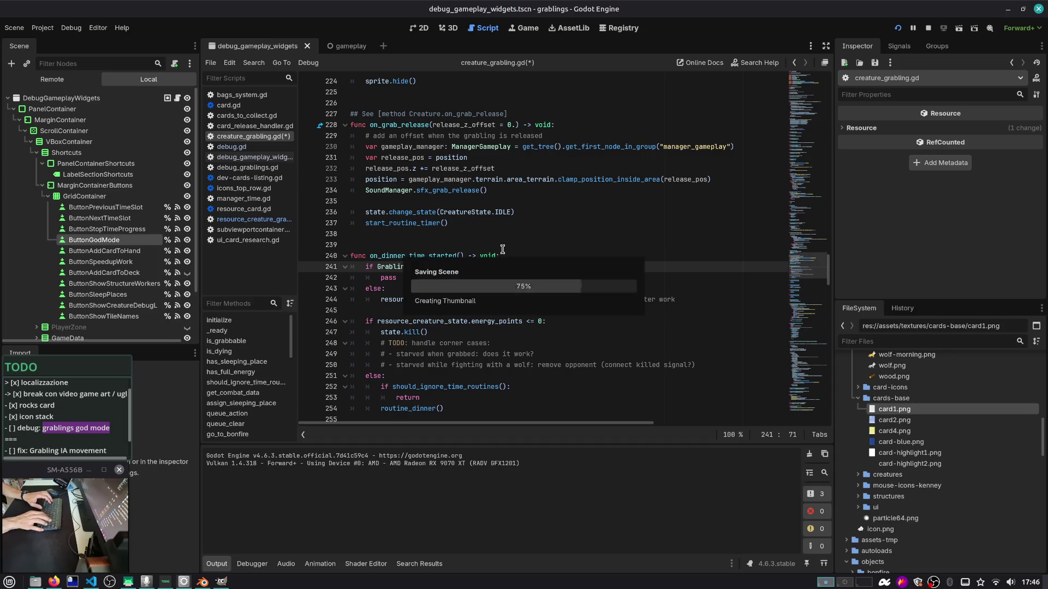
pyautogui.press('Return')
pyautogui.hotkey('ctrl', 'shift', 'Return')
pyautogui.hotkey('ctrl', 's')
pyautogui.write('var')
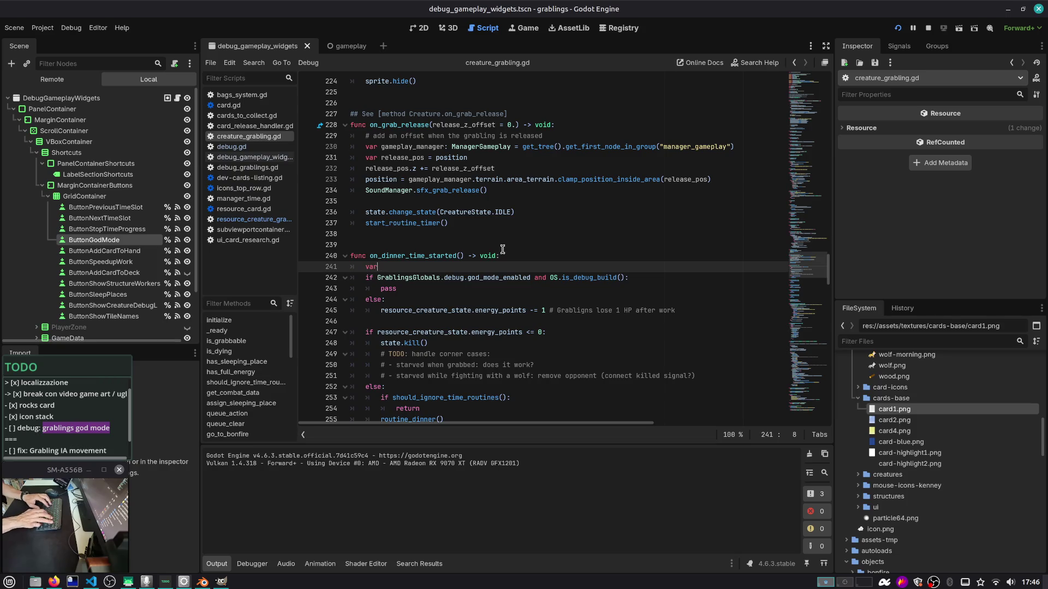
pyautogui.write('god')
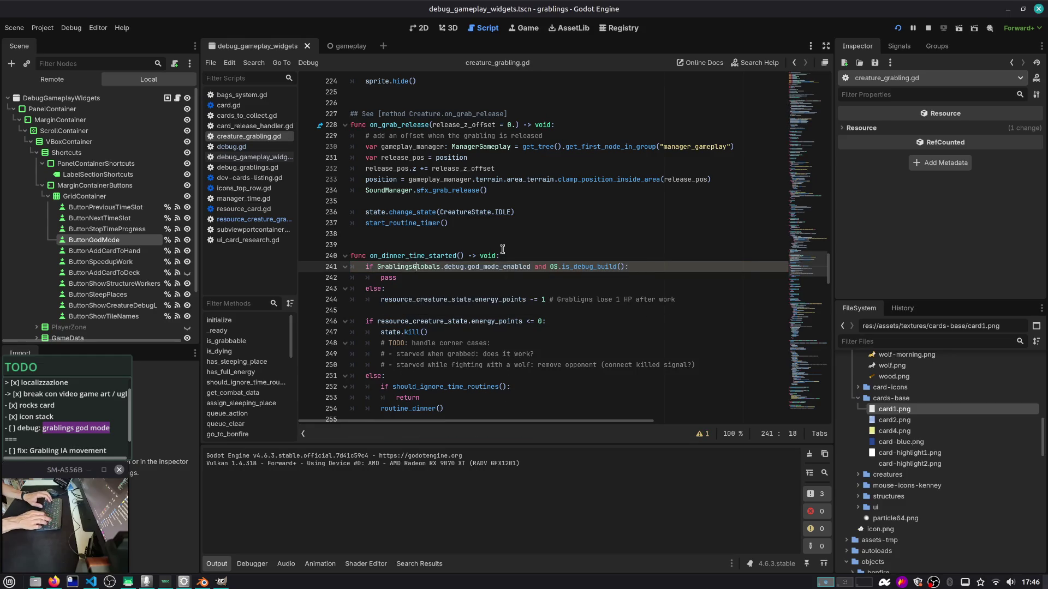
pyautogui.hotkey('ctrl', 'shift', 'k')
pyautogui.hotkey('ctrl', 's')
pyautogui.press('Down')
pyautogui.press('Down')
pyautogui.press('Down')
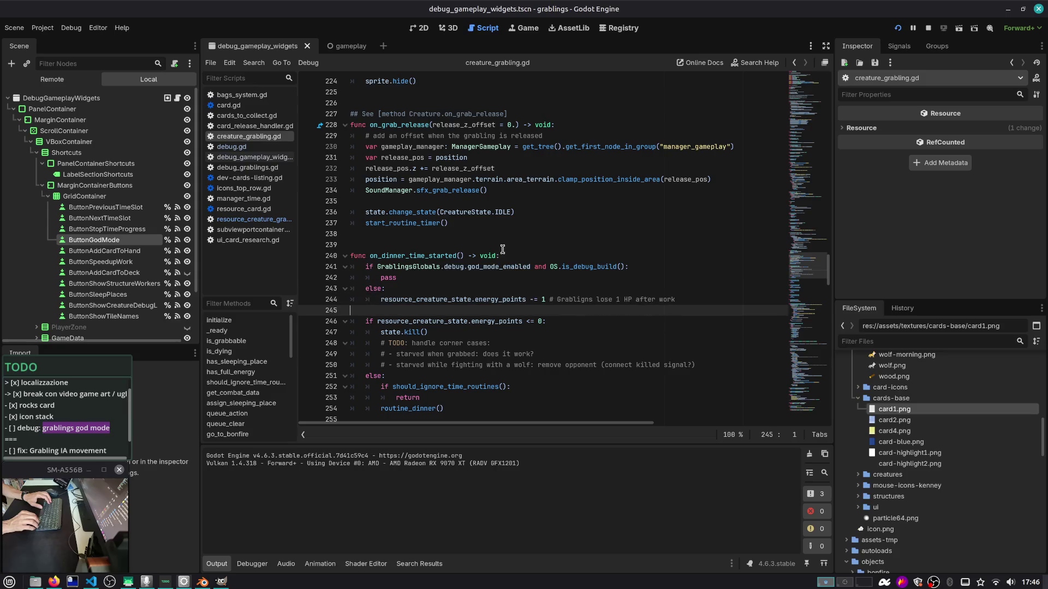
pyautogui.press('F5')
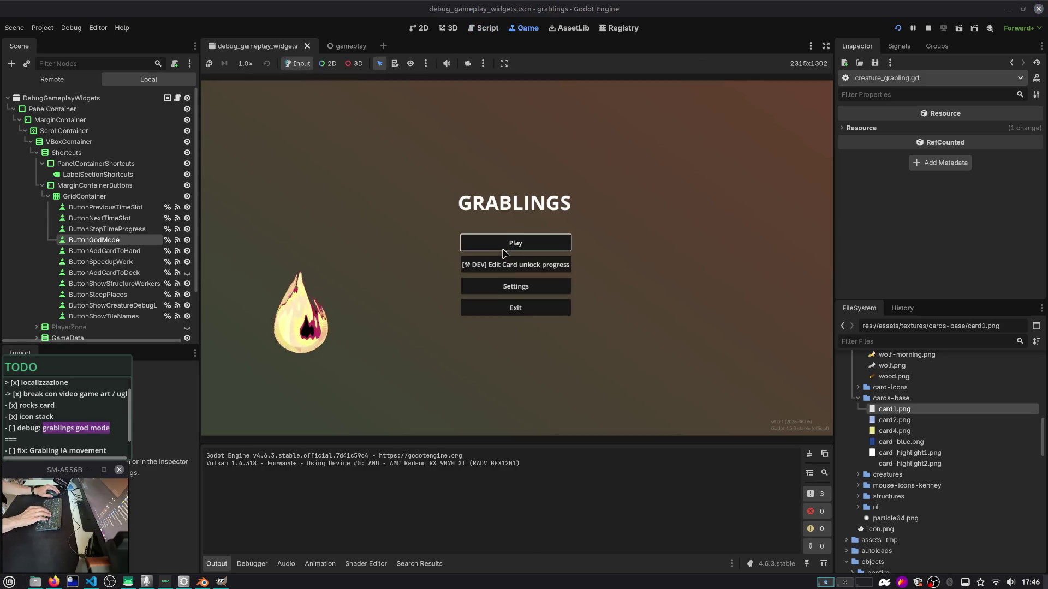
# Load the first save slot, cycle through dinner, morning and work time slots, then stop the game
pyautogui.click(503, 252)
pyautogui.click(503, 253)
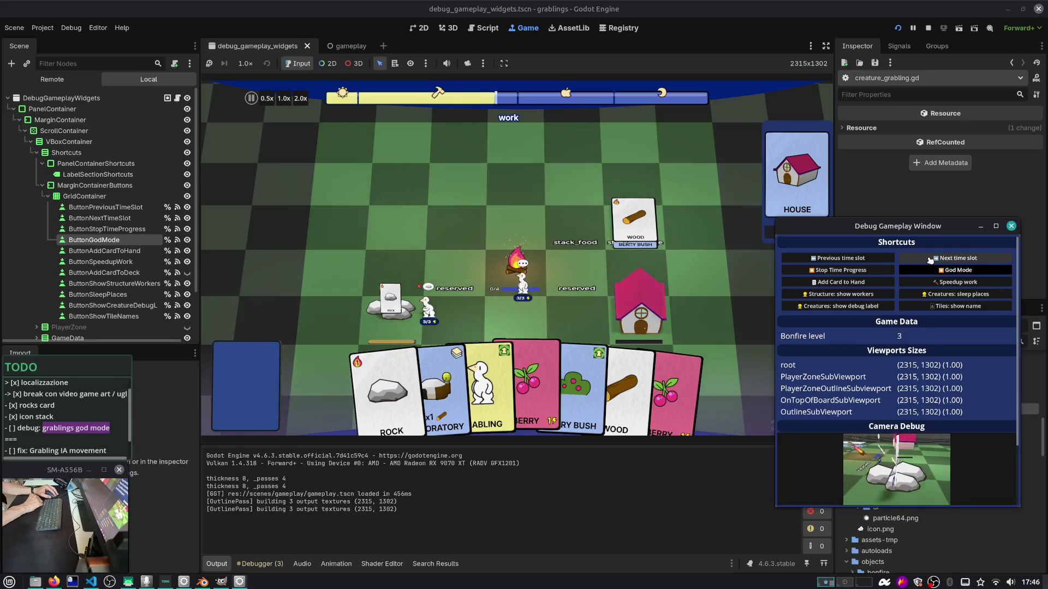
pyautogui.click(930, 260)
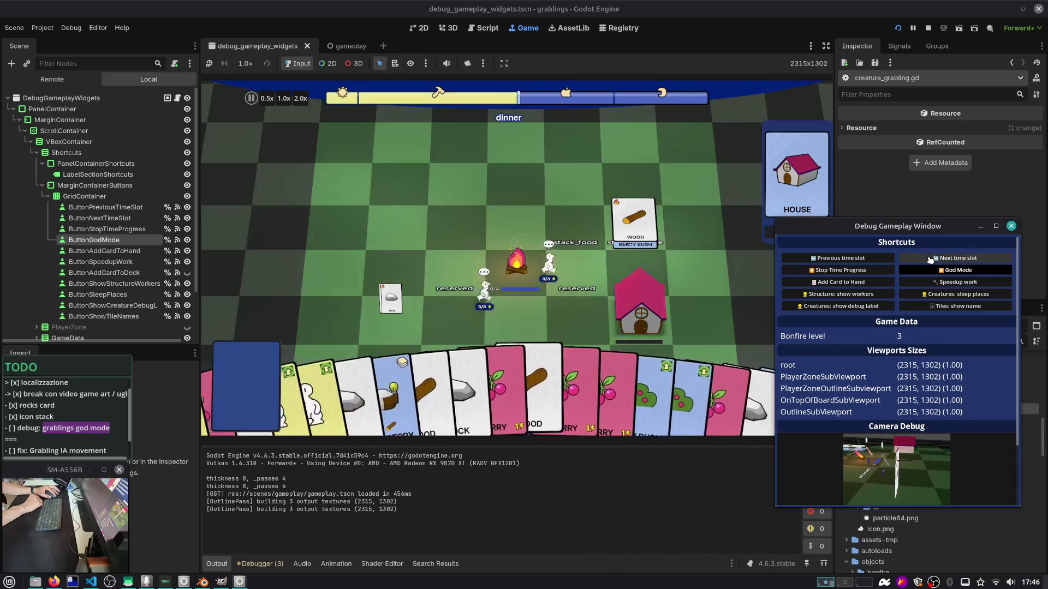
pyautogui.click(930, 259)
pyautogui.click(931, 260)
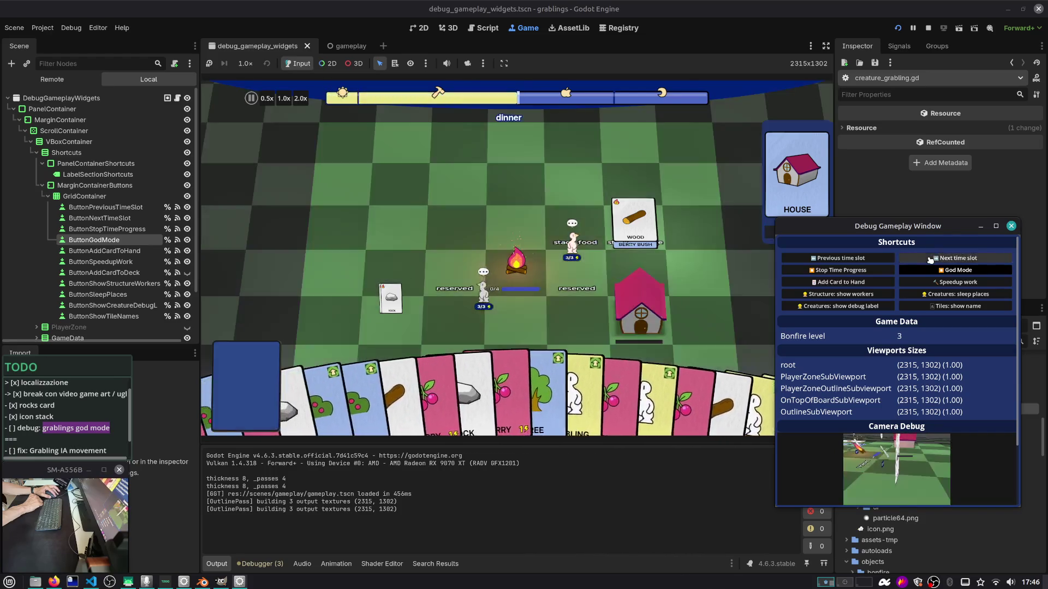
pyautogui.click(931, 260)
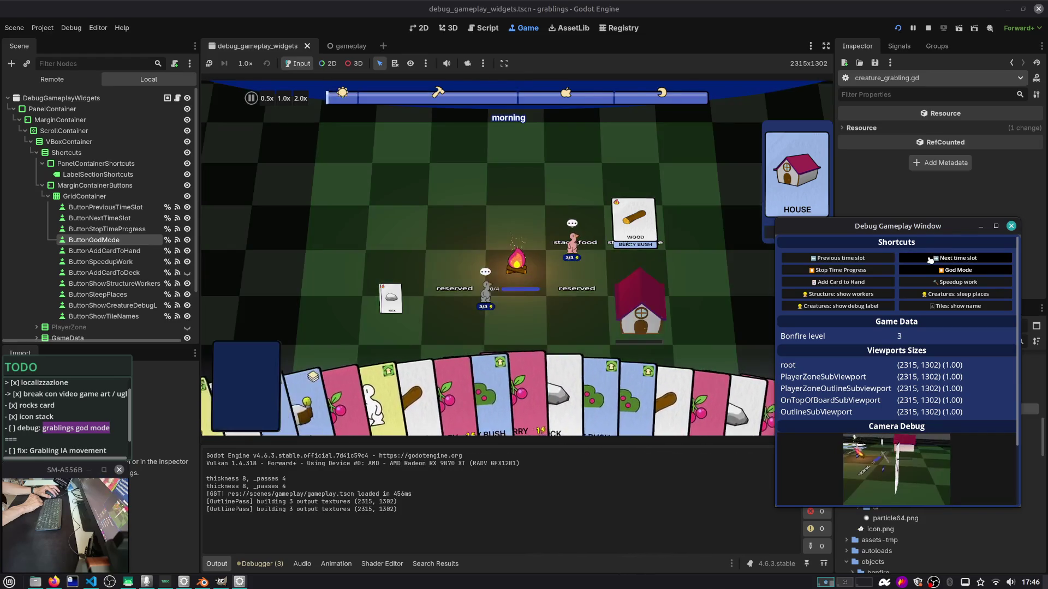
pyautogui.click(931, 260)
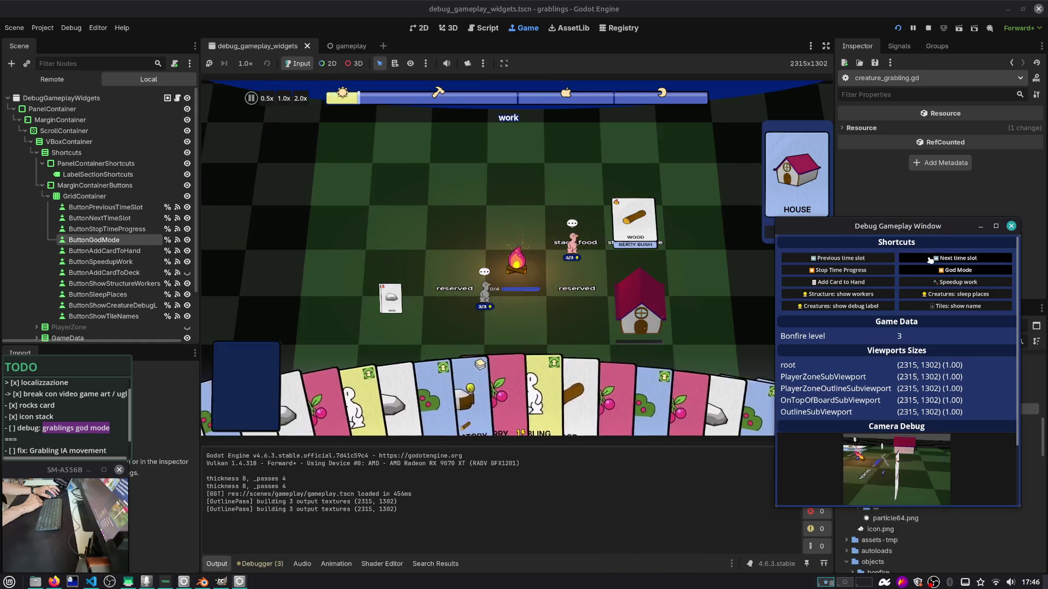
pyautogui.click(930, 259)
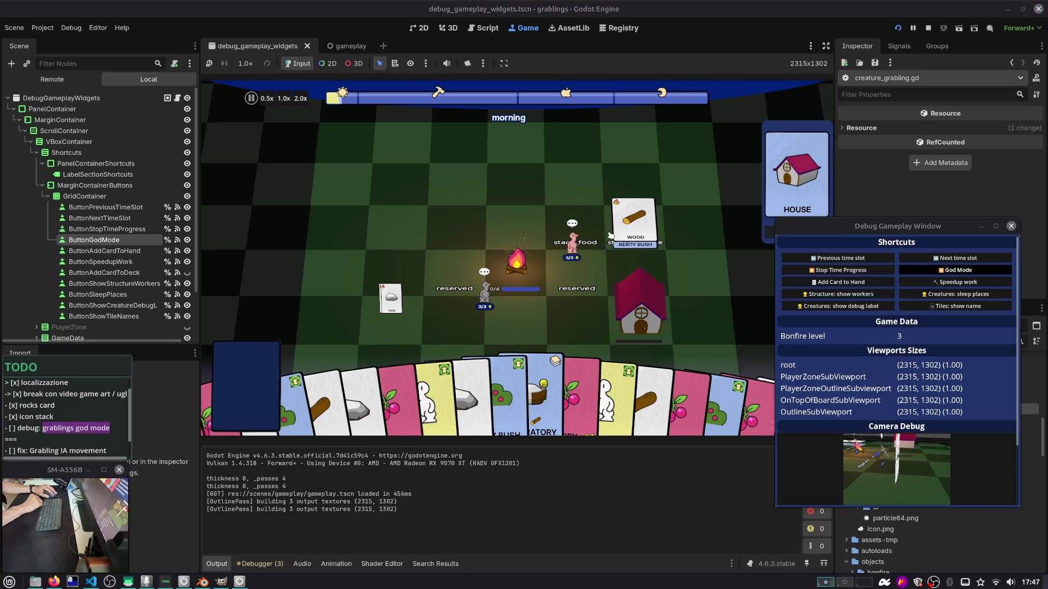
pyautogui.click(928, 28)
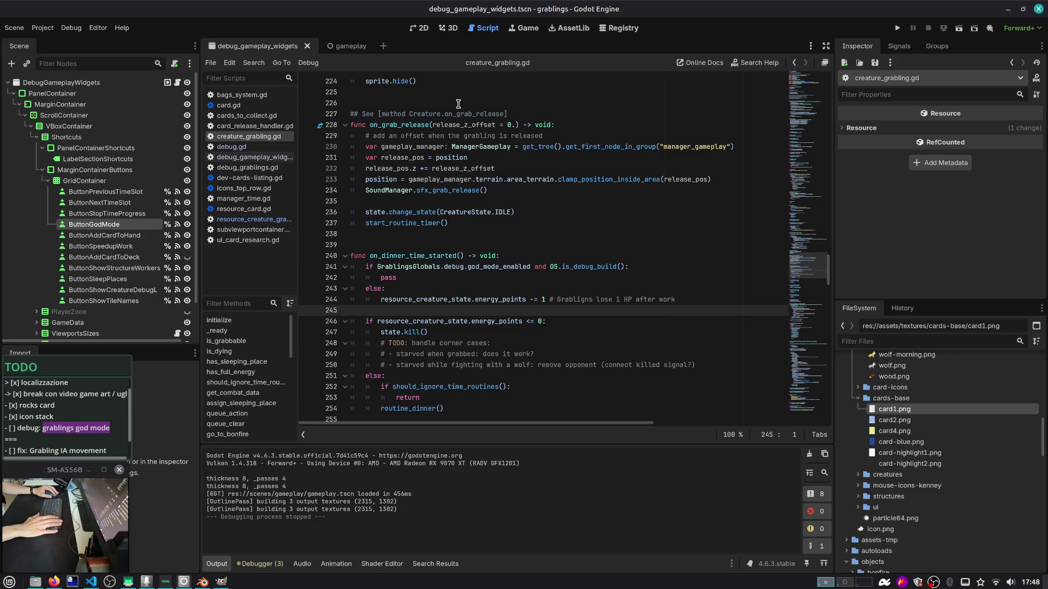
# Check the Forward+ renderer options without changing them, then search 'webgpu' in a new Firefox tab
pyautogui.click(1018, 26)
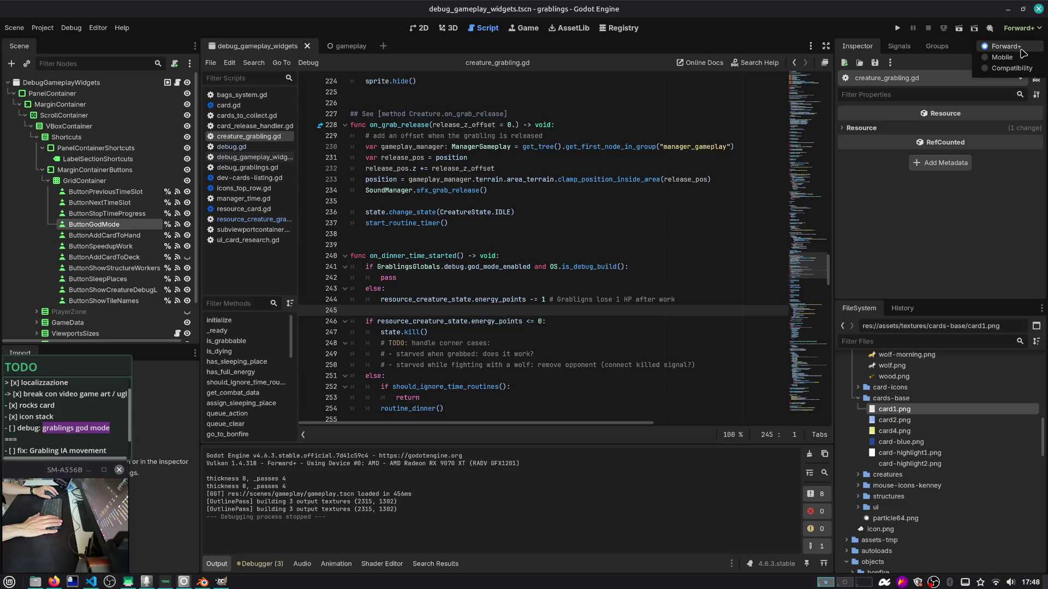
pyautogui.click(871, 202)
pyautogui.hotkey('alt', 'Tab')
pyautogui.hotkey('alt', 'Tab')
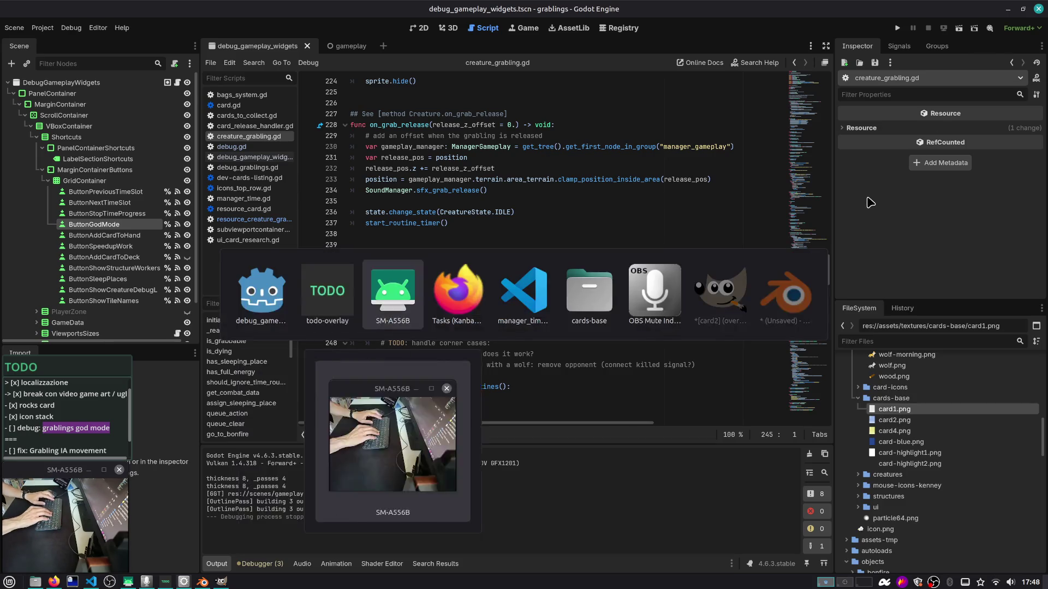
pyautogui.hotkey('alt', 'Tab')
pyautogui.hotkey('ctrl', 't')
pyautogui.write('webgpu')
pyautogui.press('Return')
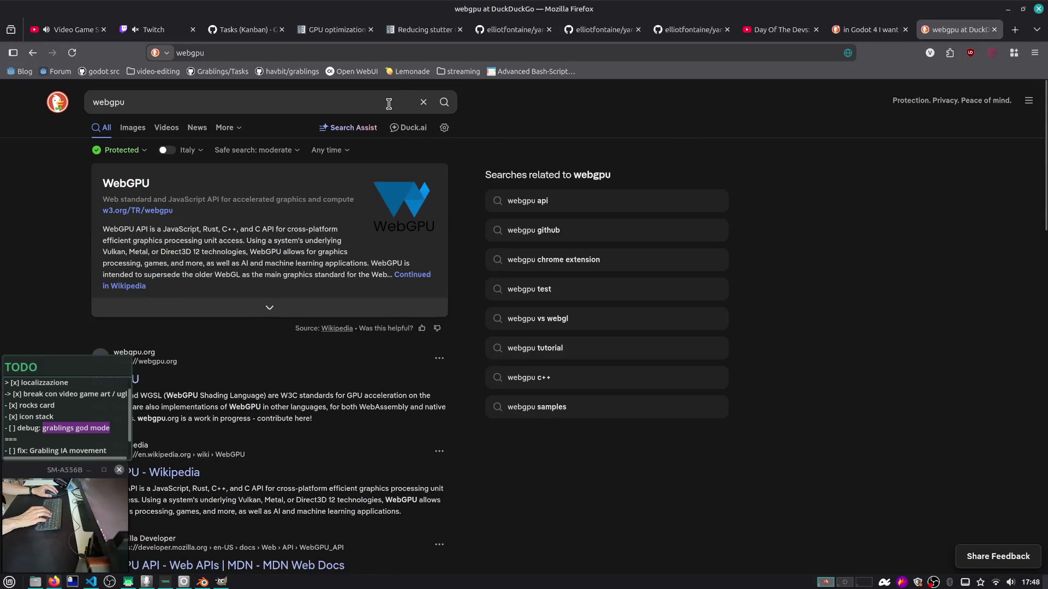
# Refine the search to 'godot engine webgpu' and open the Godot WebGPU site in a background tab
pyautogui.click(376, 106)
pyautogui.press('Home')
pyautogui.write('g')
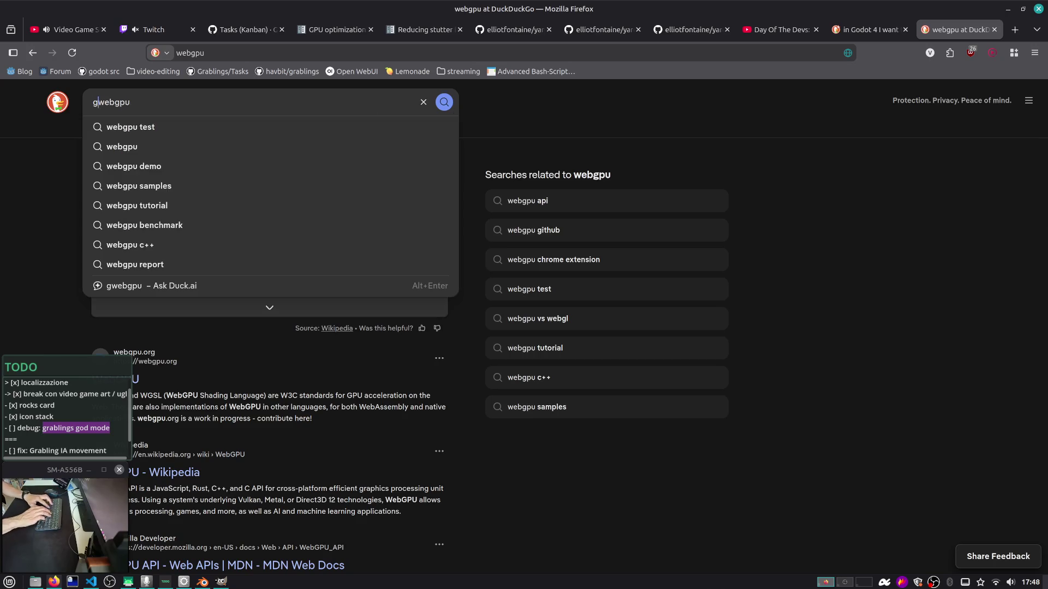
pyautogui.write('odot engine')
pyautogui.press('Return')
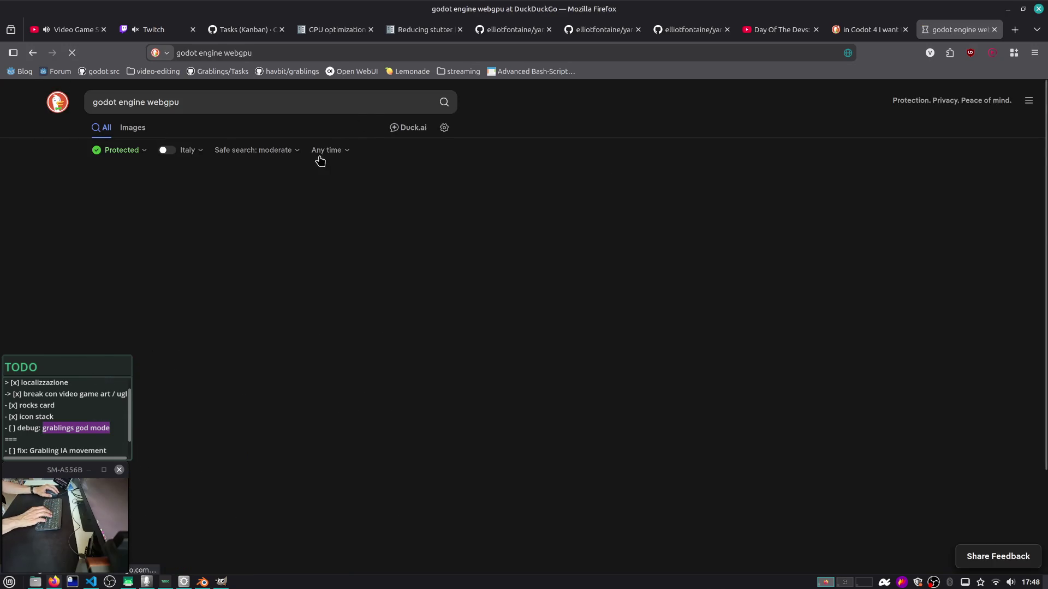
pyautogui.scroll(-2, 248, 278)
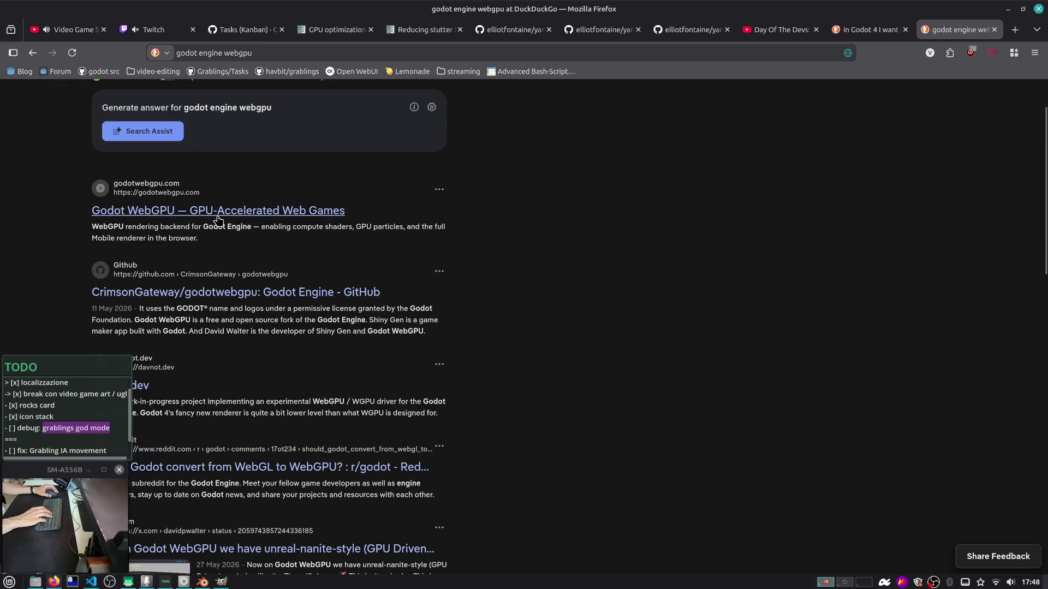
pyautogui.middleClick(269, 211)
pyautogui.scroll(-3, 257, 219)
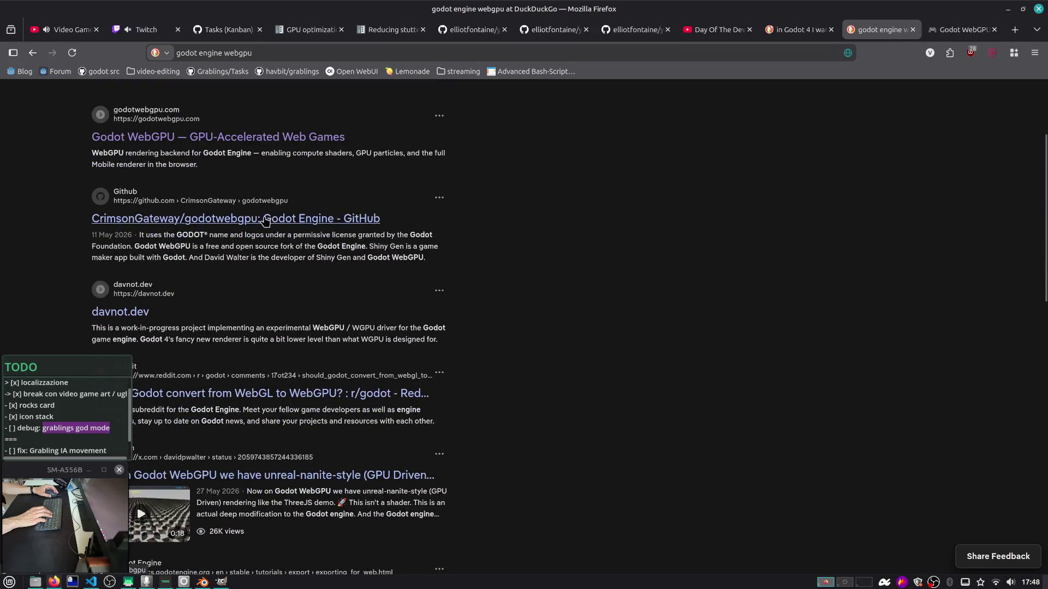
pyautogui.scroll(-8, 250, 223)
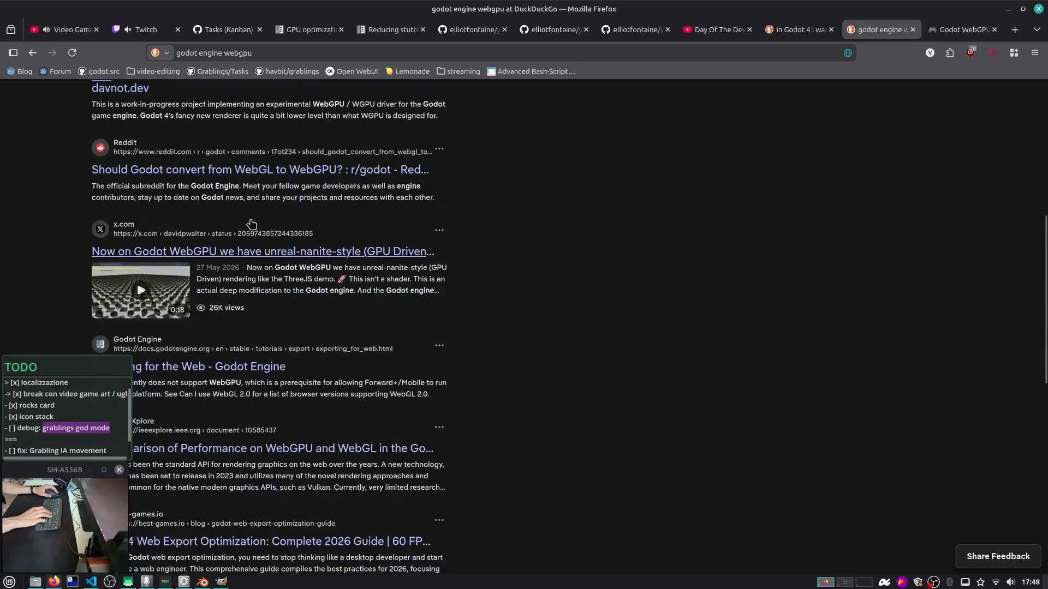
pyautogui.scroll(-3, 251, 223)
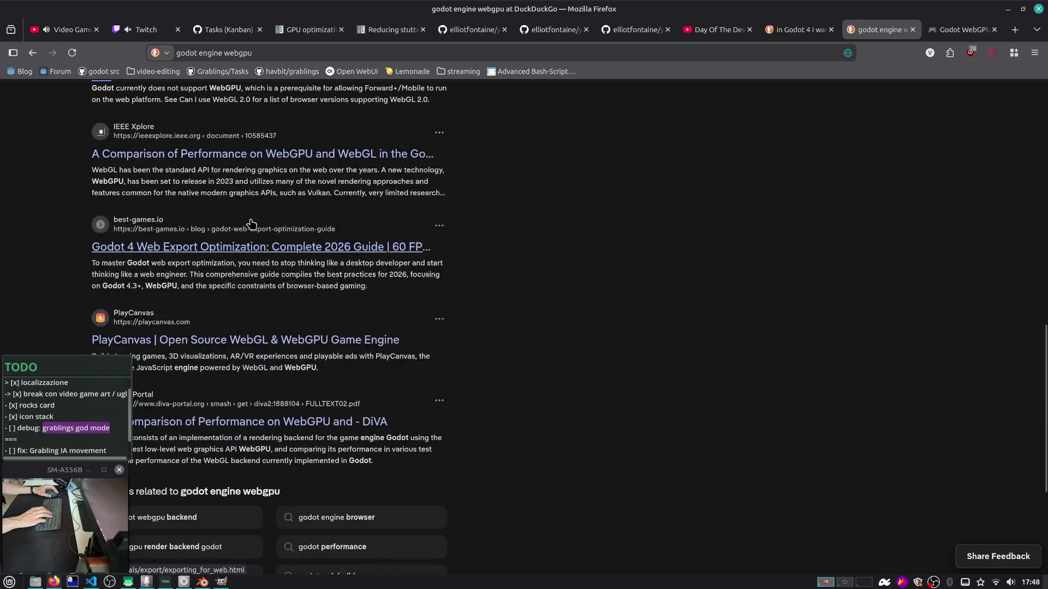
pyautogui.scroll(5, 251, 224)
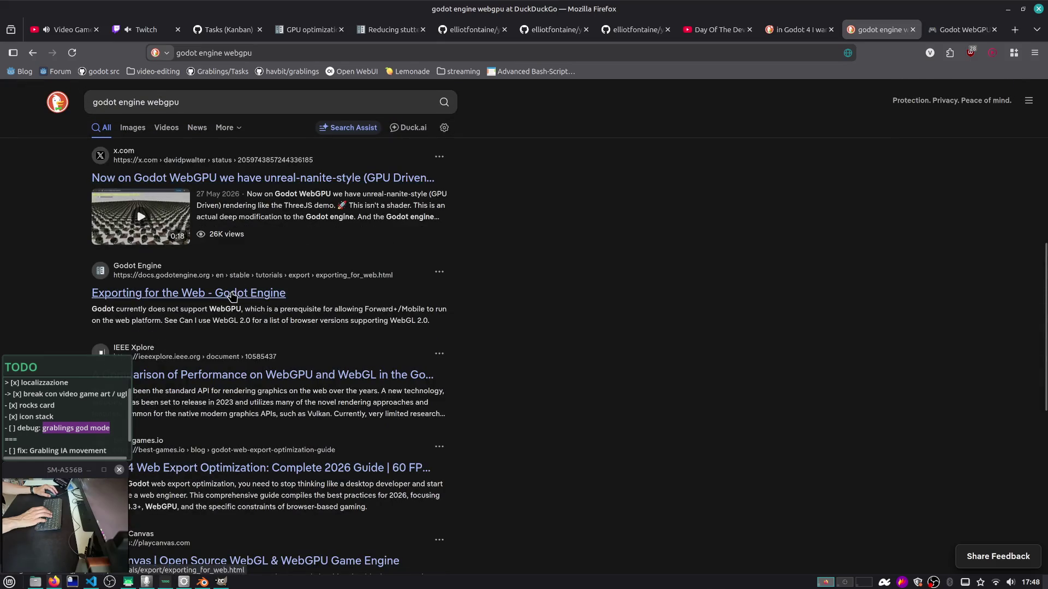
# Open the 'Exporting for the Web' docs and find the note that WebGPU isn't supported
pyautogui.click(232, 296)
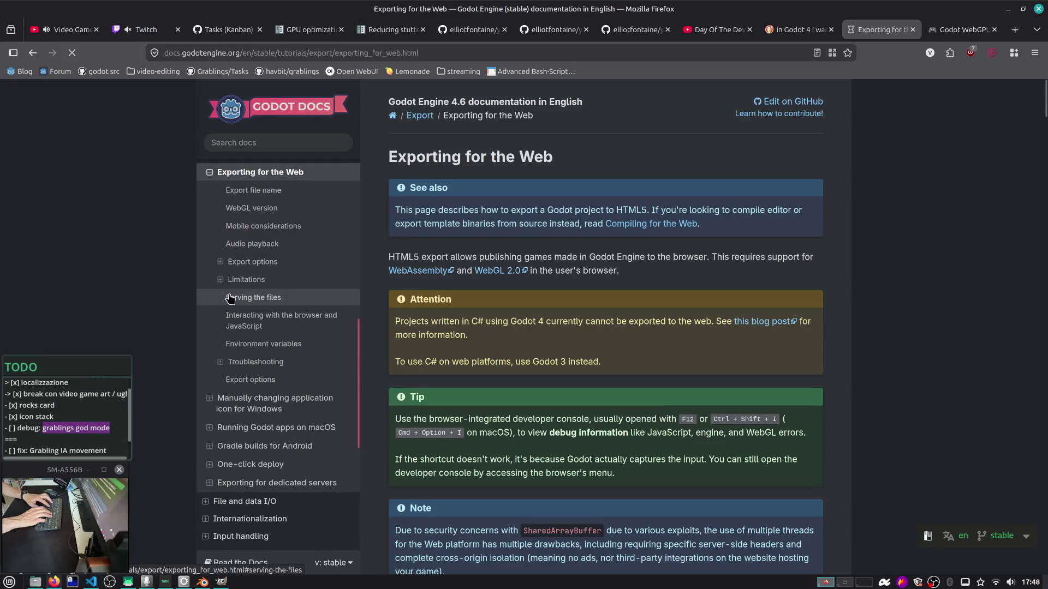
pyautogui.hotkey('ctrl', 'f')
pyautogui.write('we')
pyautogui.press('BackSpace')
pyautogui.press('BackSpace')
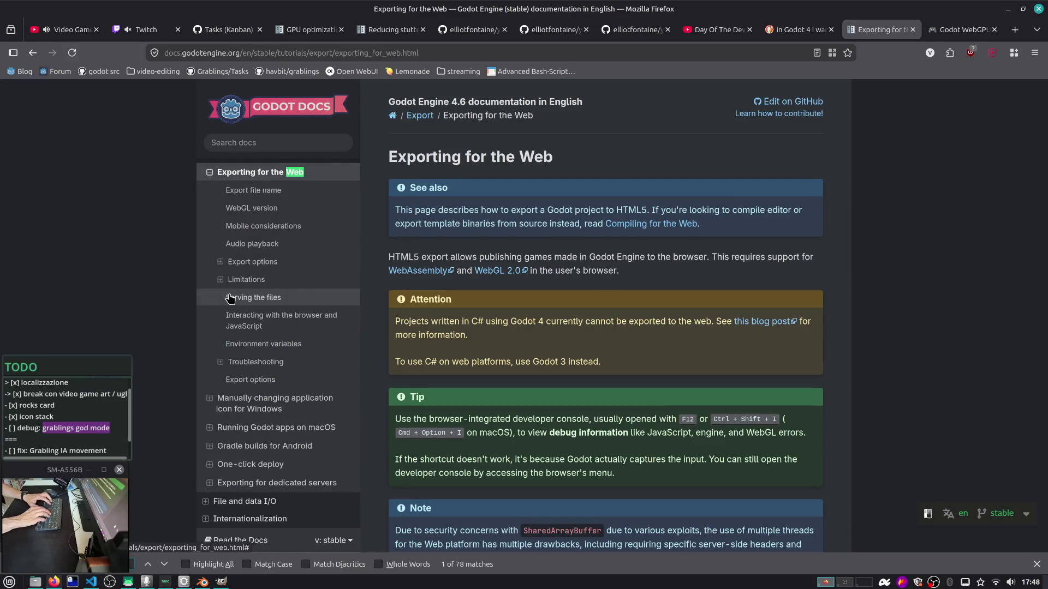
pyautogui.write('webgpu')
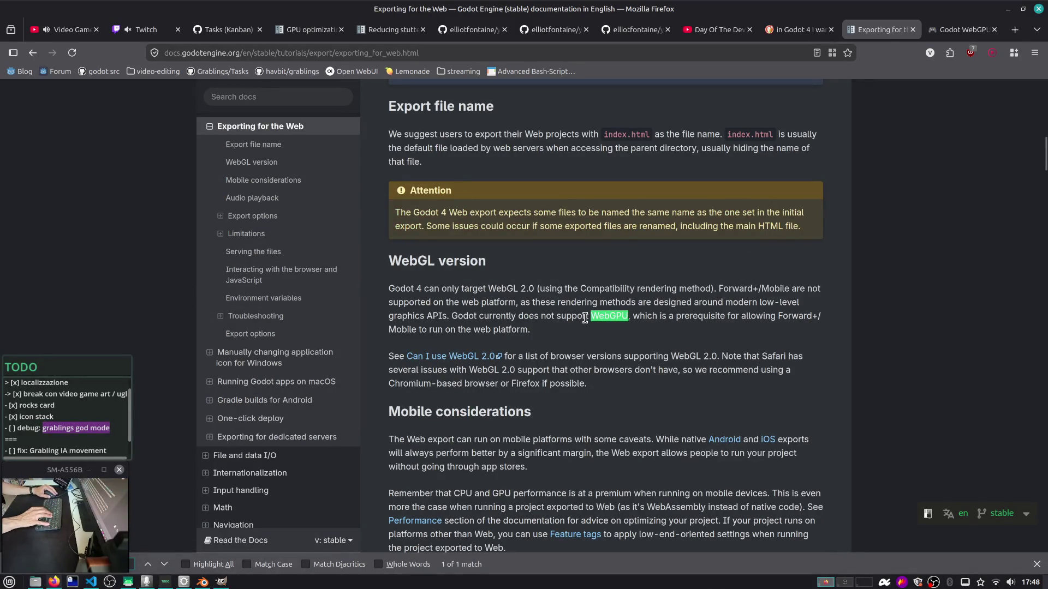
pyautogui.moveTo(589, 316); pyautogui.dragTo(632, 330)
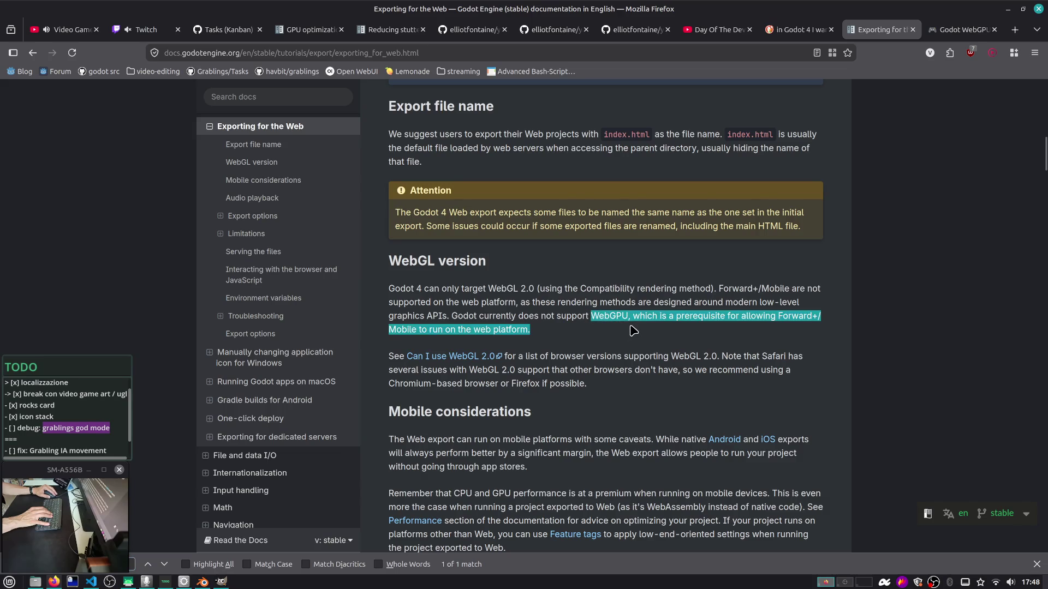
pyautogui.click(632, 328)
pyautogui.doubleClick(622, 316)
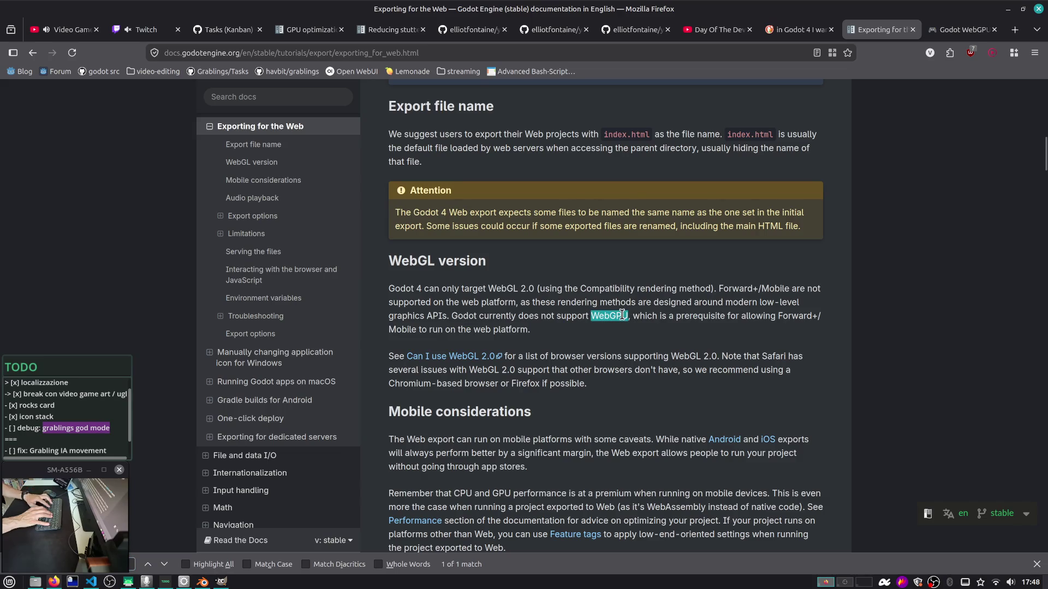
pyautogui.hotkey('ctrl', 'l')
# Go to github.com/godotengine/godot/issues and search open issues for 'webgpu'
pyautogui.write('github.com/godotengine/giod')
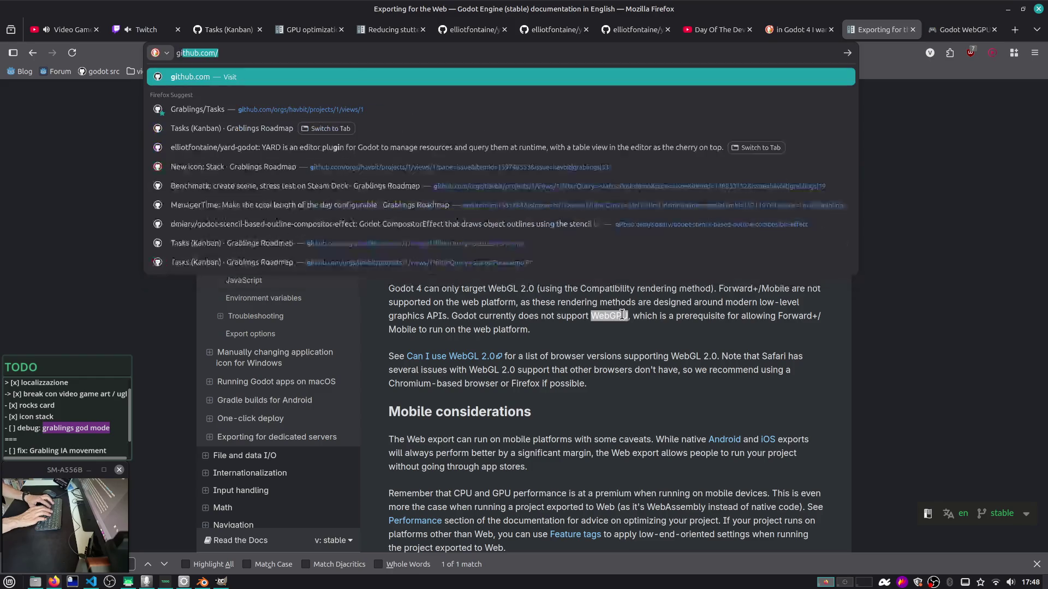
pyautogui.press('BackSpace')
pyautogui.press('BackSpace')
pyautogui.press('BackSpace')
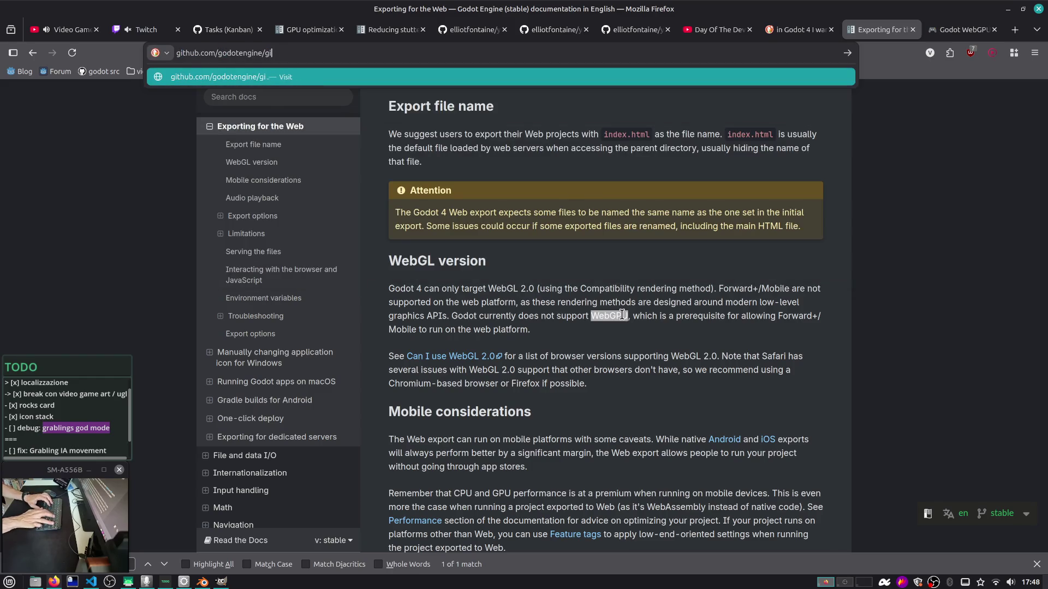
pyautogui.write('odot/issues')
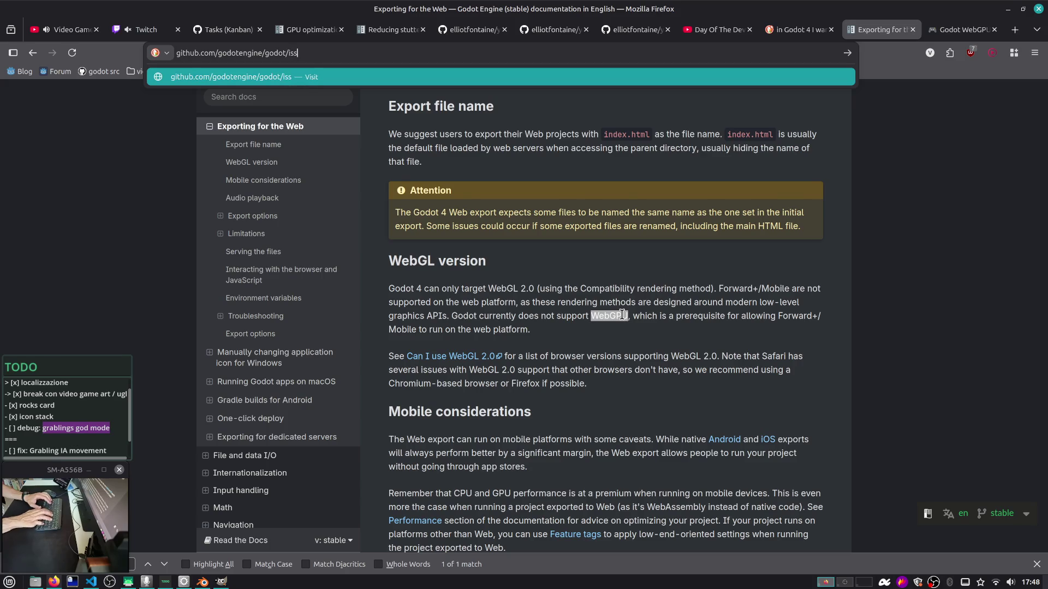
pyautogui.press('Return')
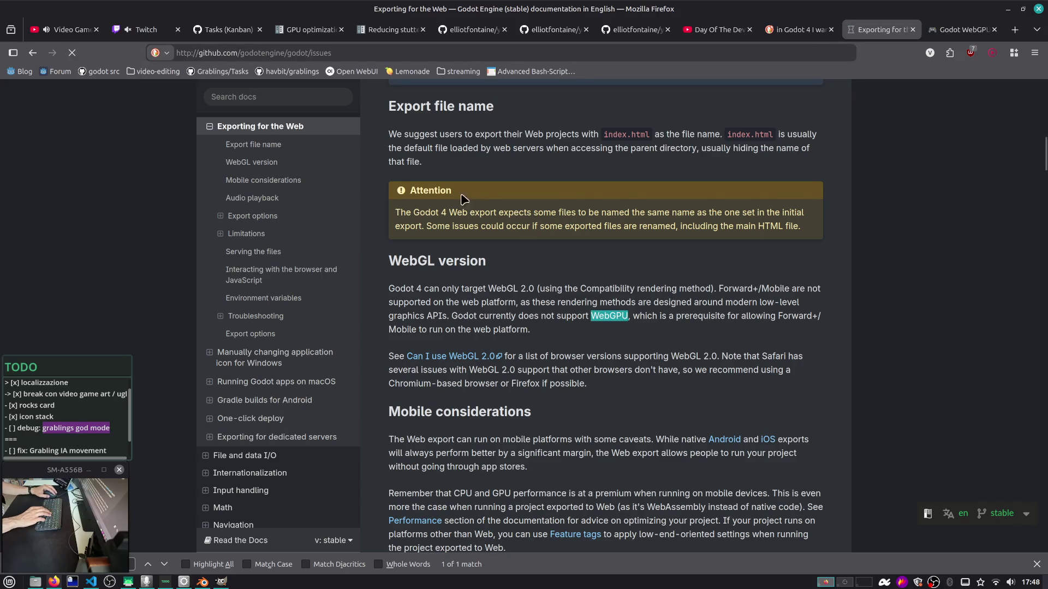
pyautogui.click(323, 232)
pyautogui.write('wegpu')
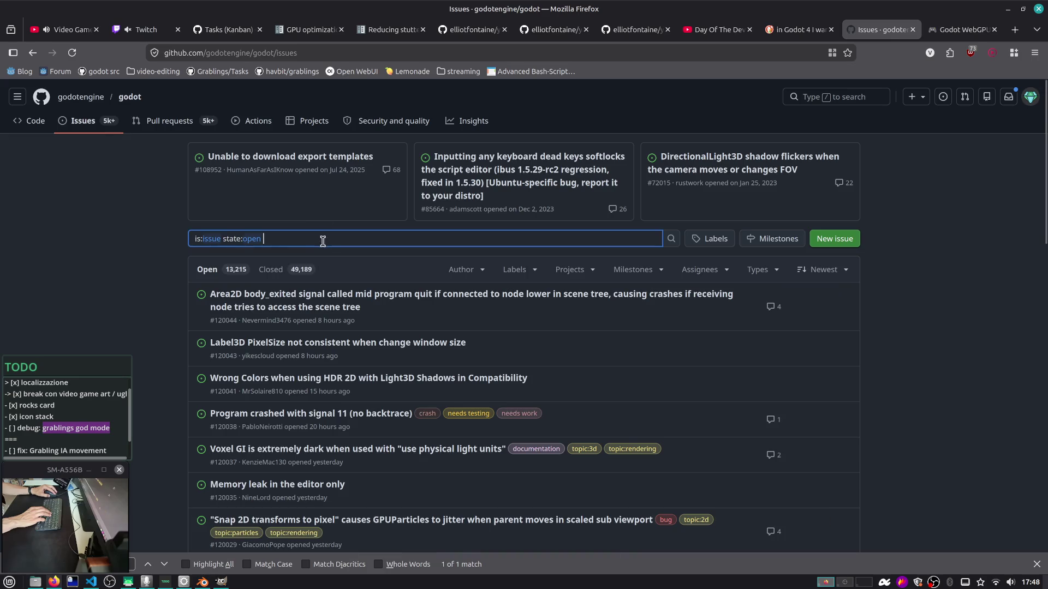
pyautogui.press('Return')
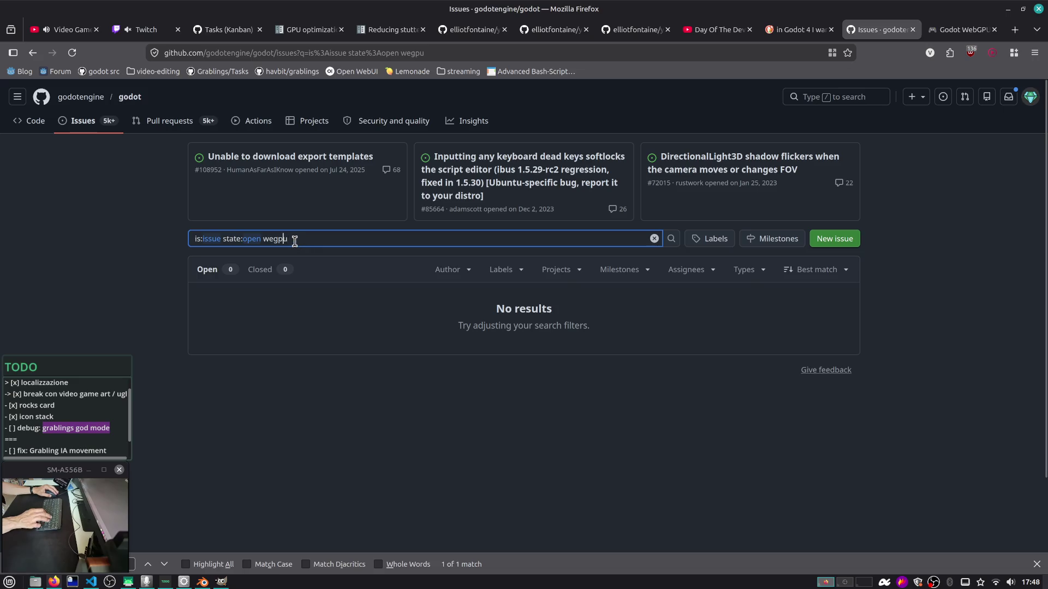
pyautogui.press('Left')
pyautogui.press('Left')
pyautogui.press('Left')
pyautogui.write('b')
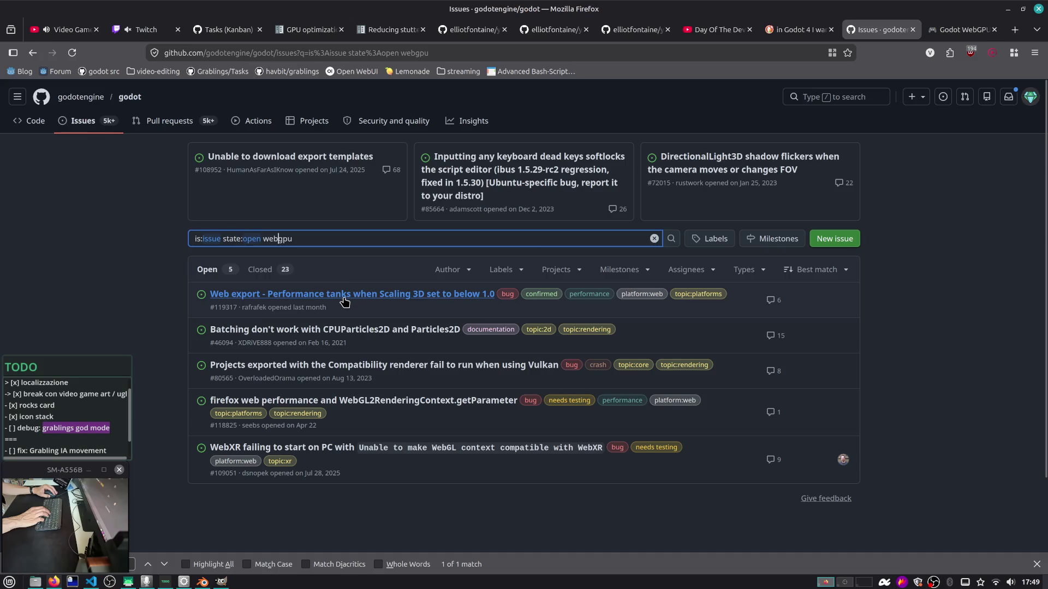
# Preview issue titles and scroll through the five open webgpu issues
pyautogui.moveTo(341, 299)
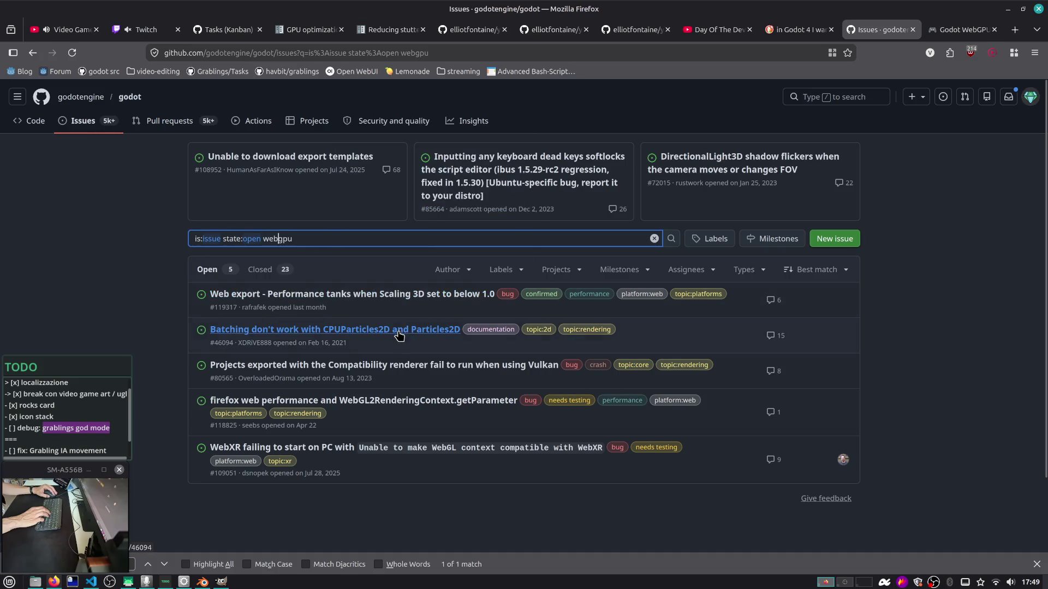
pyautogui.moveTo(399, 335)
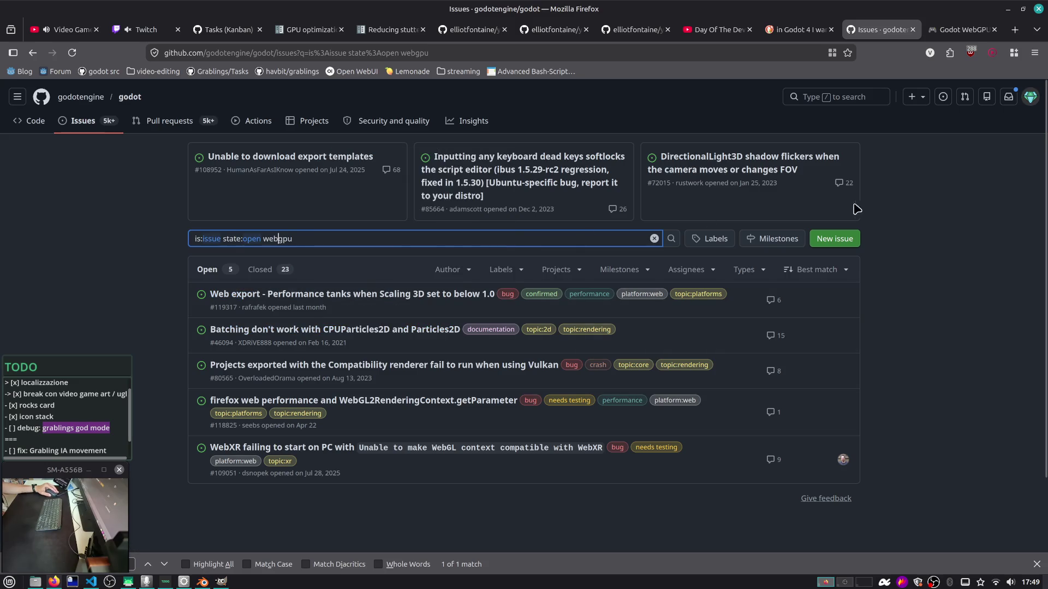
pyautogui.click(886, 215)
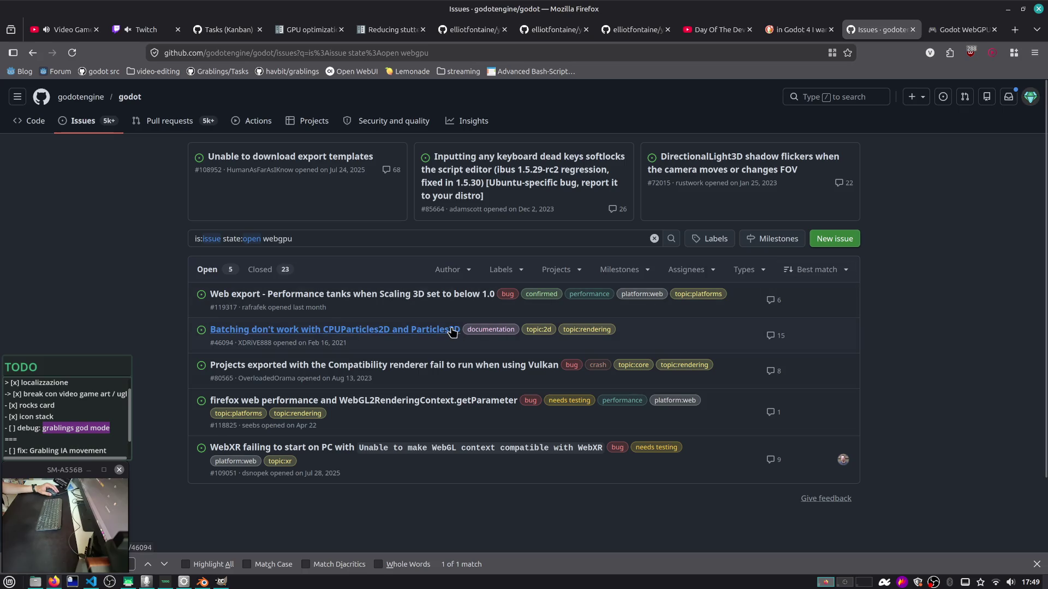
pyautogui.moveTo(451, 331)
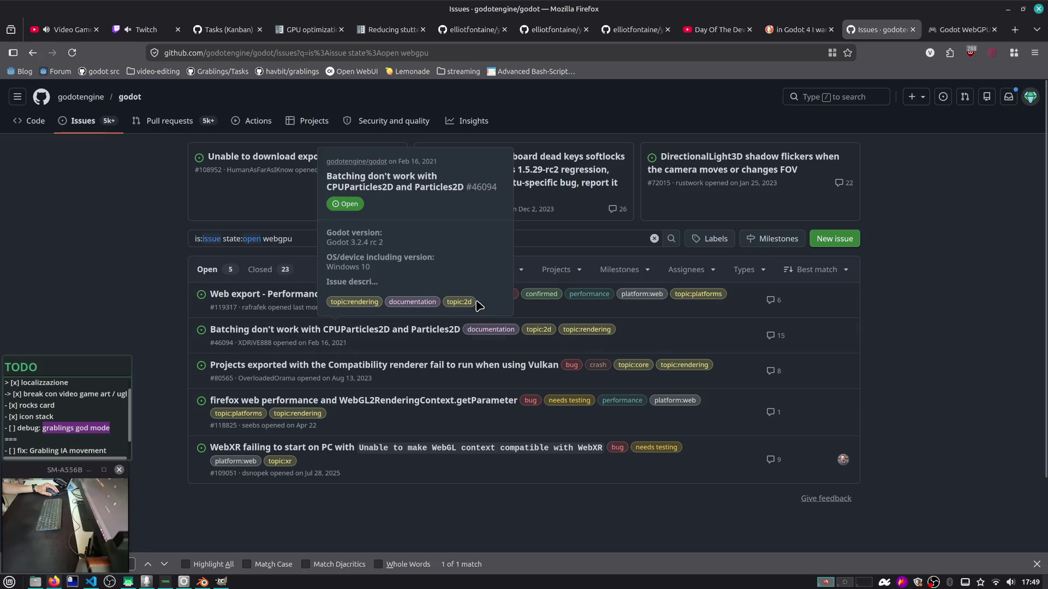
pyautogui.scroll(-3, 427, 354)
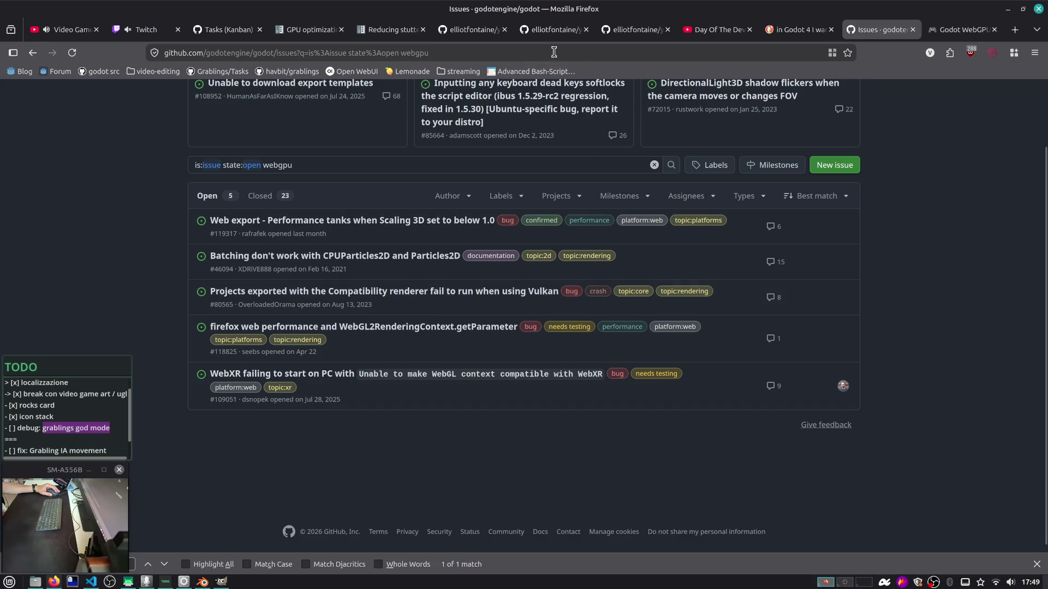
pyautogui.scroll(-1, 445, 215)
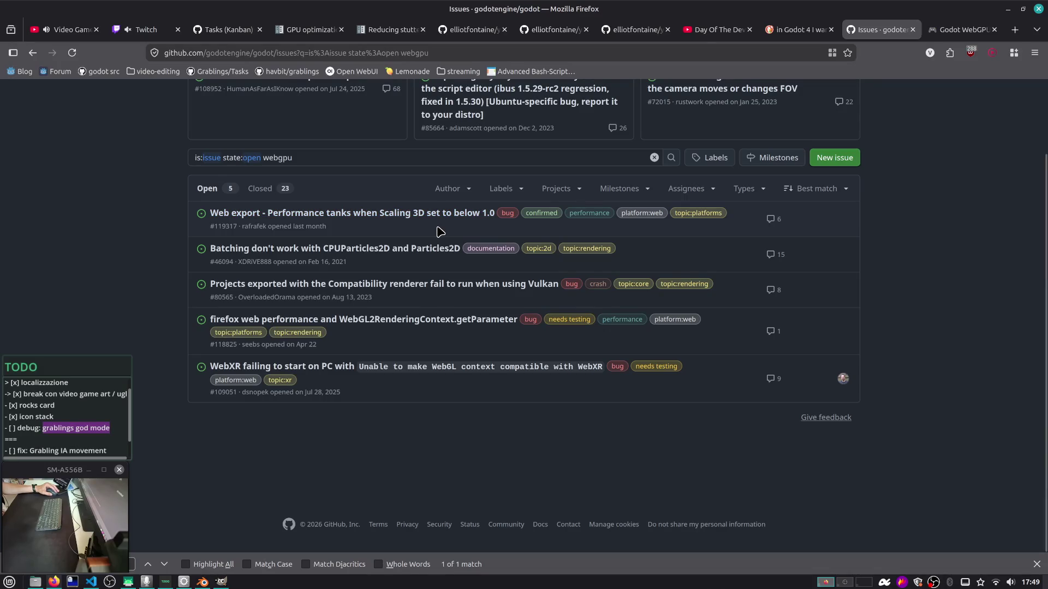
pyautogui.hotkey('ctrl', 't')
# Search for 'calalinta kokolopoki' and open Calalinta's Kokolopoko itch.io page
pyautogui.write('cala')
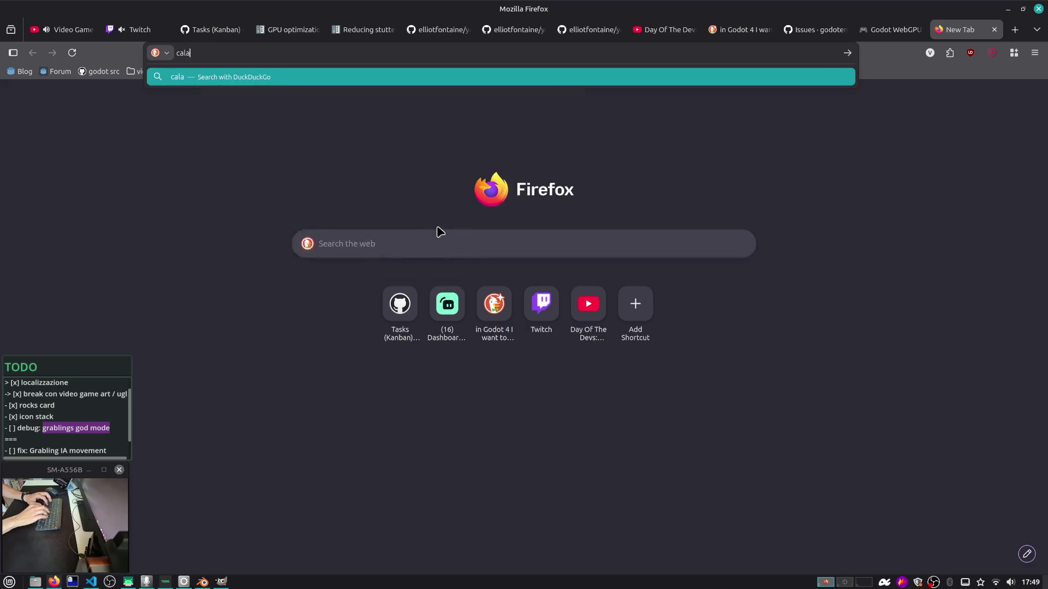
pyautogui.write('linta kokolopolo')
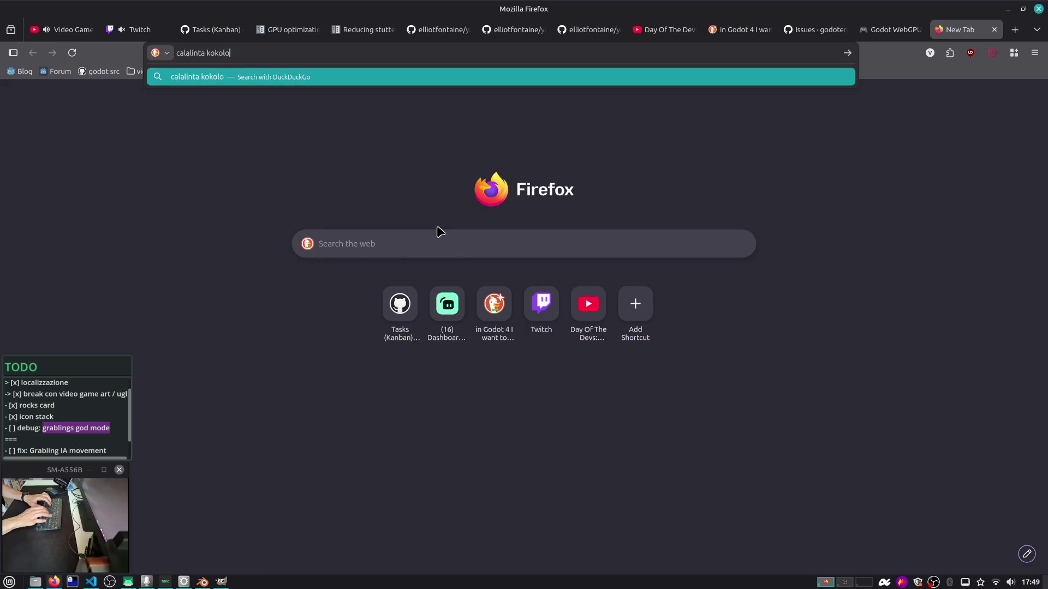
pyautogui.press('BackSpace')
pyautogui.press('BackSpace')
pyautogui.write('ki')
pyautogui.press('Return')
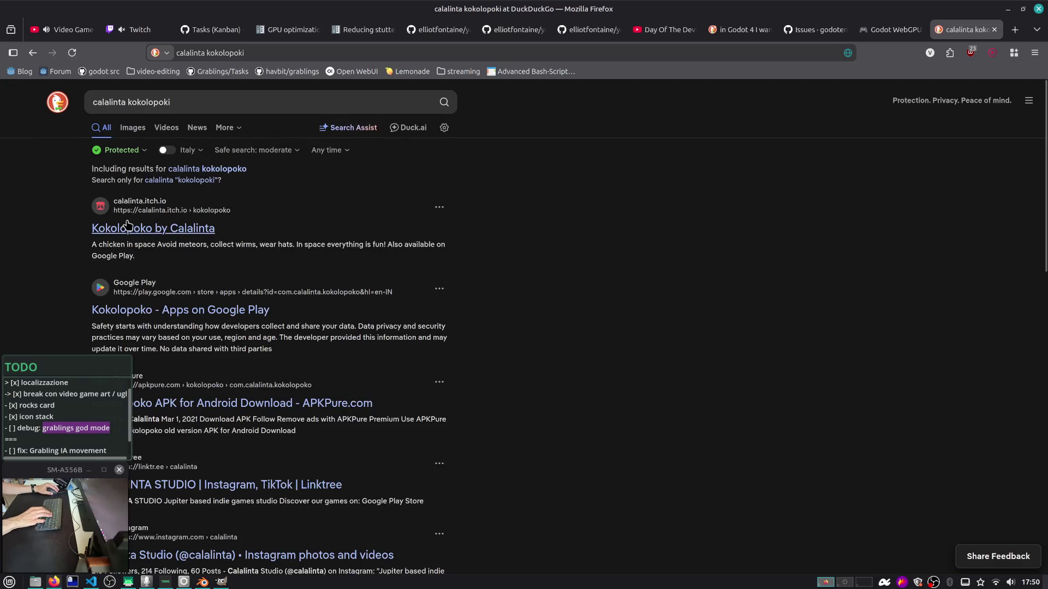
pyautogui.click(167, 213)
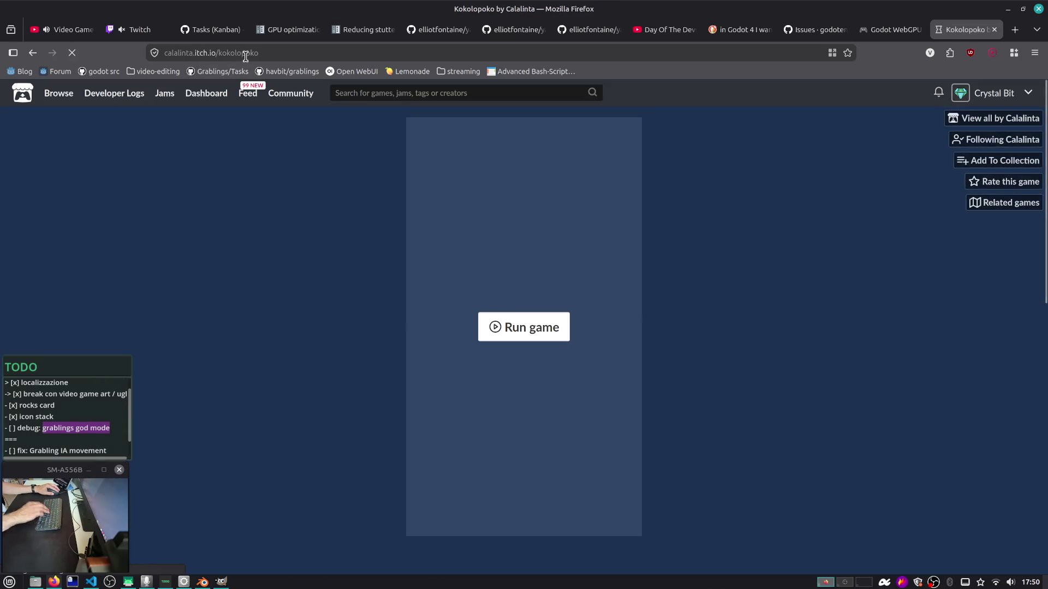
# Mute the Kokolopoko tab, then go to Calalinta's Karooto No Gase game page
pyautogui.click(322, 52)
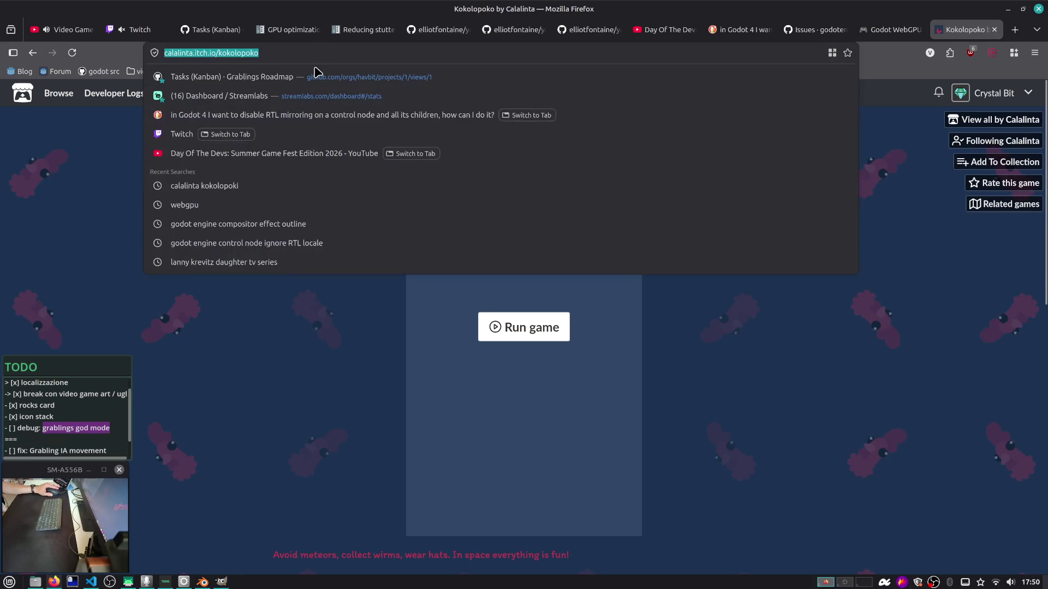
pyautogui.click(318, 288)
pyautogui.scroll(-5, 319, 301)
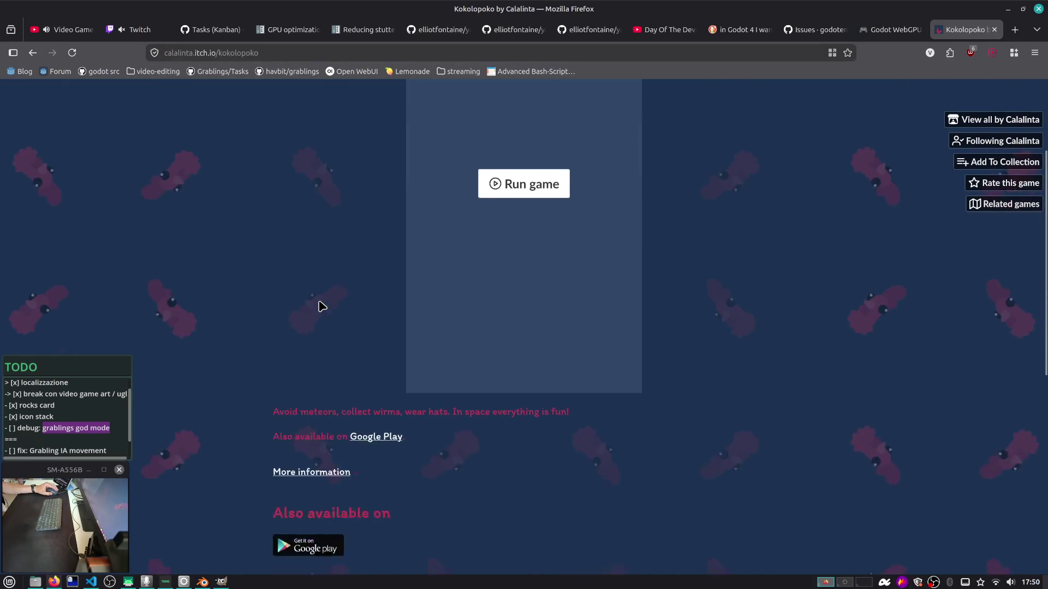
pyautogui.scroll(5, 435, 182)
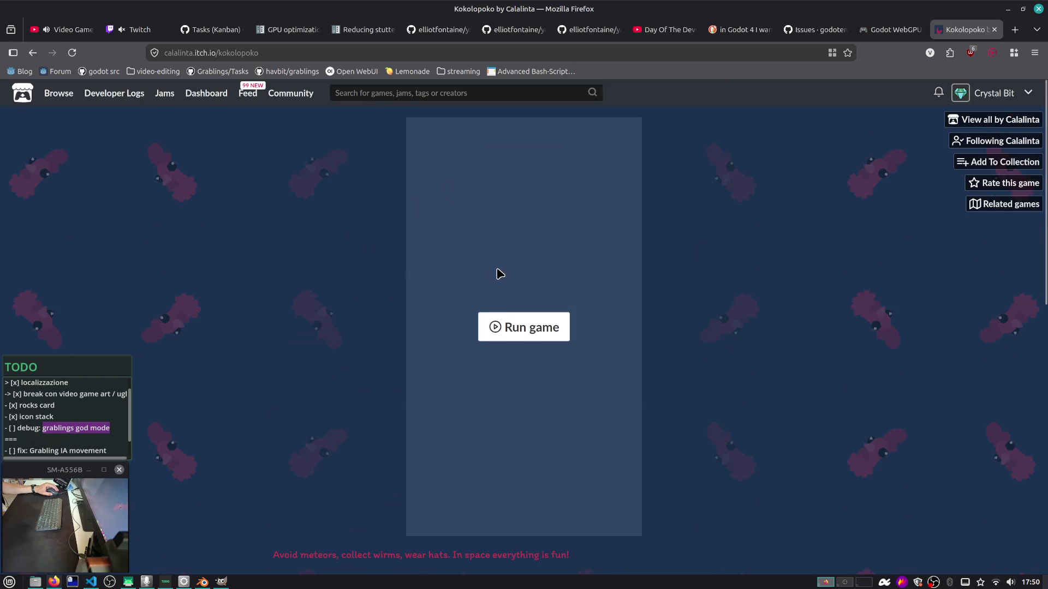
pyautogui.rightClick(947, 29)
pyautogui.click(927, 86)
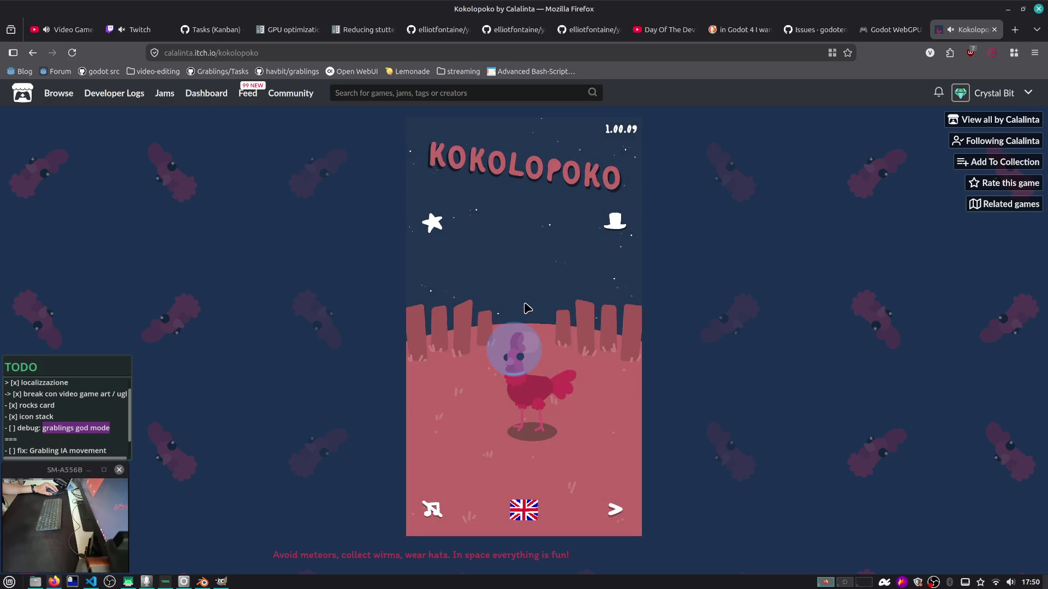
pyautogui.click(986, 126)
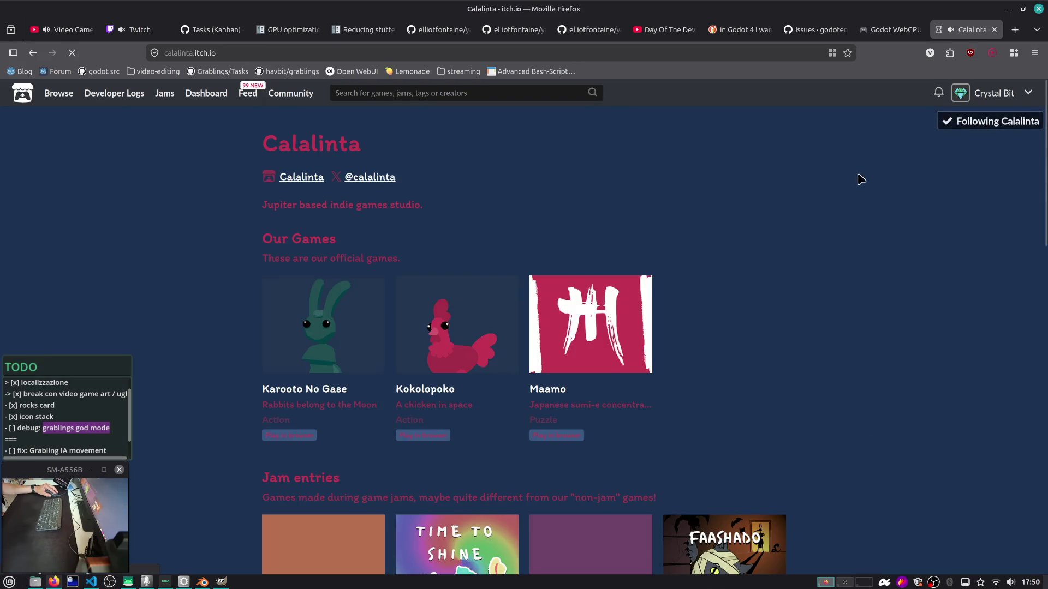
pyautogui.click(306, 346)
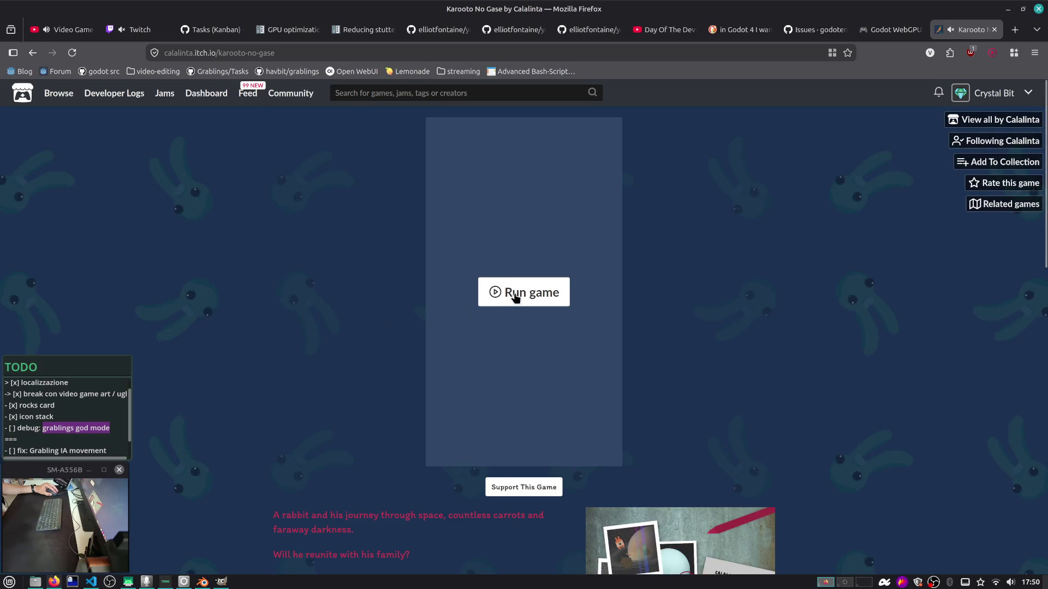
# Run Karooto No Gase and play a round, steering the rabbit to collect carrots
pyautogui.click(515, 298)
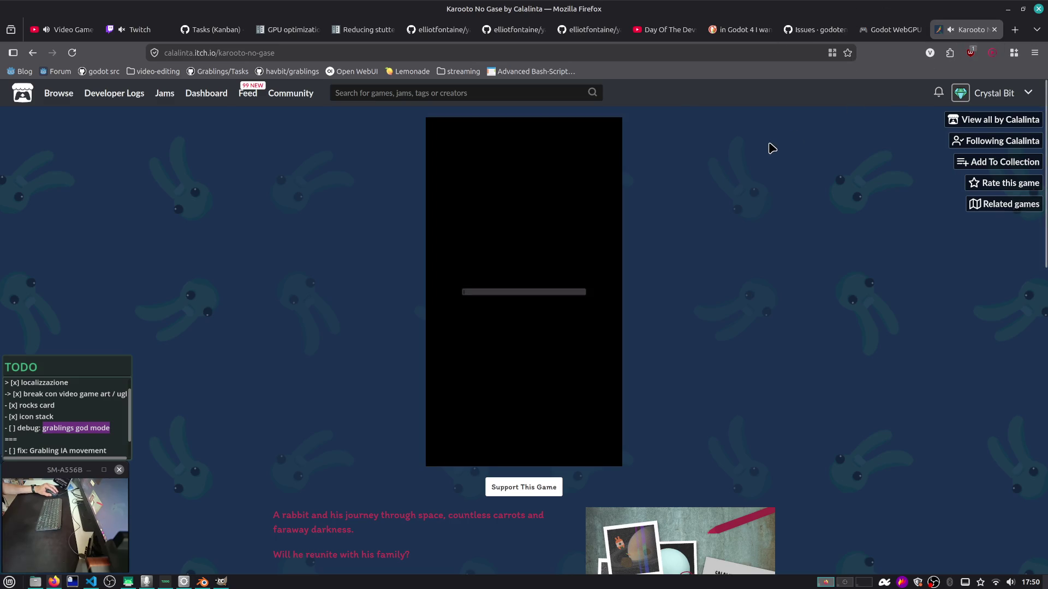
pyautogui.click(594, 54)
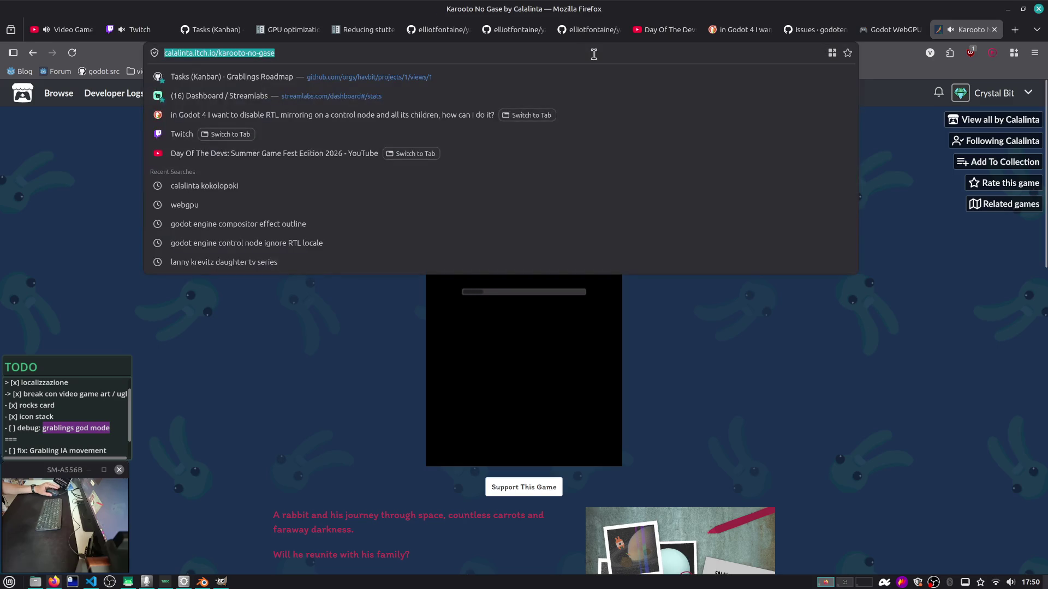
pyautogui.press('Escape')
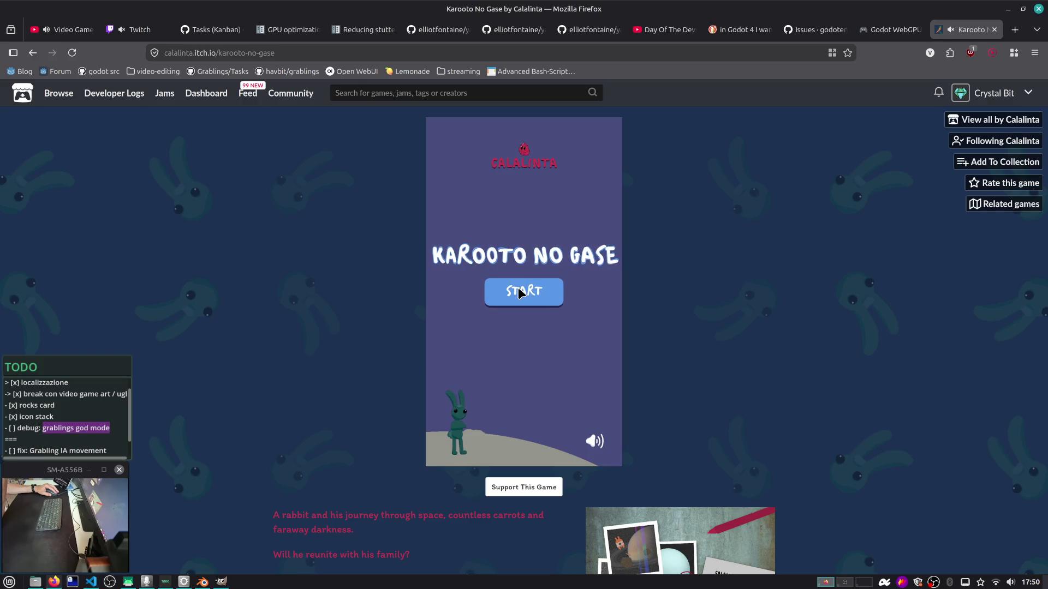
pyautogui.click(519, 293)
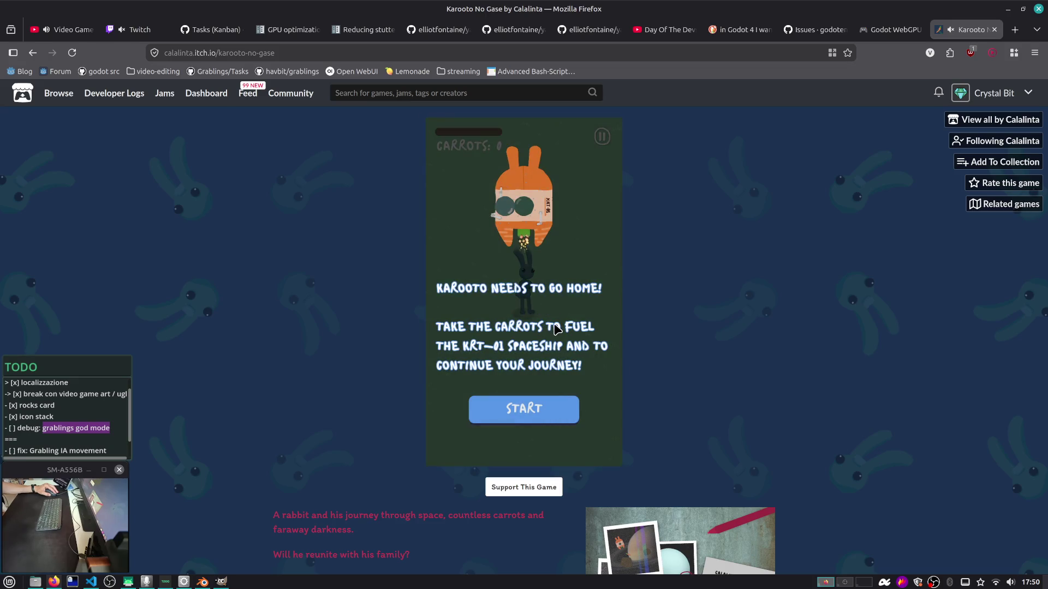
pyautogui.click(549, 408)
pyautogui.moveTo(548, 409)
pyautogui.mouseDown()
pyautogui.moveTo(519, 284)
pyautogui.moveTo(487, 281)
pyautogui.moveTo(491, 240)
pyautogui.moveTo(629, 302)
pyautogui.moveTo(603, 288)
pyautogui.moveTo(526, 282)
pyautogui.mouseUp()
pyautogui.moveTo(493, 374); pyautogui.dragTo(491, 402)
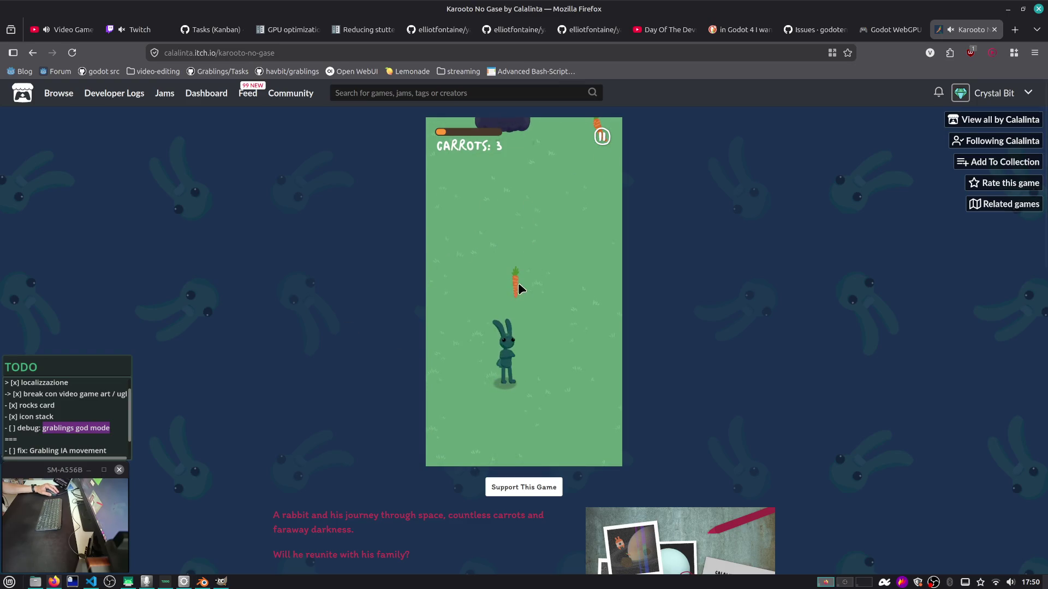
pyautogui.moveTo(517, 281); pyautogui.dragTo(552, 231)
pyautogui.moveTo(596, 189)
pyautogui.mouseDown()
pyautogui.moveTo(402, 233)
pyautogui.moveTo(574, 278)
pyautogui.moveTo(575, 316)
pyautogui.moveTo(607, 359)
pyautogui.moveTo(499, 388)
pyautogui.moveTo(571, 401)
pyautogui.moveTo(491, 337)
pyautogui.moveTo(474, 184)
pyautogui.moveTo(605, 298)
pyautogui.moveTo(506, 292)
pyautogui.moveTo(464, 167)
pyautogui.moveTo(587, 243)
pyautogui.moveTo(586, 169)
pyautogui.moveTo(568, 227)
pyautogui.moveTo(540, 241)
pyautogui.moveTo(470, 197)
pyautogui.moveTo(472, 164)
pyautogui.moveTo(572, 302)
pyautogui.moveTo(588, 289)
pyautogui.moveTo(561, 404)
pyautogui.moveTo(474, 367)
pyautogui.moveTo(486, 256)
pyautogui.moveTo(549, 220)
pyautogui.mouseUp()
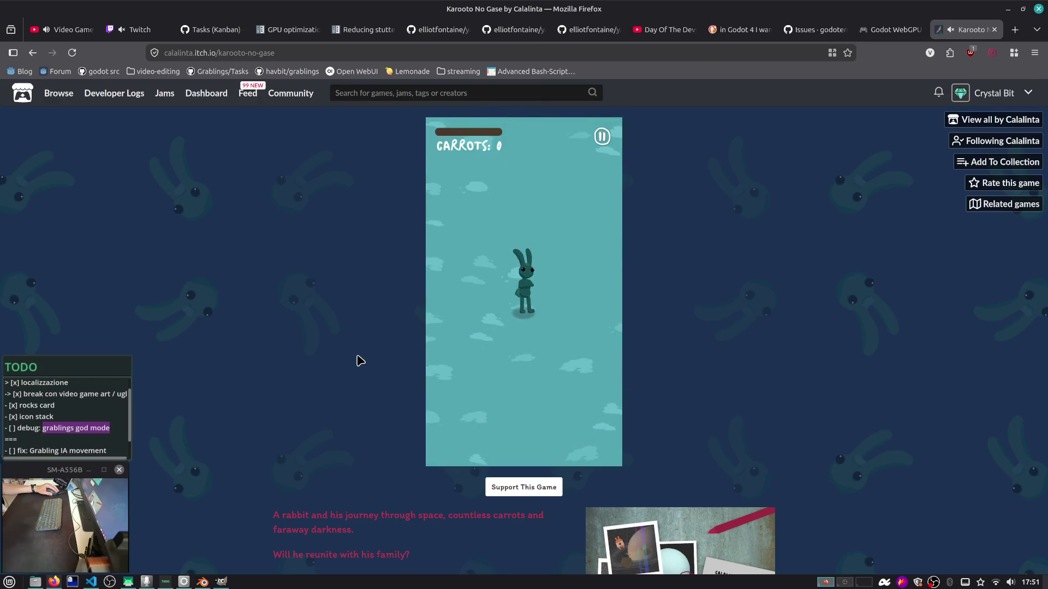
pyautogui.moveTo(522, 316)
pyautogui.mouseDown()
pyautogui.moveTo(553, 236)
pyautogui.moveTo(489, 355)
pyautogui.moveTo(521, 349)
pyautogui.moveTo(429, 241)
pyautogui.moveTo(528, 210)
pyautogui.moveTo(517, 356)
pyautogui.moveTo(550, 409)
pyautogui.moveTo(492, 212)
pyautogui.moveTo(550, 216)
pyautogui.moveTo(565, 165)
pyautogui.moveTo(469, 349)
pyautogui.moveTo(483, 388)
pyautogui.moveTo(491, 371)
pyautogui.mouseUp()
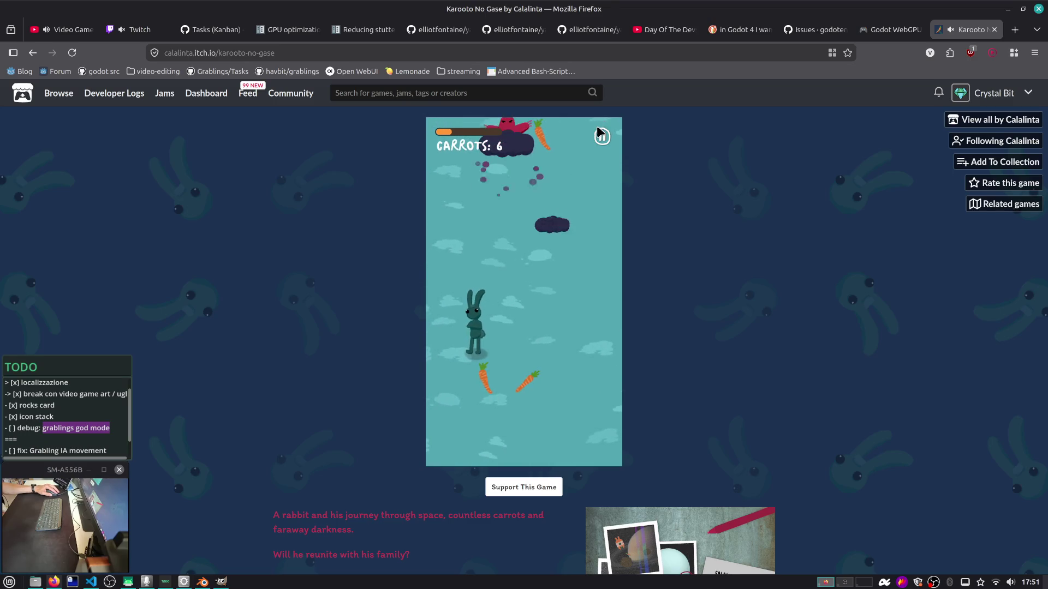
# Copy the game page link, pause the game and close the Karooto No Gase tab
pyautogui.click(582, 54)
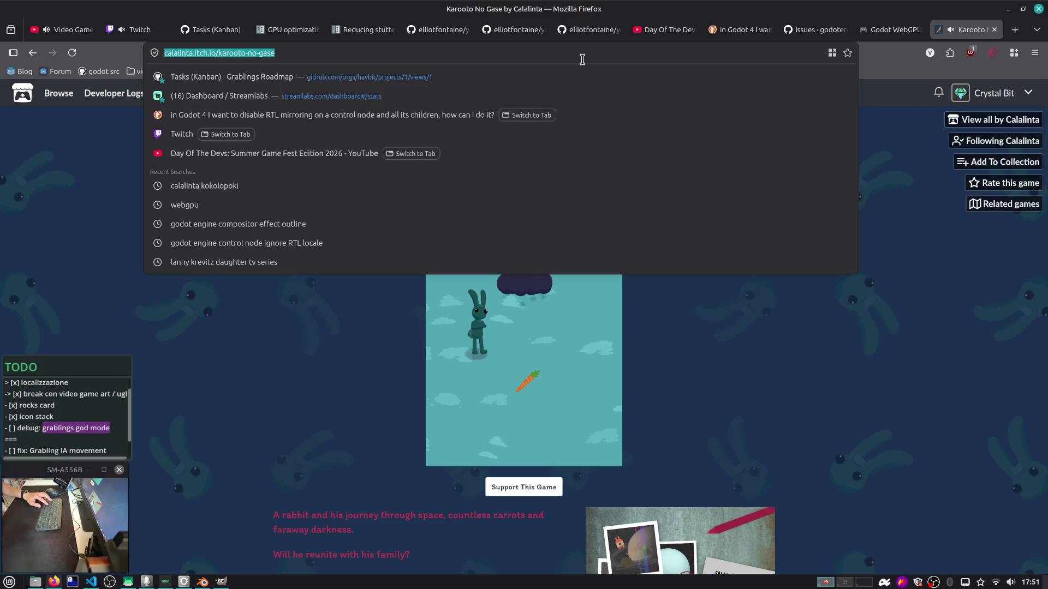
pyautogui.press('Escape')
pyautogui.click(606, 136)
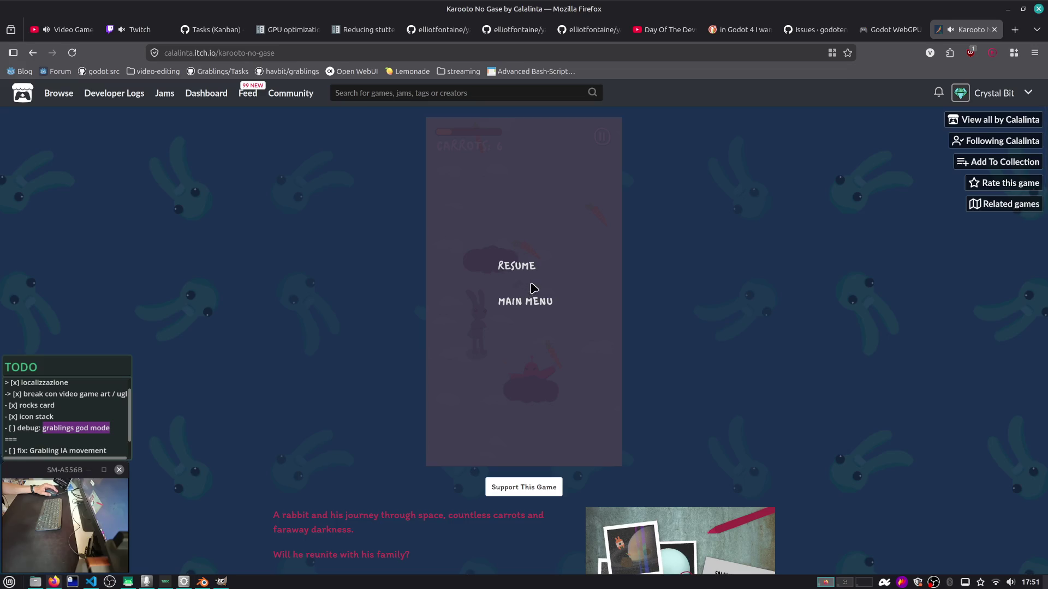
pyautogui.click(993, 30)
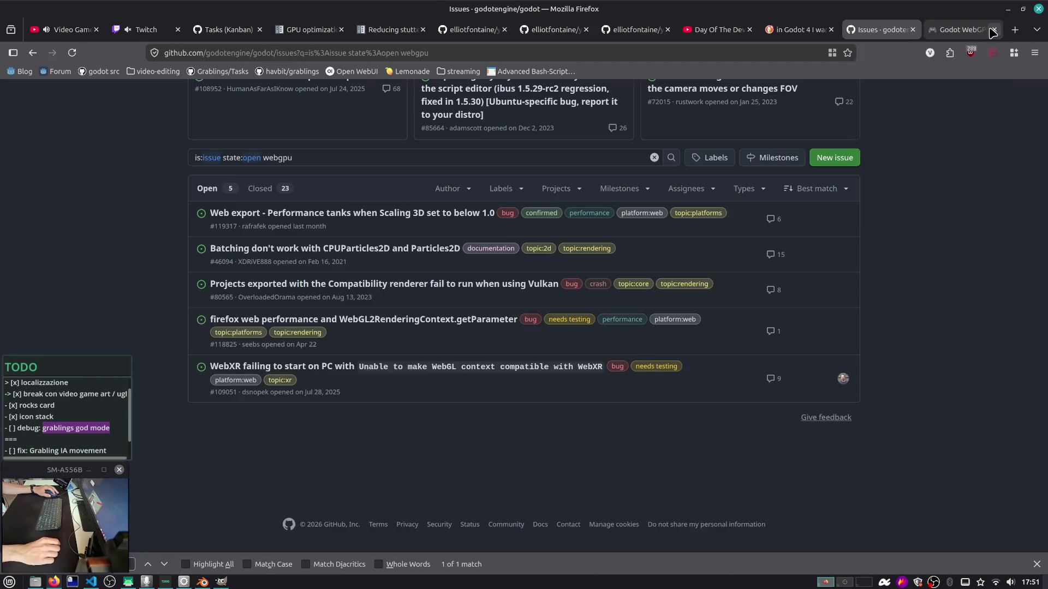
# Post the Karooto No Gase itch.io link in Twitch chat and return to the GitHub webgpu results
pyautogui.click(147, 32)
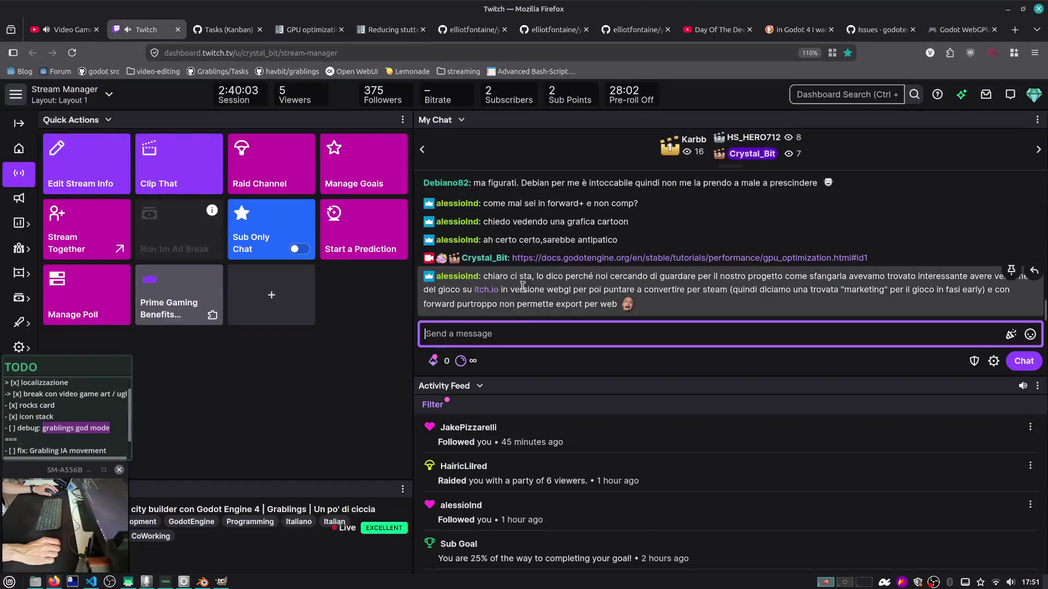
pyautogui.hotkey('ctrl', 'v')
pyautogui.press('Return')
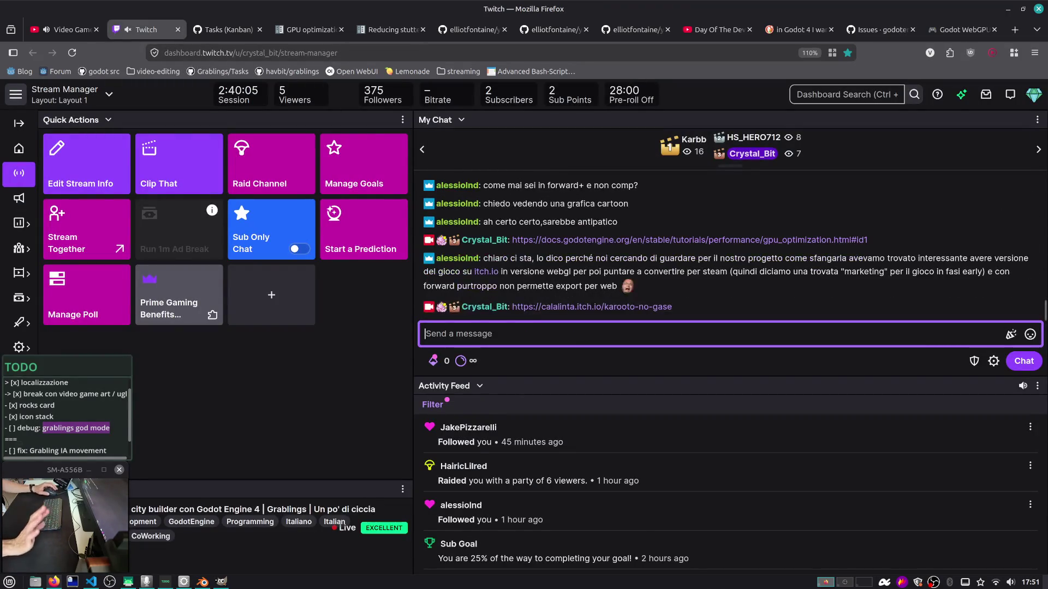
pyautogui.click(932, 34)
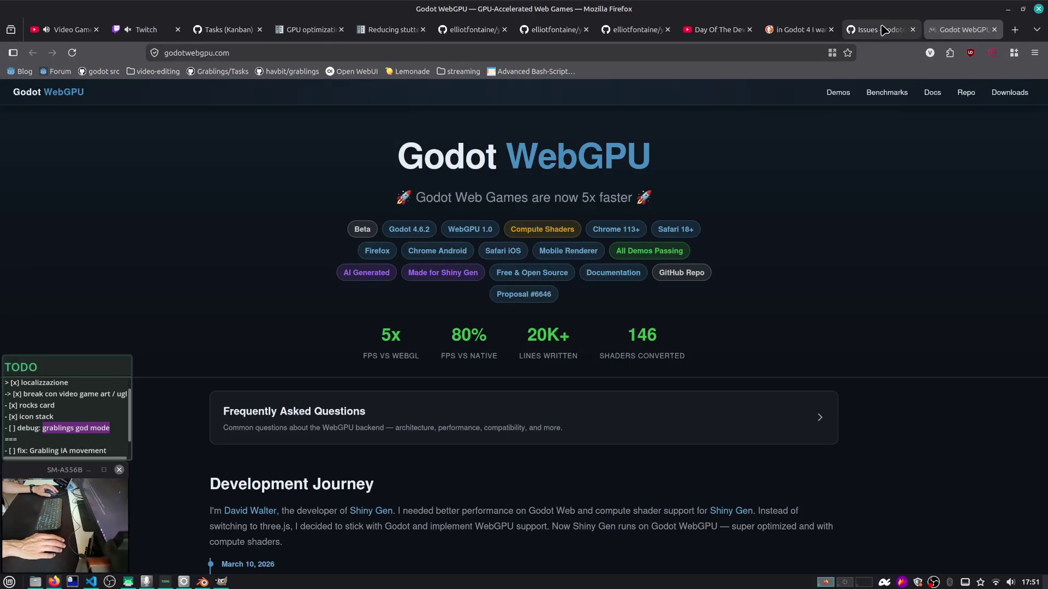
pyautogui.click(881, 31)
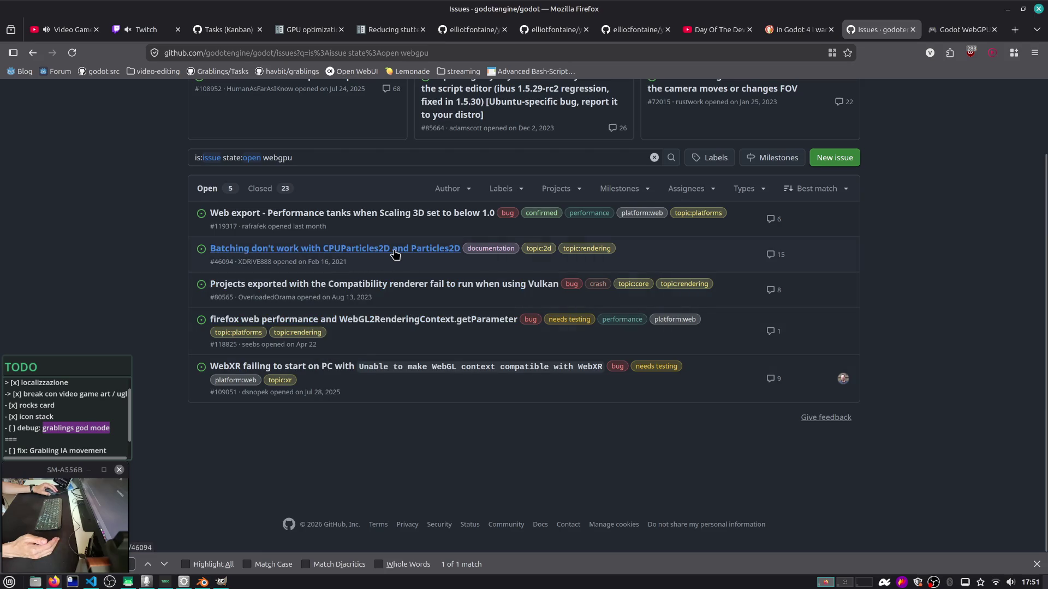
# Open Web export issue #119317, then trim the address to github.com/godotengine/
pyautogui.click(415, 212)
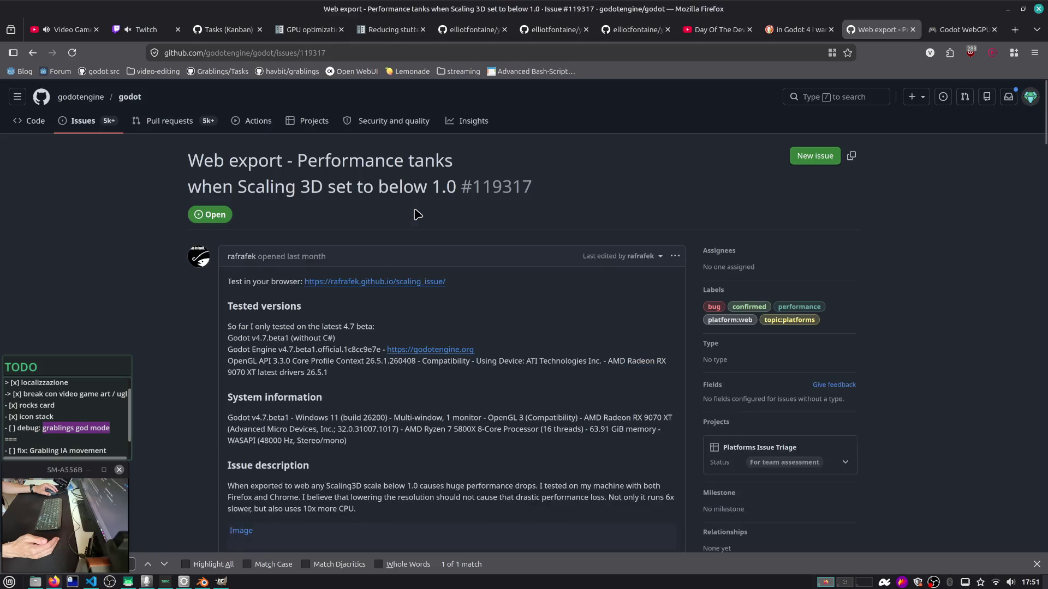
pyautogui.write('WebGPU')
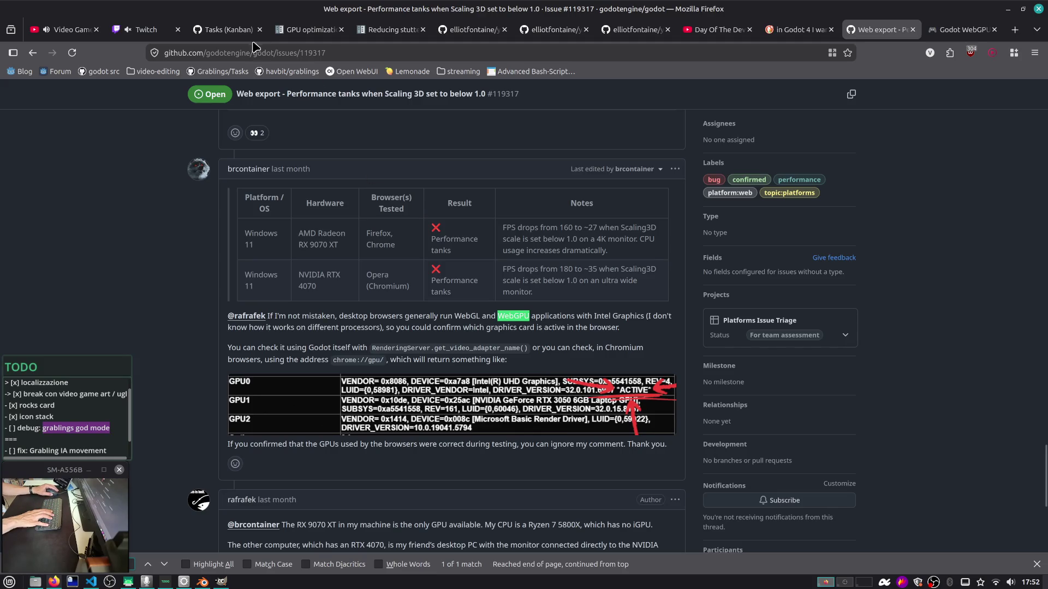
pyautogui.click(324, 55)
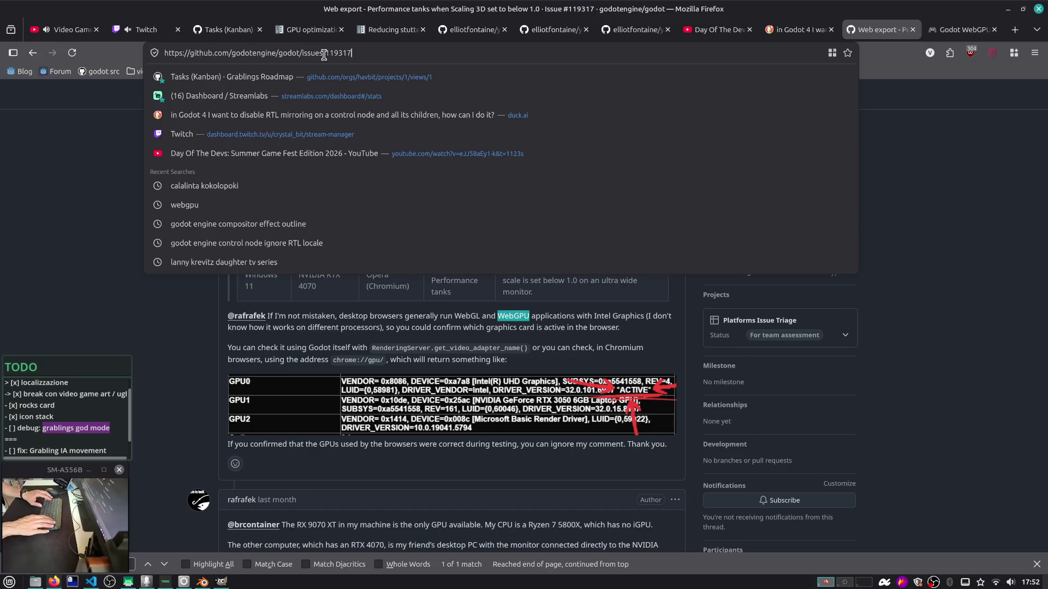
pyautogui.press('Return')
pyautogui.hotkey('ctrl', 'l')
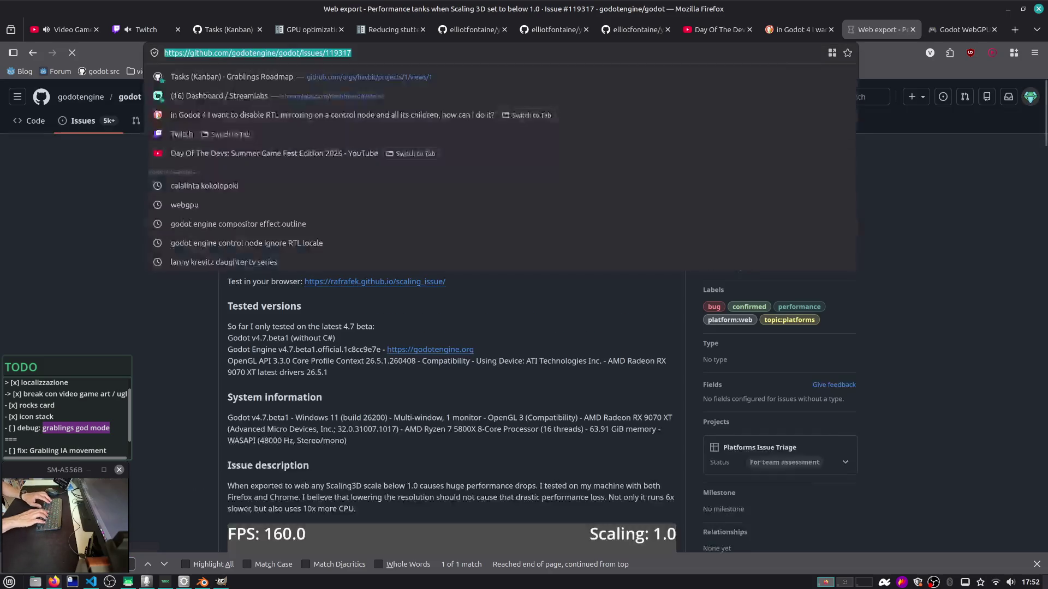
pyautogui.hotkey('ctrl', 'shift', 'Left')
pyautogui.hotkey('ctrl', 'shift', 'Left')
pyautogui.hotkey('ctrl', 'shift', 'Left')
pyautogui.press('BackSpace')
pyautogui.press('Return')
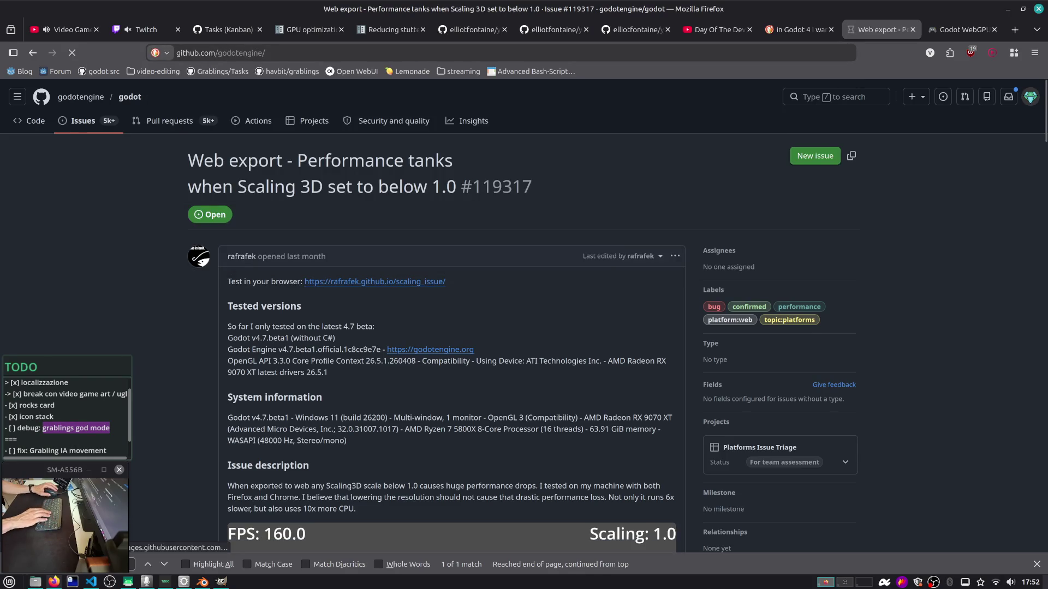
# Filter the organisation's repositories by 'prop' and open godot-proposals
pyautogui.scroll(-5, 306, 261)
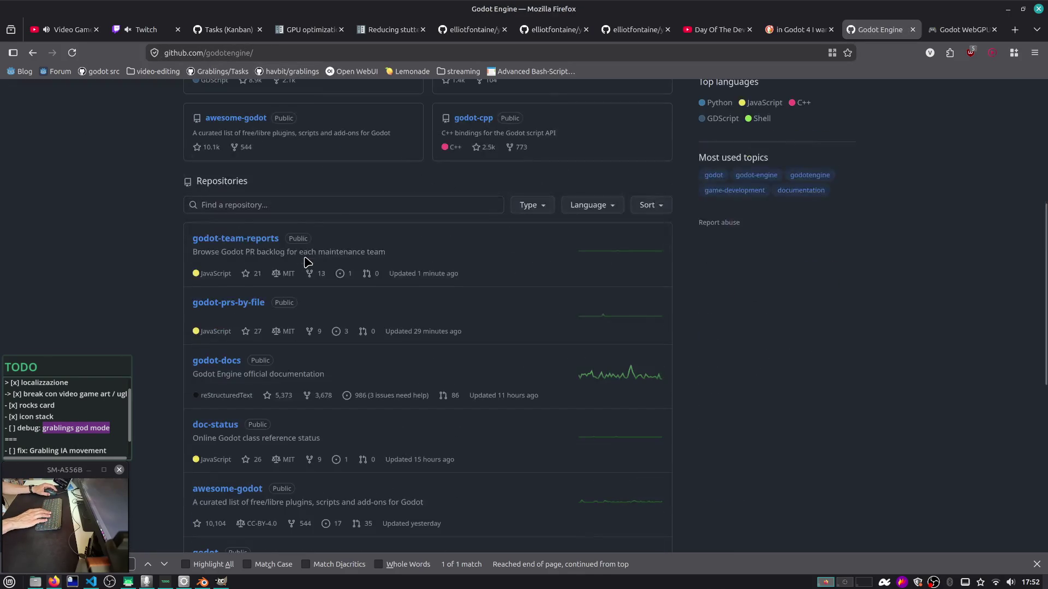
pyautogui.click(299, 198)
pyautogui.write('prop')
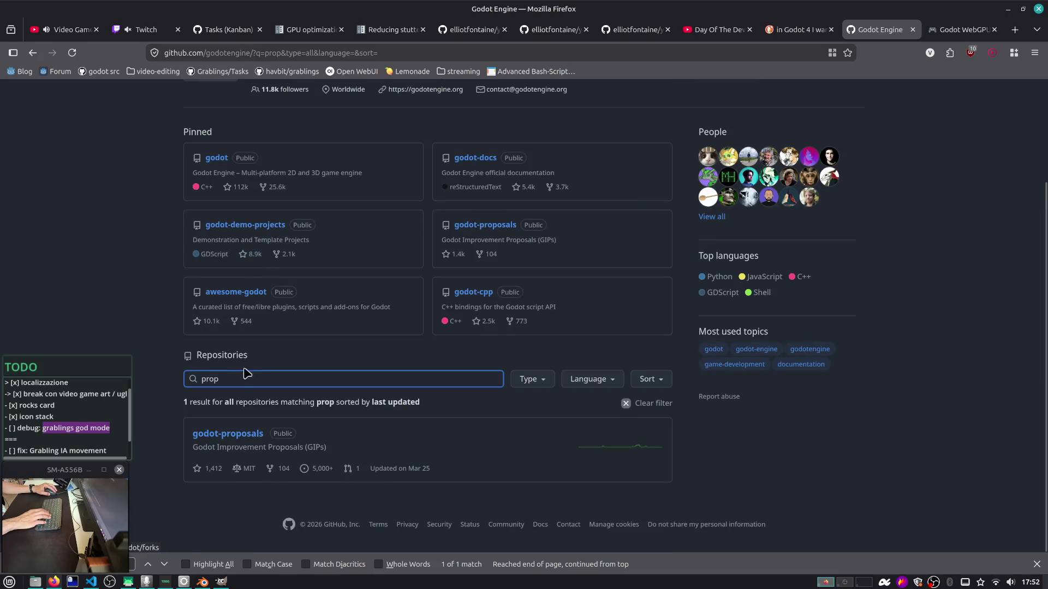
pyautogui.click(235, 441)
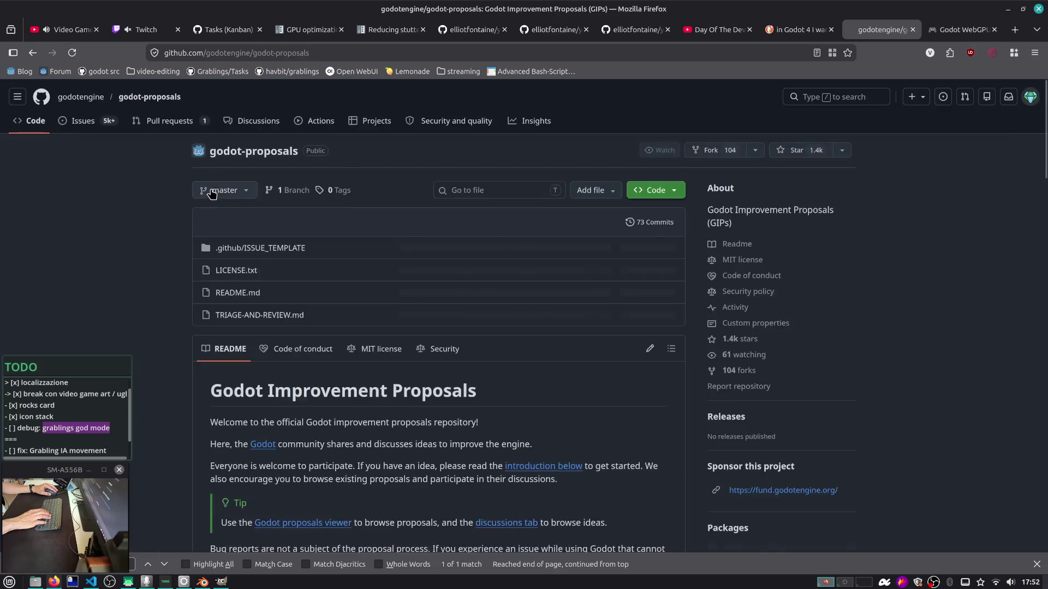
# Search godot-proposals issues for 'webgpu' and open the Add WebGPU support proposal #6646
pyautogui.press('g')
pyautogui.press('i')
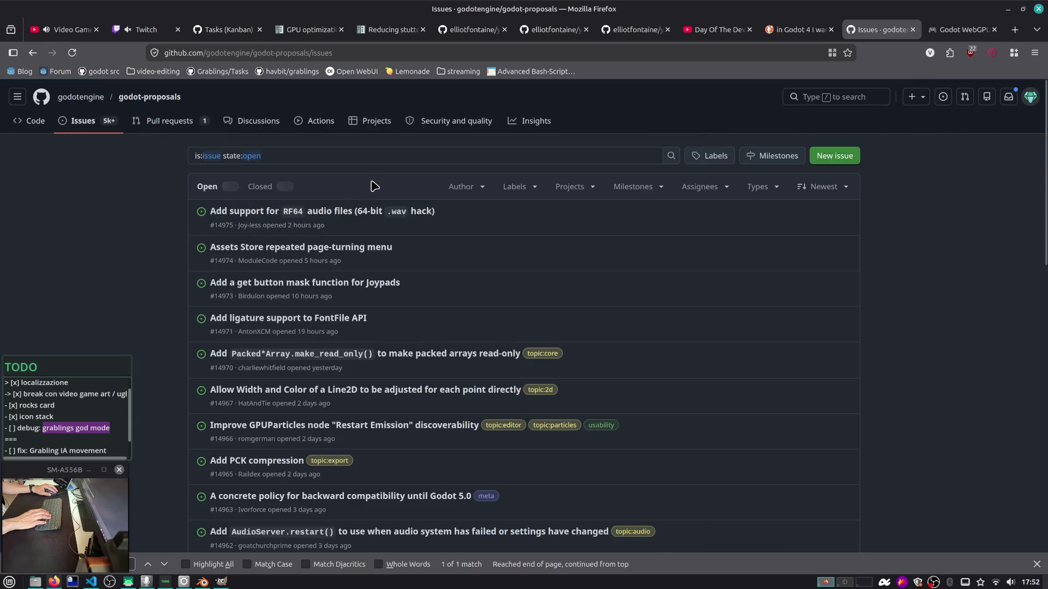
pyautogui.click(383, 162)
pyautogui.write('webgpu')
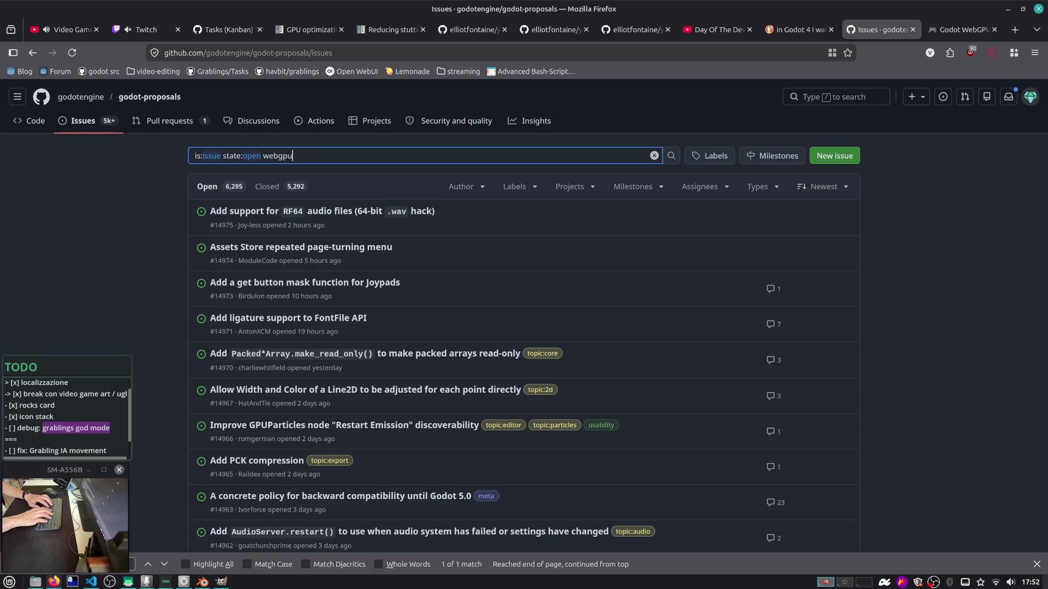
pyautogui.press('Return')
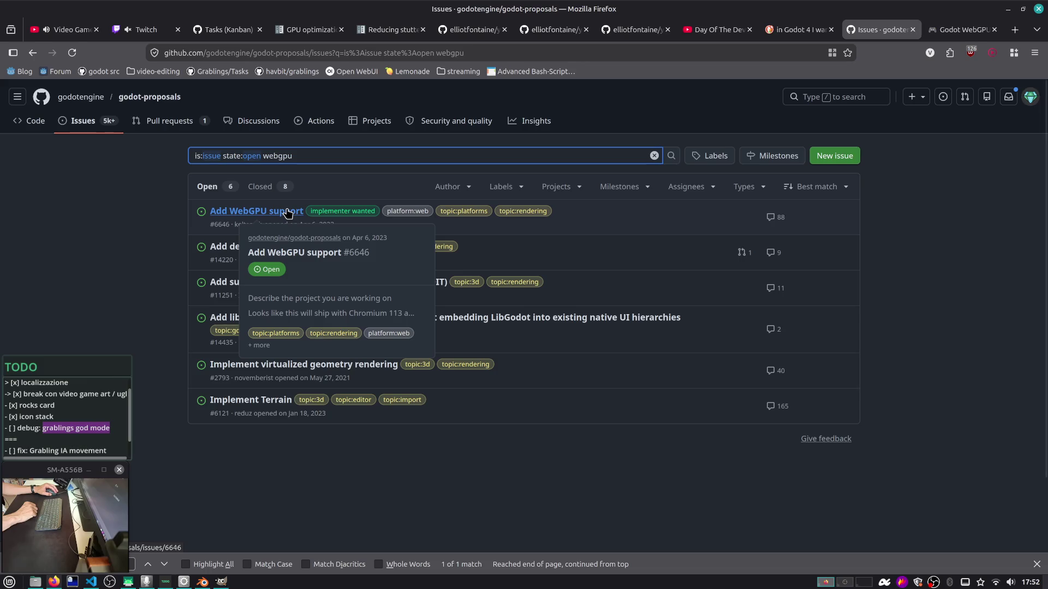
pyautogui.click(288, 213)
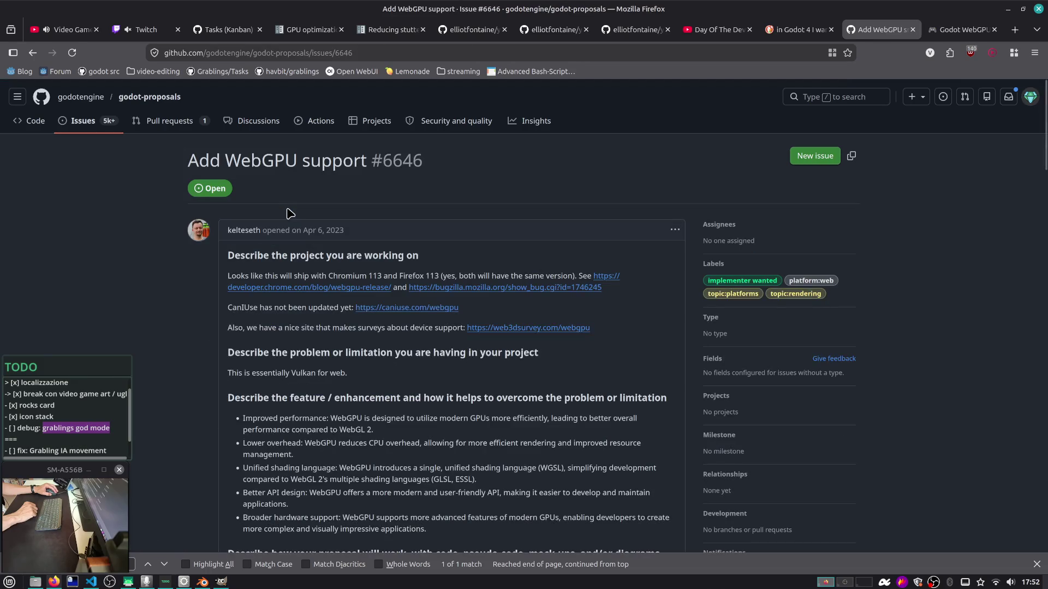
# Read through proposal #6646 and its comments, ticking off the grablings god mode TODO item
pyautogui.scroll(-1, 438, 191)
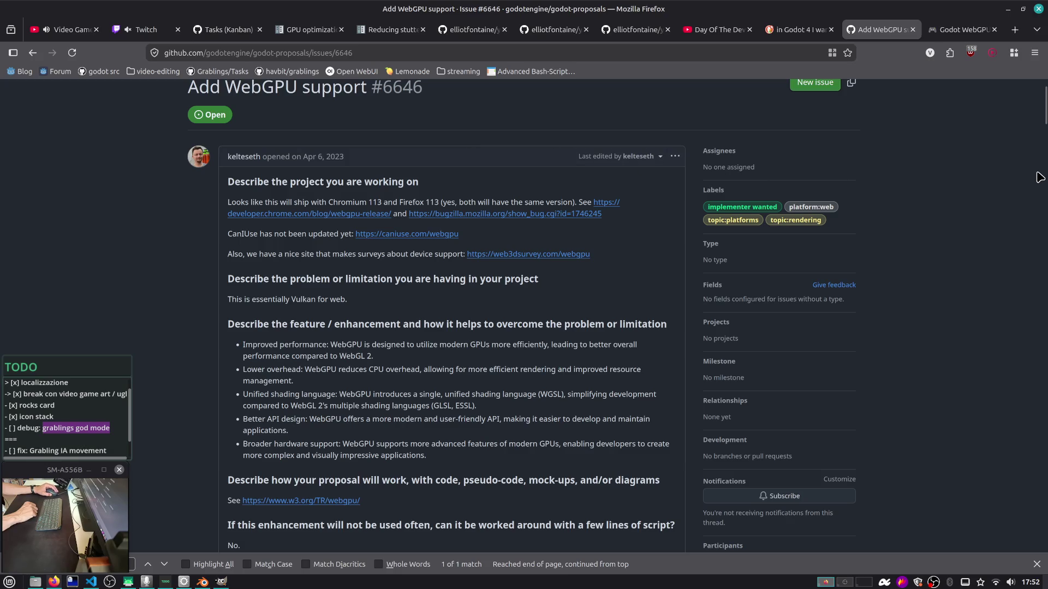
pyautogui.moveTo(1045, 105); pyautogui.dragTo(1007, 570)
pyautogui.click(1036, 564)
pyautogui.scroll(5, 348, 346)
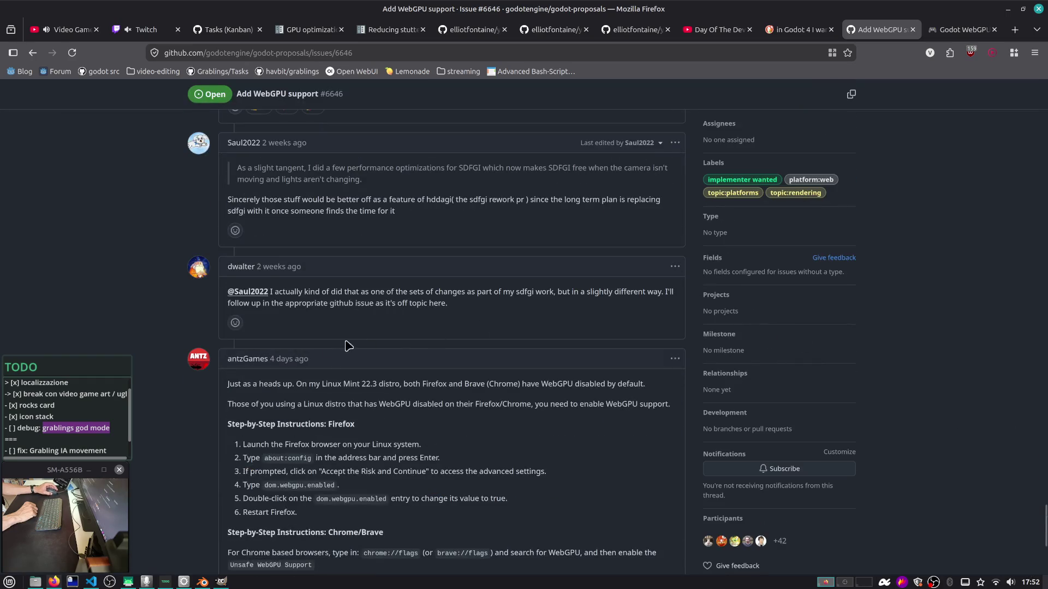
pyautogui.scroll(3, 276, 373)
pyautogui.scroll(10, 172, 393)
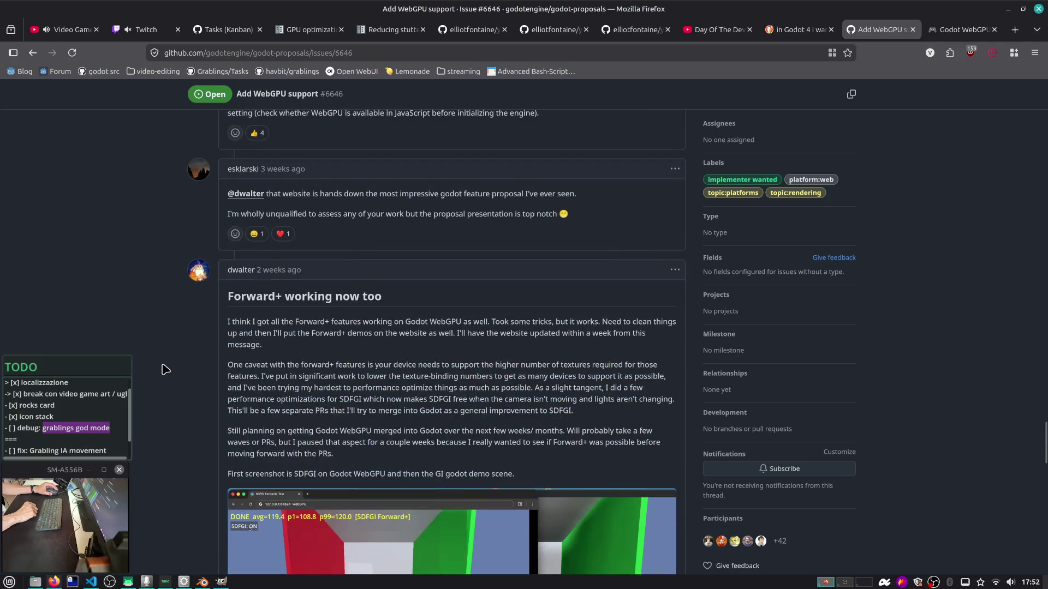
pyautogui.click(37, 429)
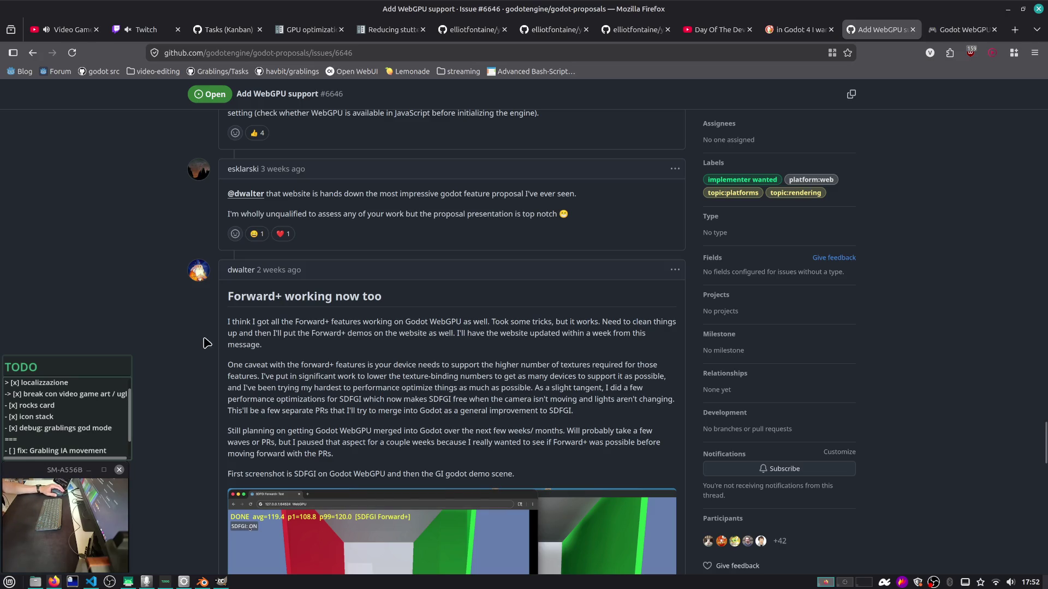
pyautogui.scroll(-3, 359, 324)
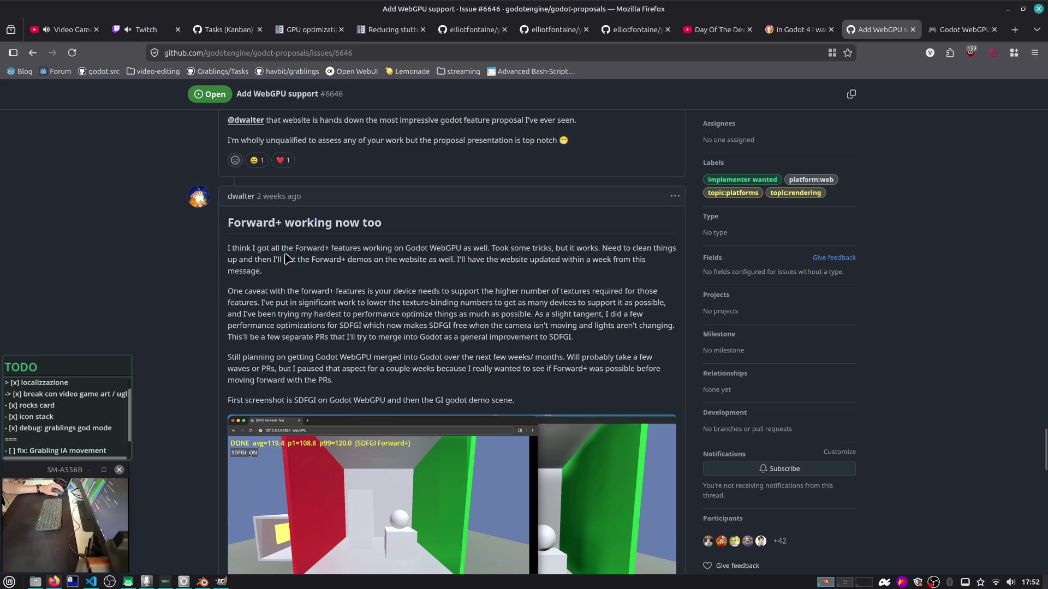
pyautogui.moveTo(244, 203)
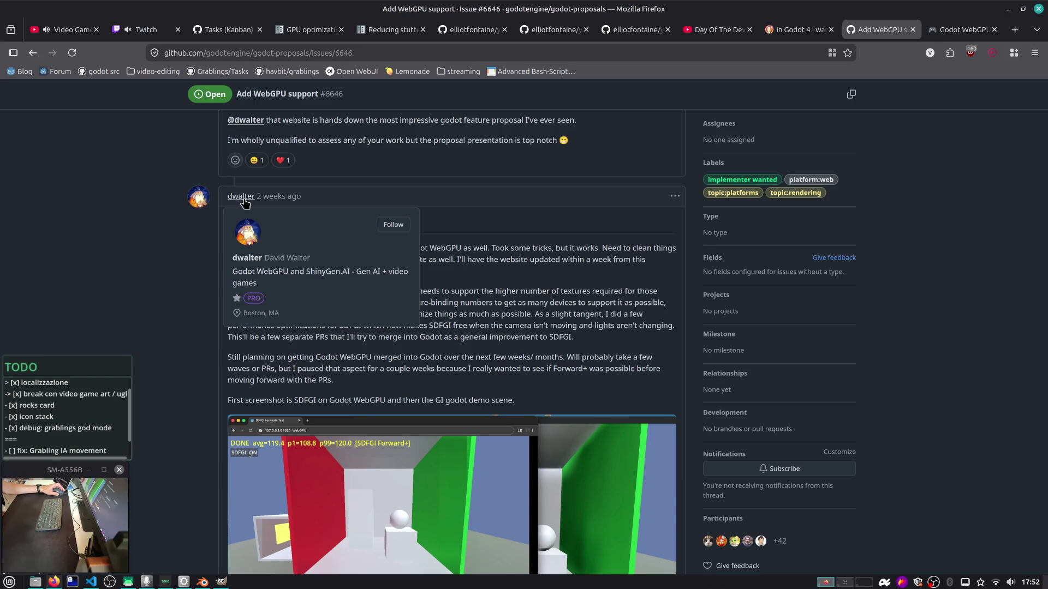
pyautogui.click(961, 29)
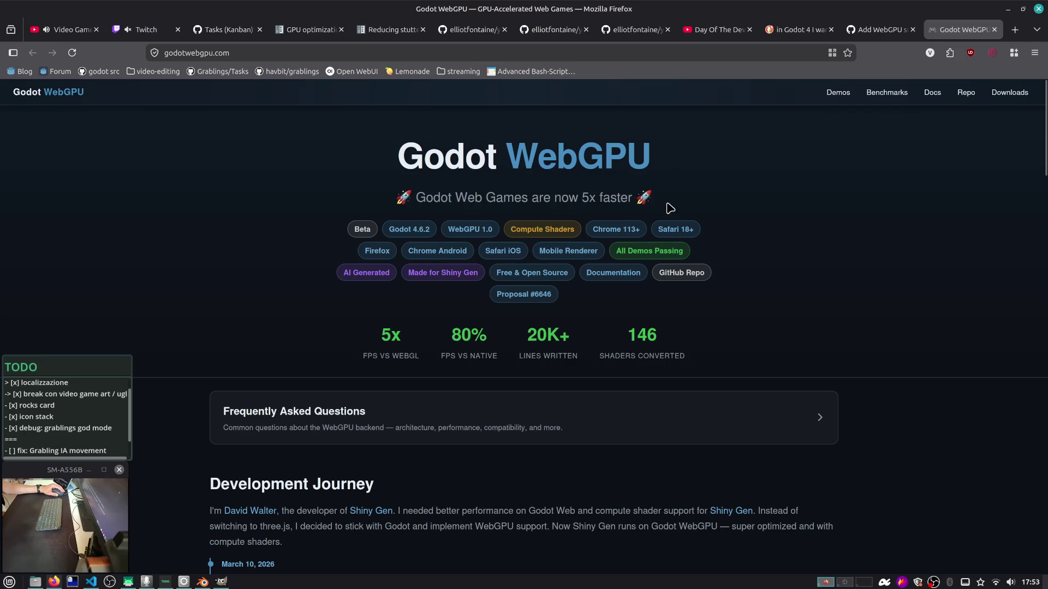
# Open the Shiny Gen links, browse the demos and benchmarks, then close the WebGPU and Shiny Gen AI tabs
pyautogui.scroll(-5, 610, 228)
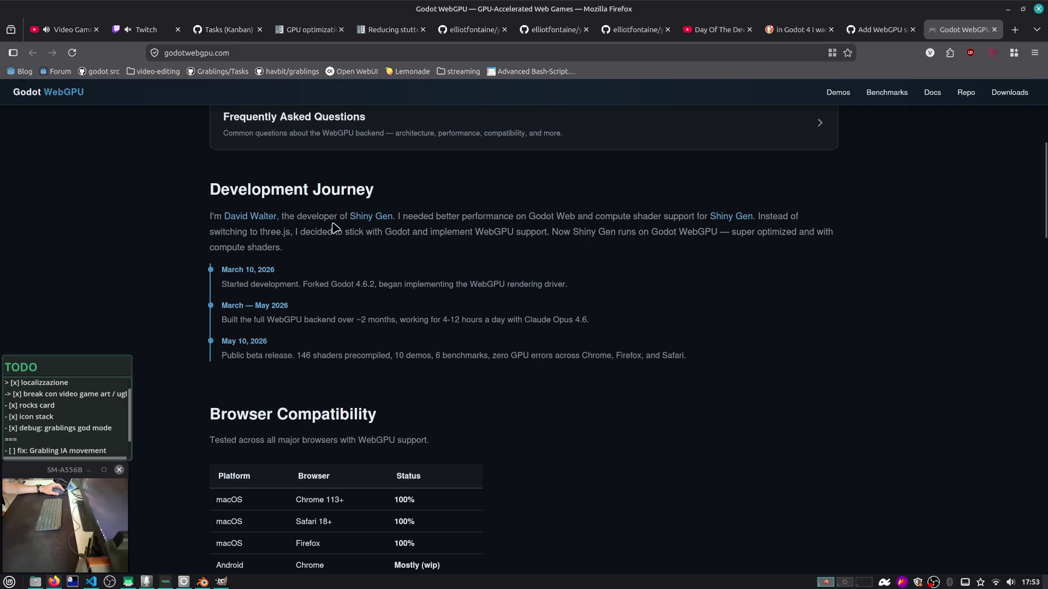
pyautogui.middleClick(375, 218)
pyautogui.scroll(-3, 395, 356)
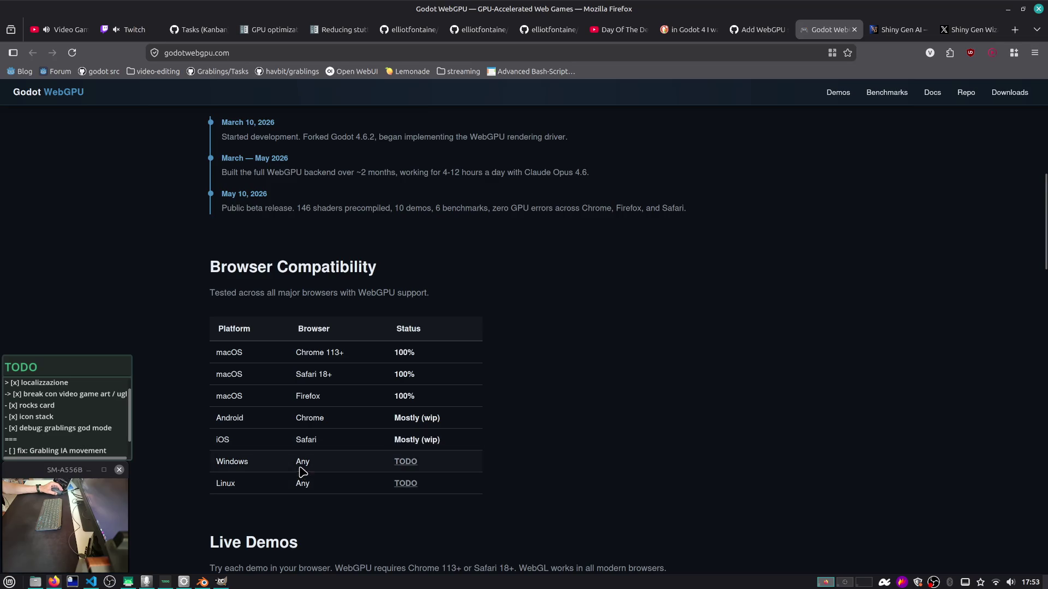
pyautogui.scroll(-5, 358, 492)
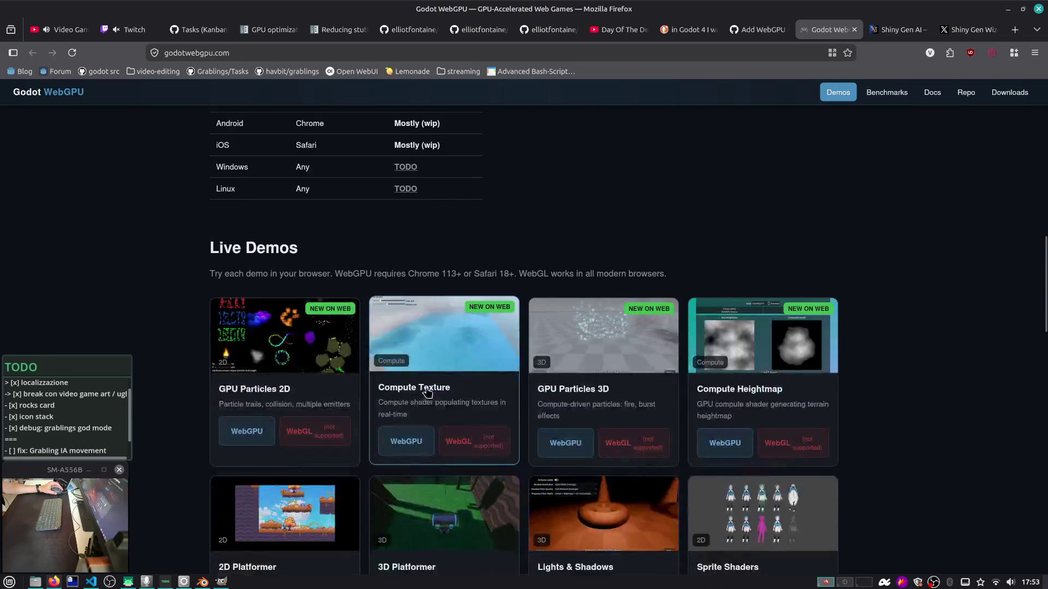
pyautogui.scroll(-4, 645, 352)
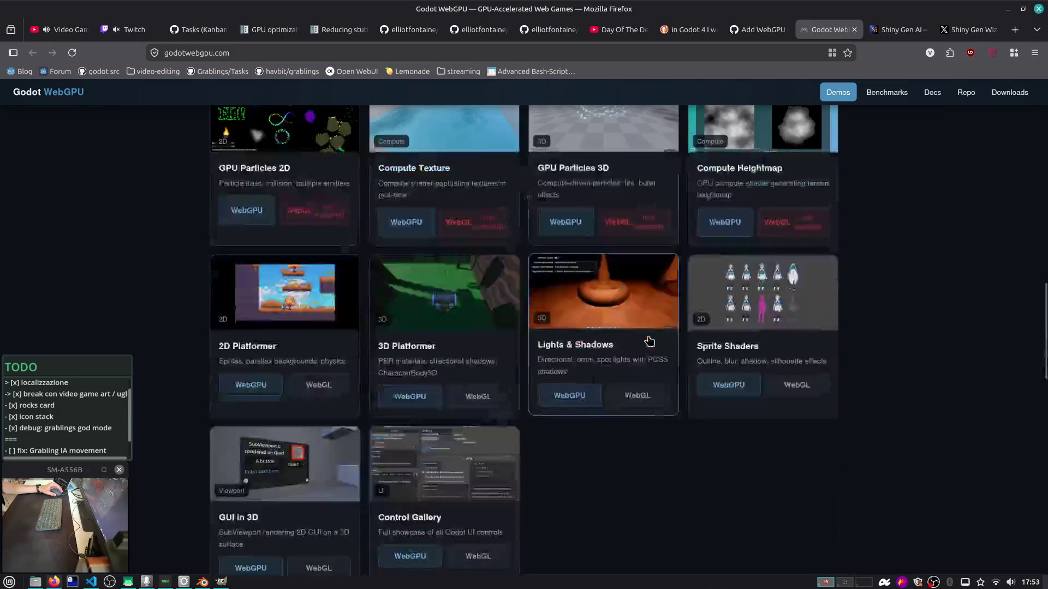
pyautogui.scroll(-5, 649, 330)
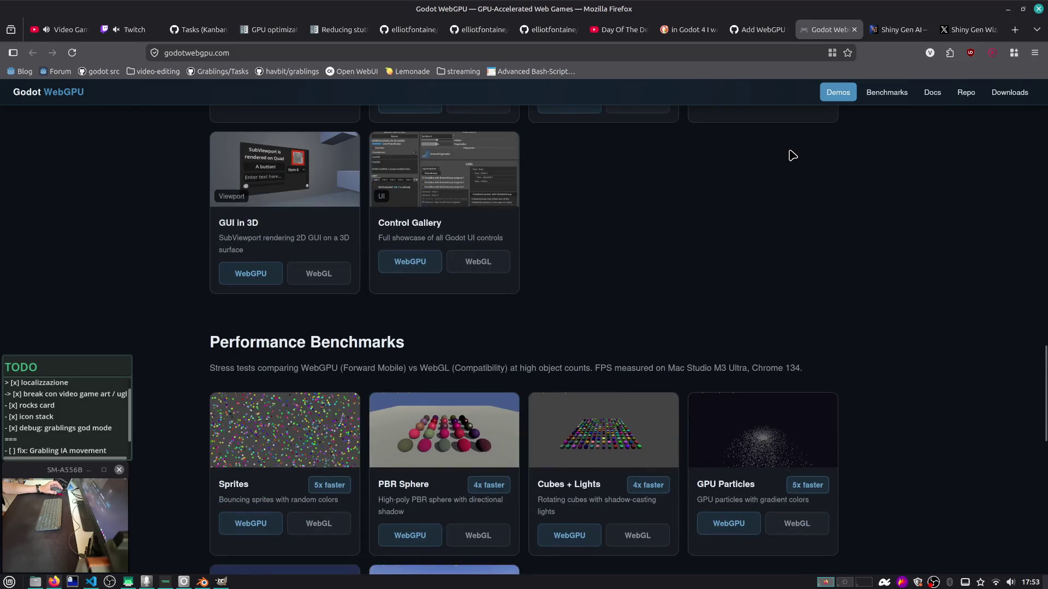
pyautogui.click(854, 31)
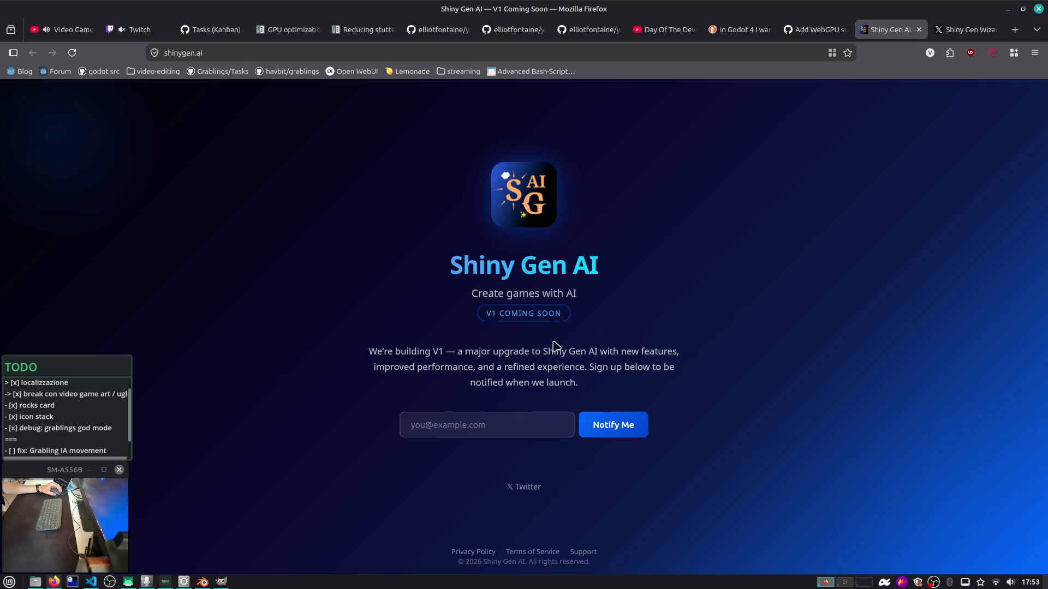
pyautogui.click(919, 30)
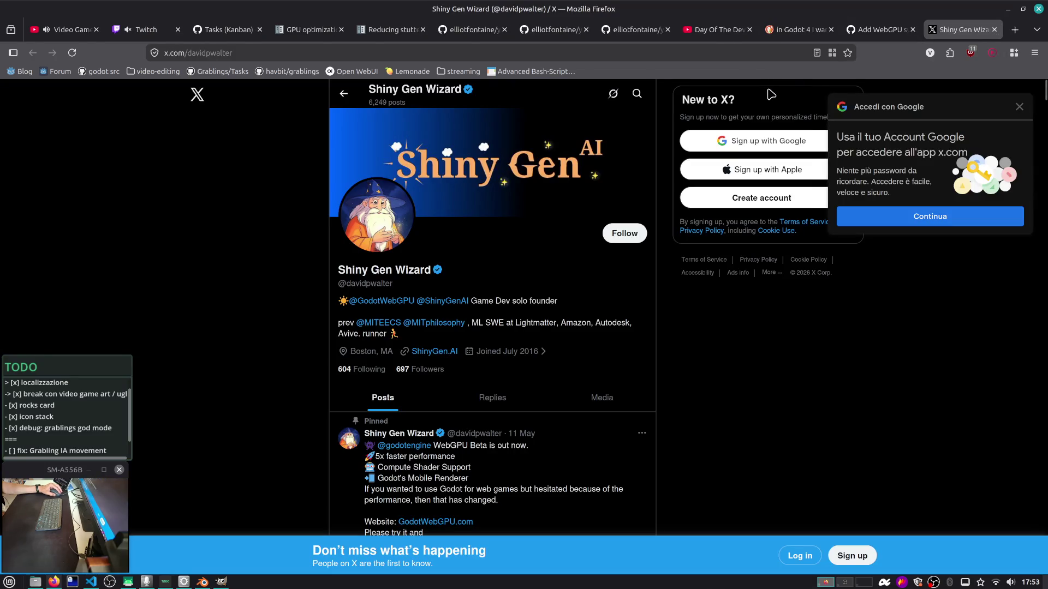
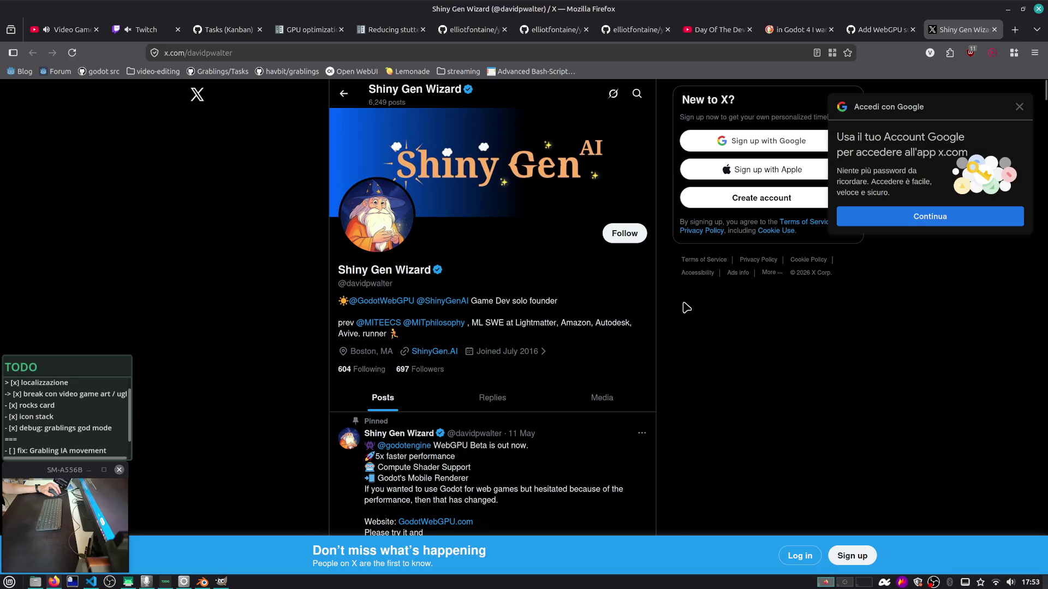
# In a new tab, search the web for 'firefox addon redirect to nitter' and open the NitterPlease extension page
pyautogui.scroll(-5, 692, 305)
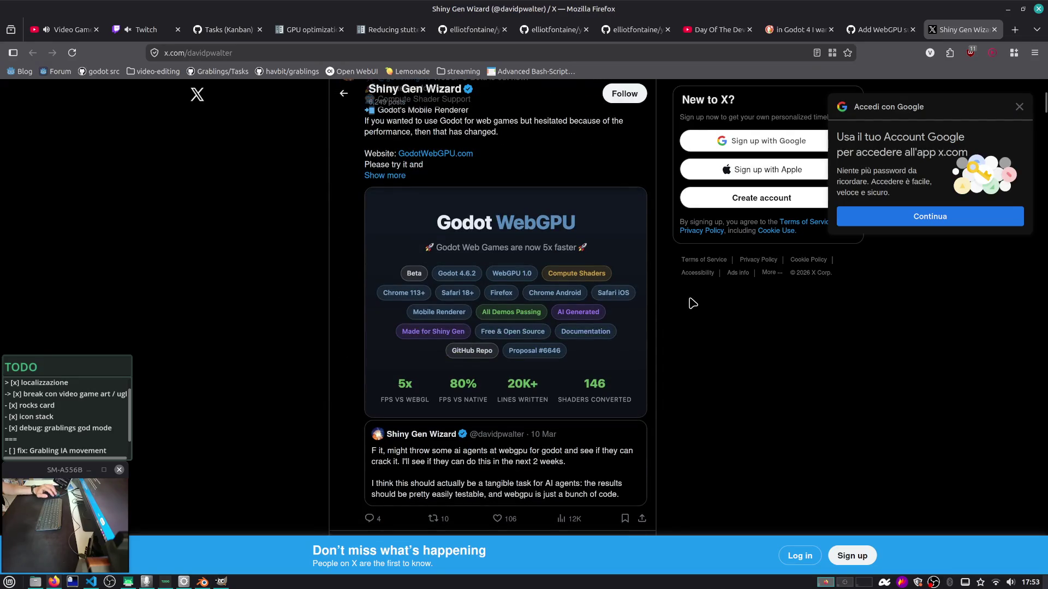
pyautogui.scroll(5, 692, 305)
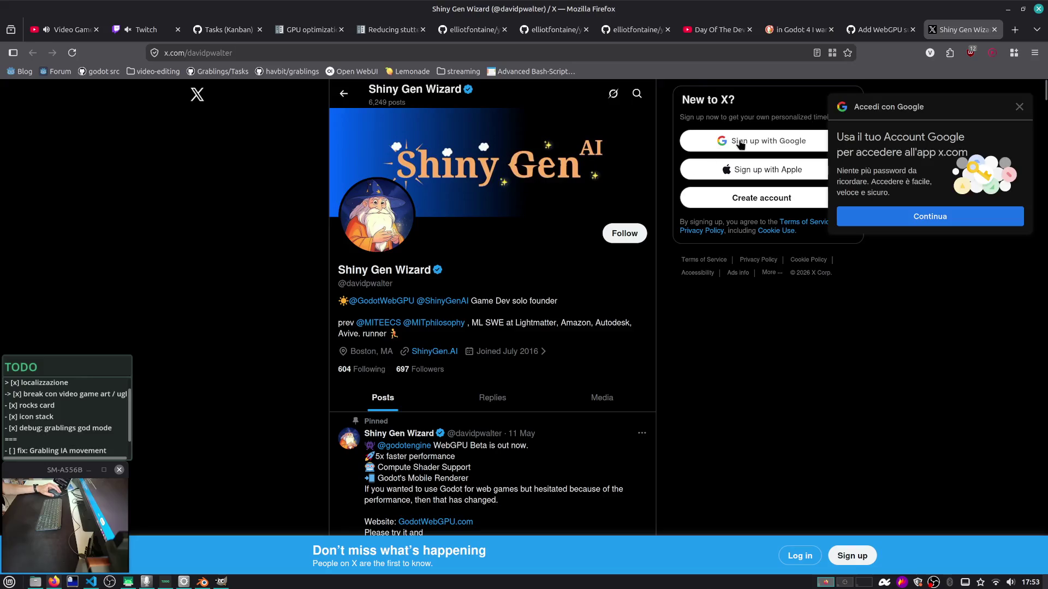
pyautogui.click(1012, 32)
pyautogui.click(949, 52)
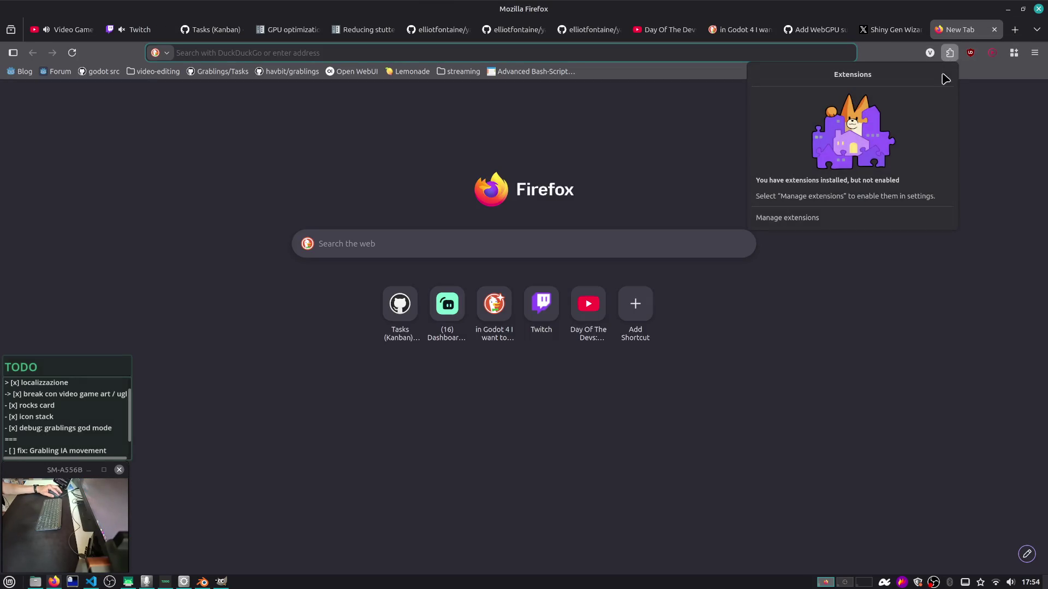
pyautogui.click(803, 53)
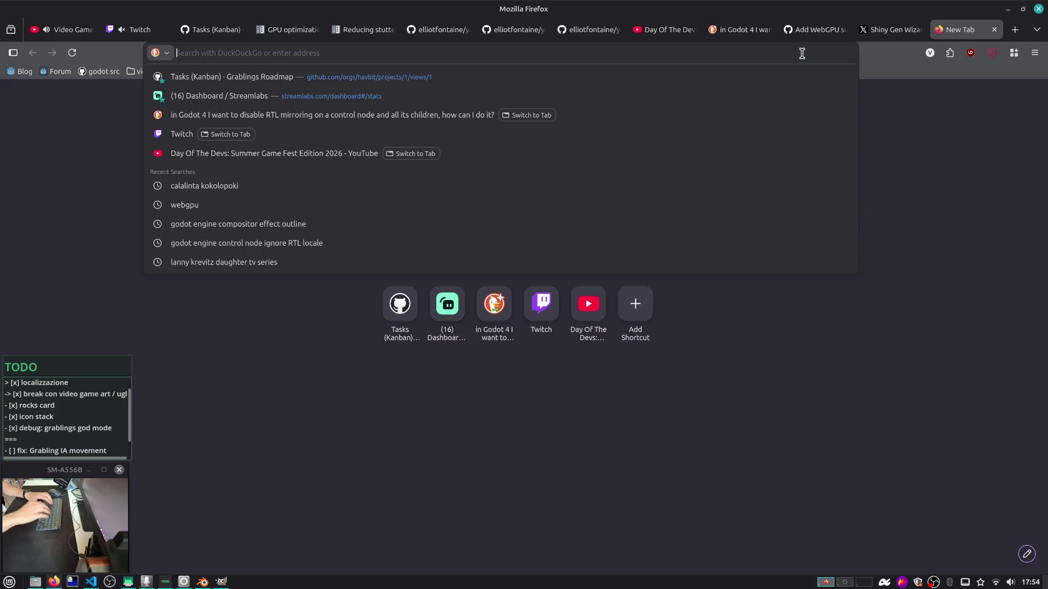
pyautogui.write('firefox addon redirect to nit')
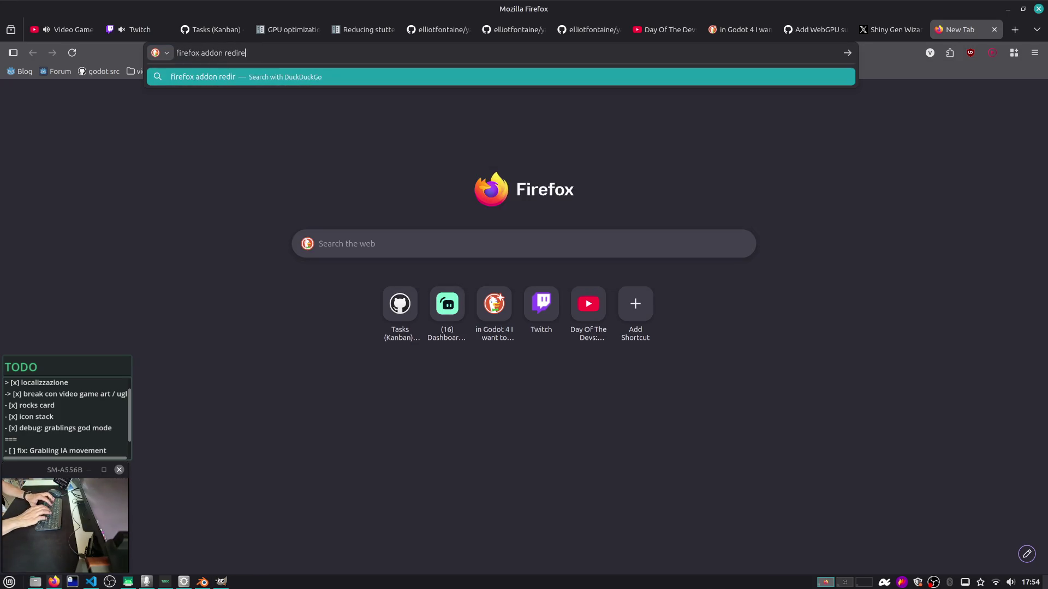
pyautogui.write('ter')
pyautogui.press('Return')
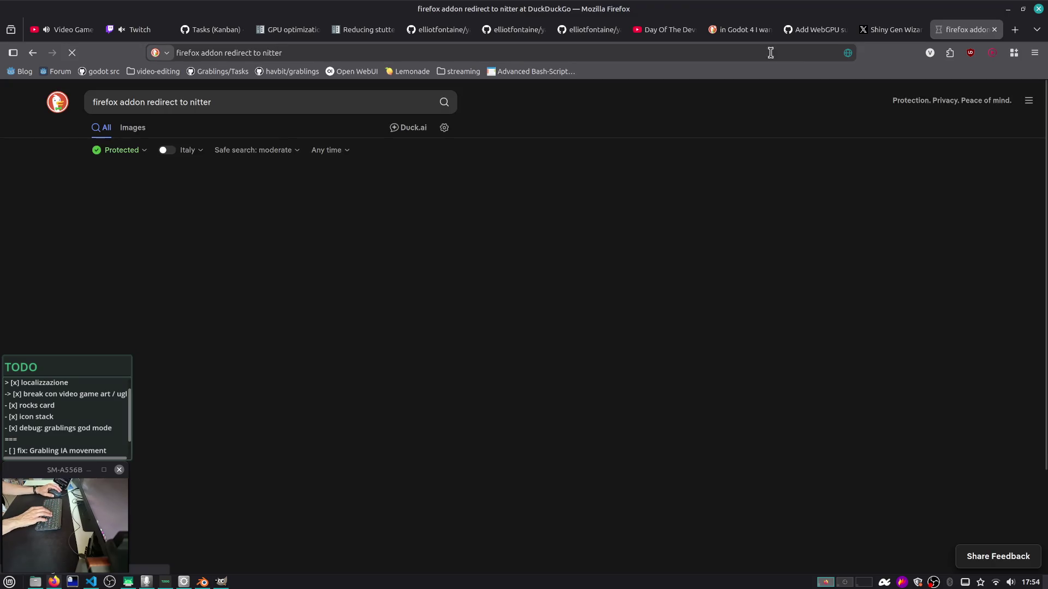
pyautogui.scroll(-3, 141, 255)
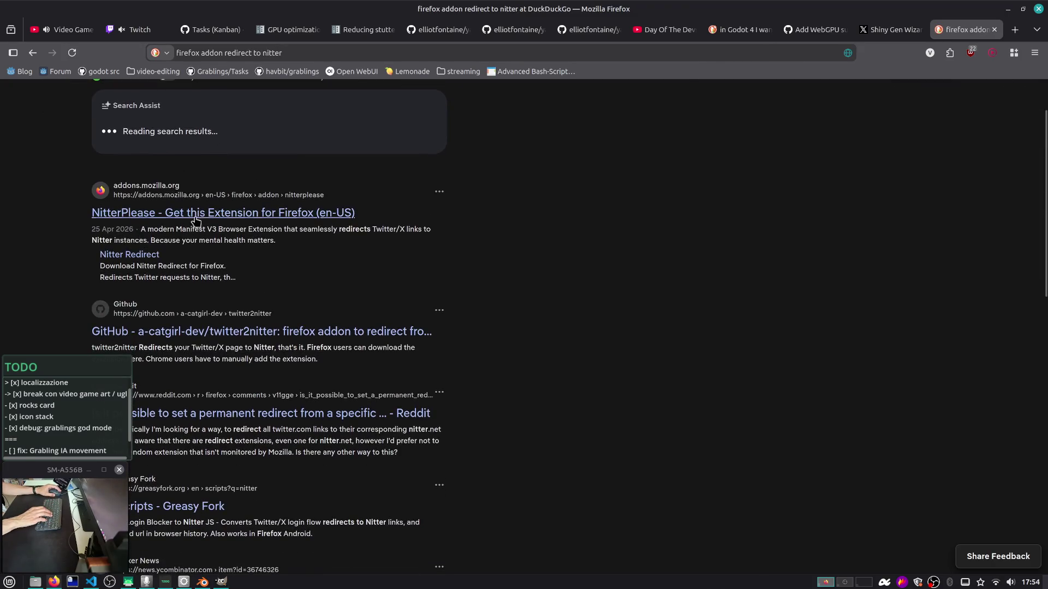
pyautogui.click(203, 214)
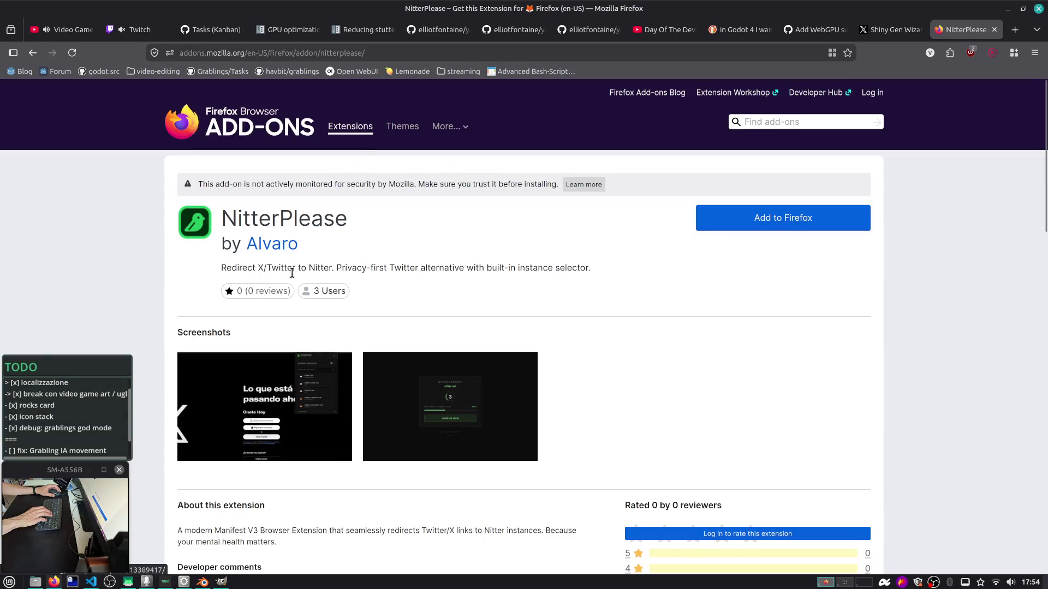
# Search the add-ons site for 'nitter' and open the Nitter Redirect add-on page
pyautogui.click(775, 121)
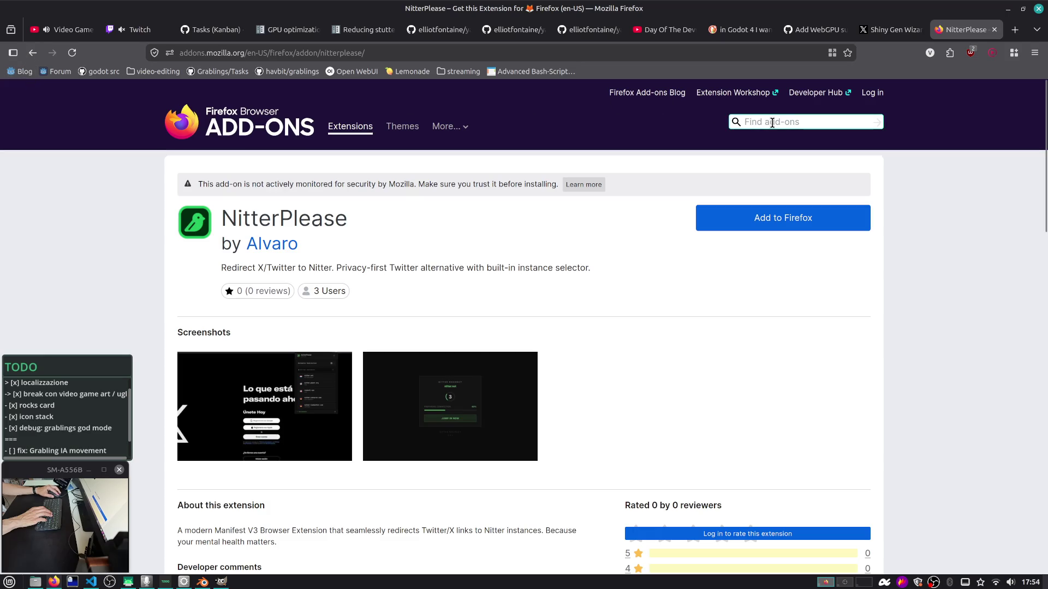
pyautogui.write('nitter')
pyautogui.press('Return')
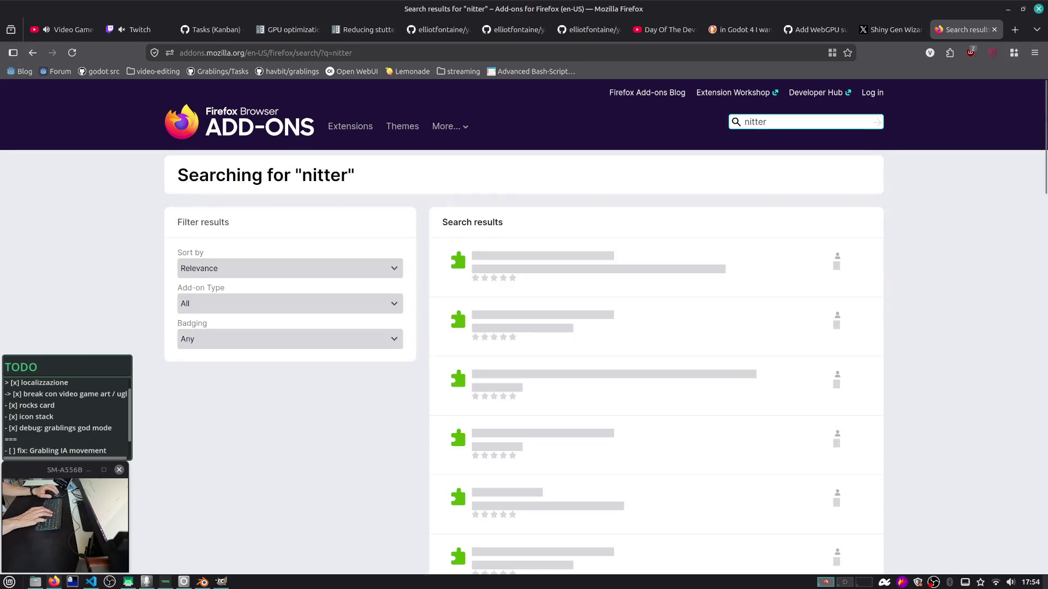
pyautogui.scroll(-2, 531, 266)
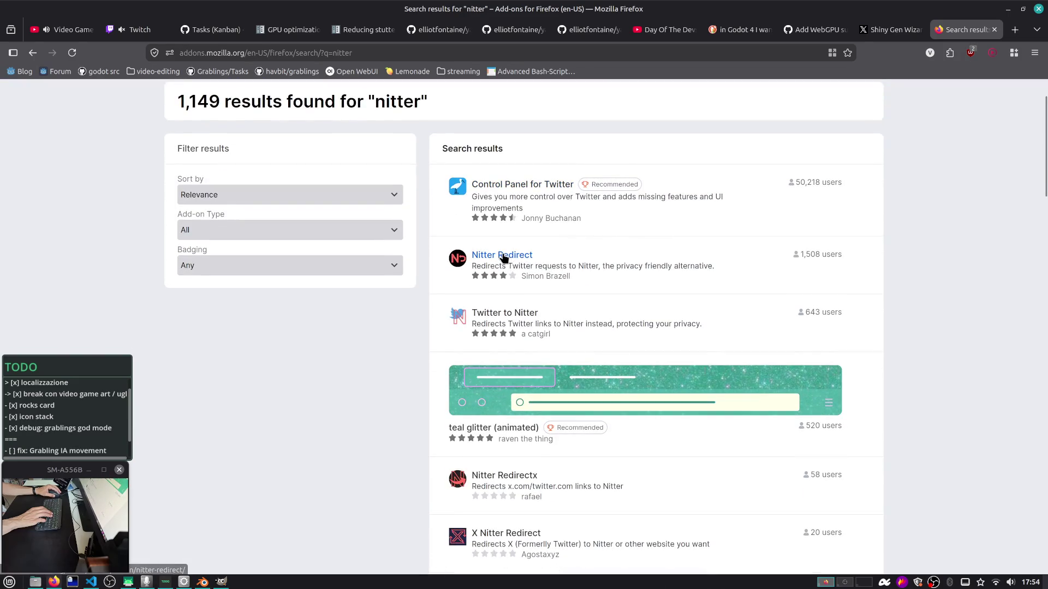
pyautogui.scroll(-3, 506, 257)
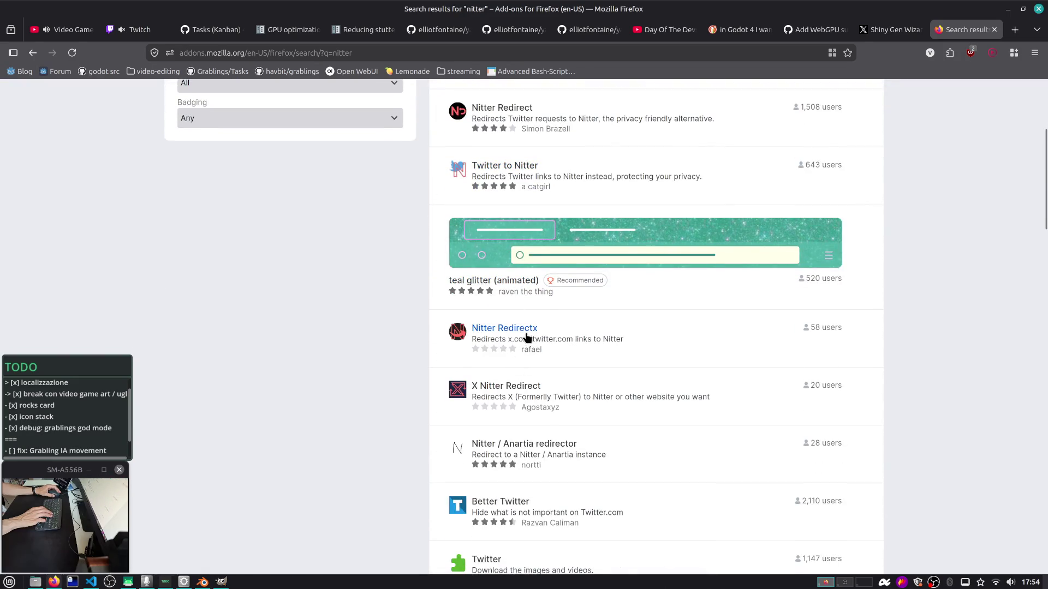
pyautogui.click(516, 111)
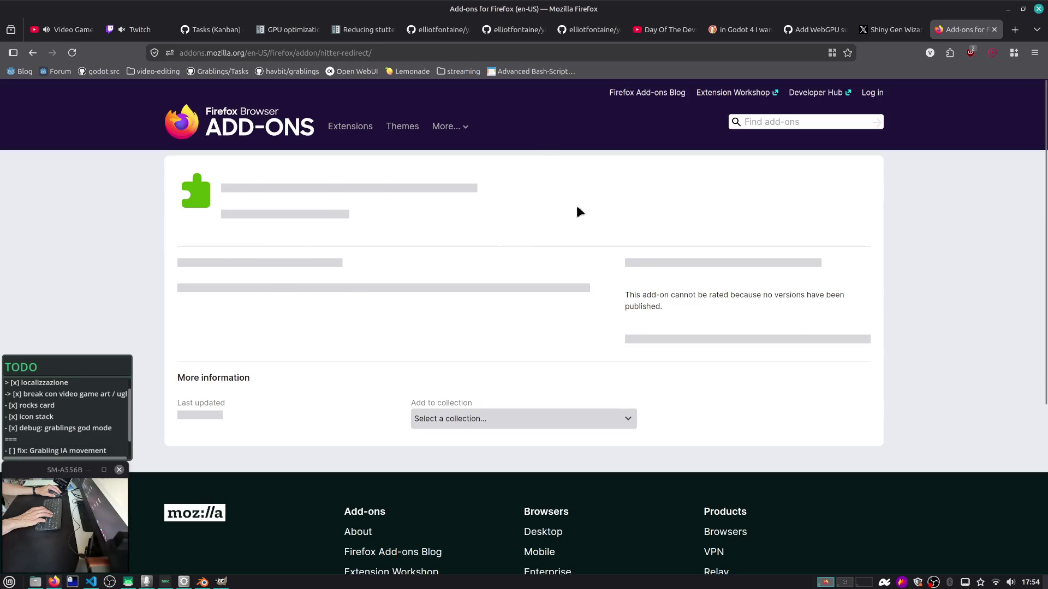
pyautogui.scroll(-3, 285, 327)
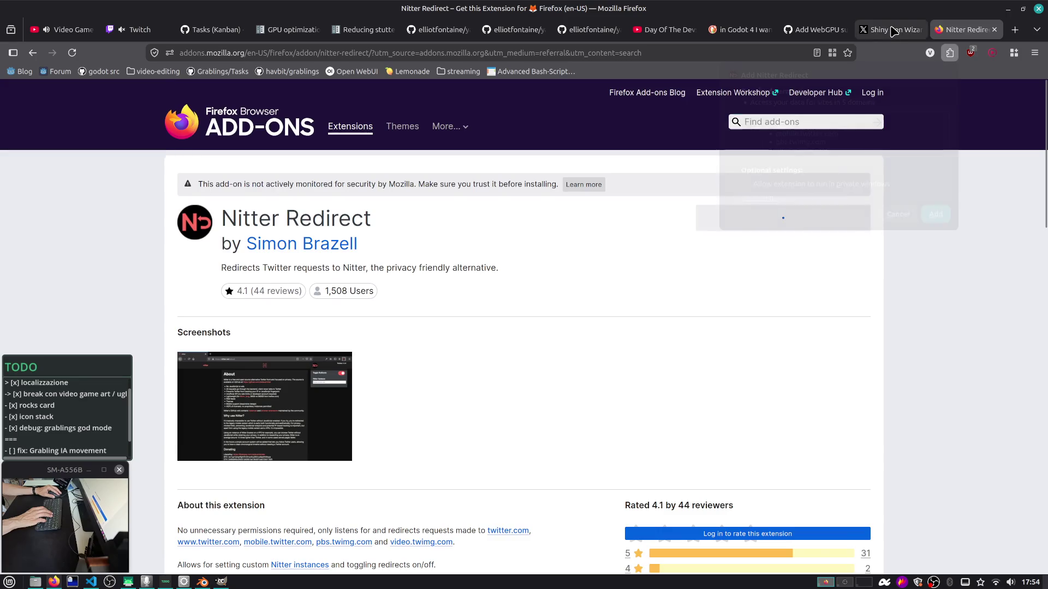
# Install Nitter Redirect, reload the X profile, and open the extension's Nitter Instance setting
pyautogui.click(935, 214)
pyautogui.click(903, 31)
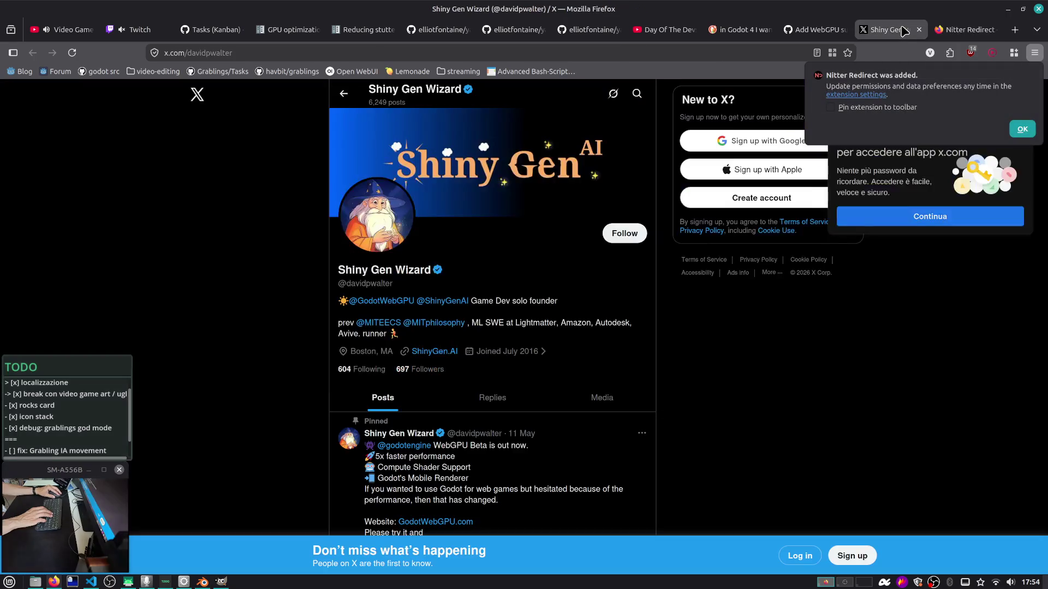
pyautogui.click(72, 52)
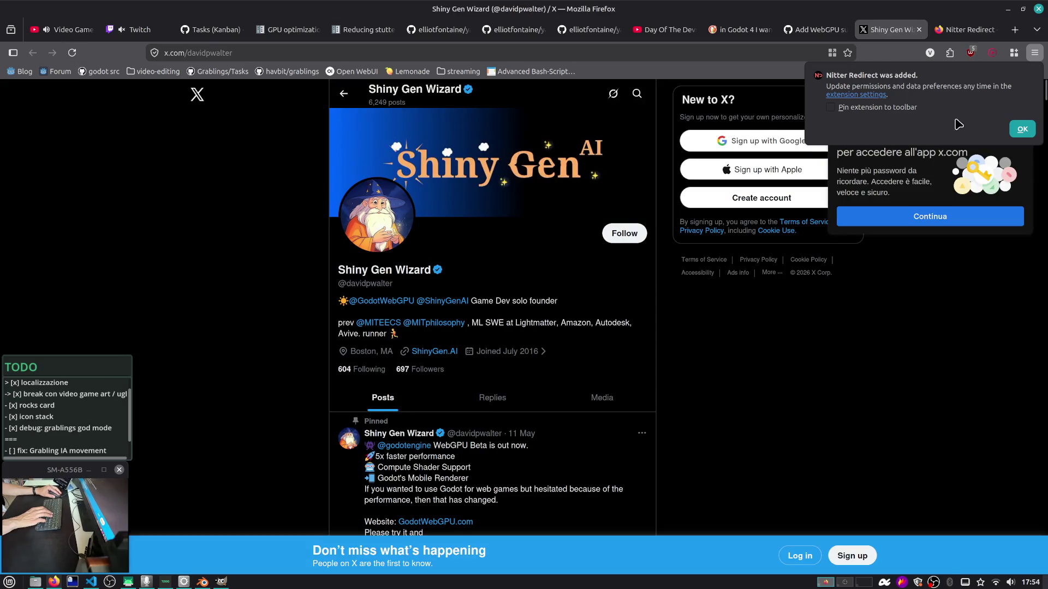
pyautogui.click(1018, 130)
pyautogui.click(950, 52)
pyautogui.click(898, 104)
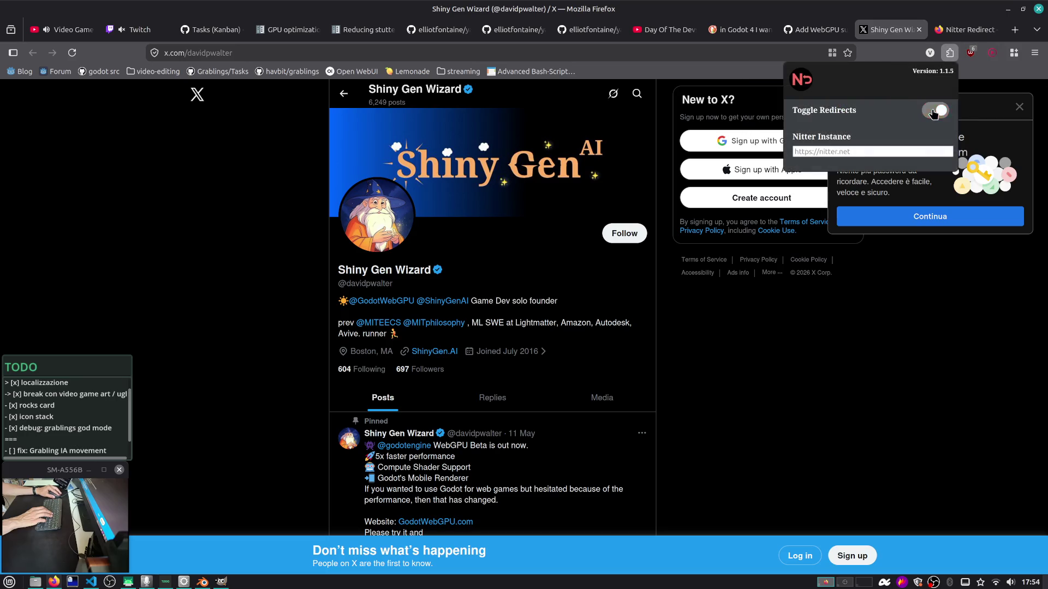
pyautogui.click(890, 151)
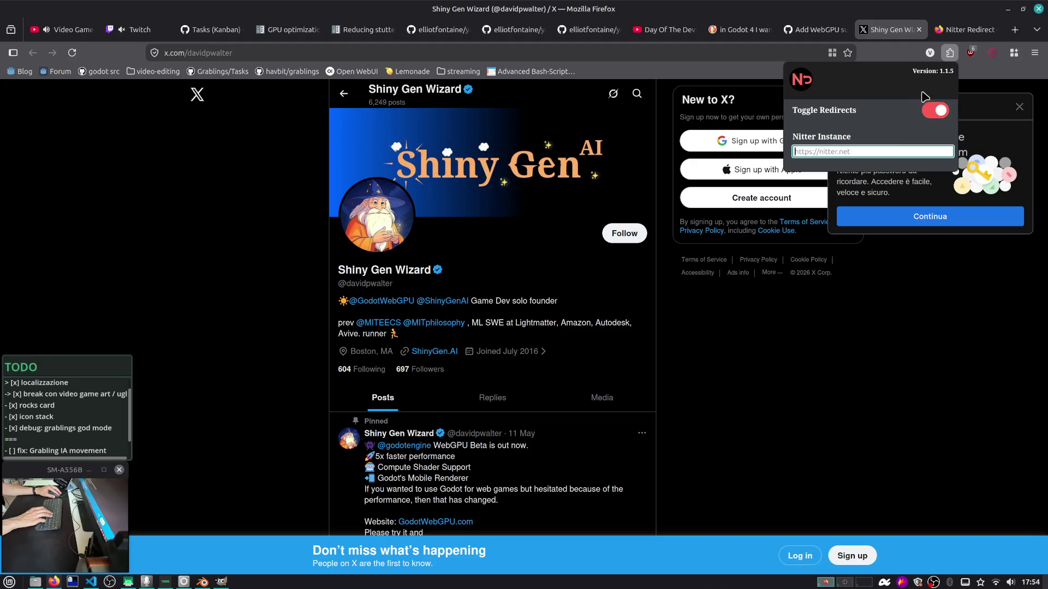
# Test the redirect by loading the X profile address in a new tab, then close that tab
pyautogui.click(208, 53)
pyautogui.write('c')
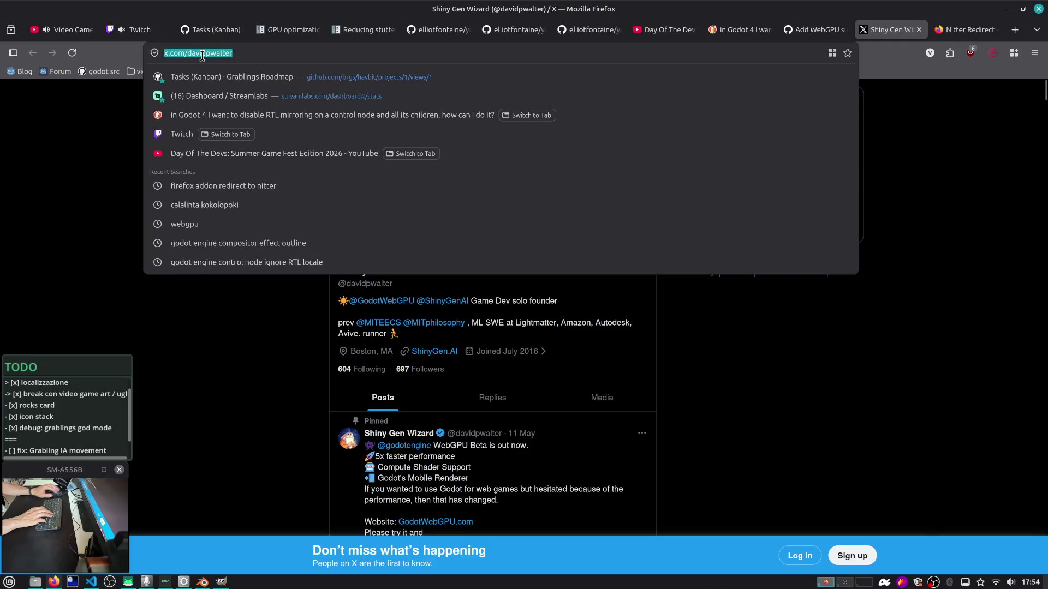
pyautogui.press('Escape')
pyautogui.press('Escape')
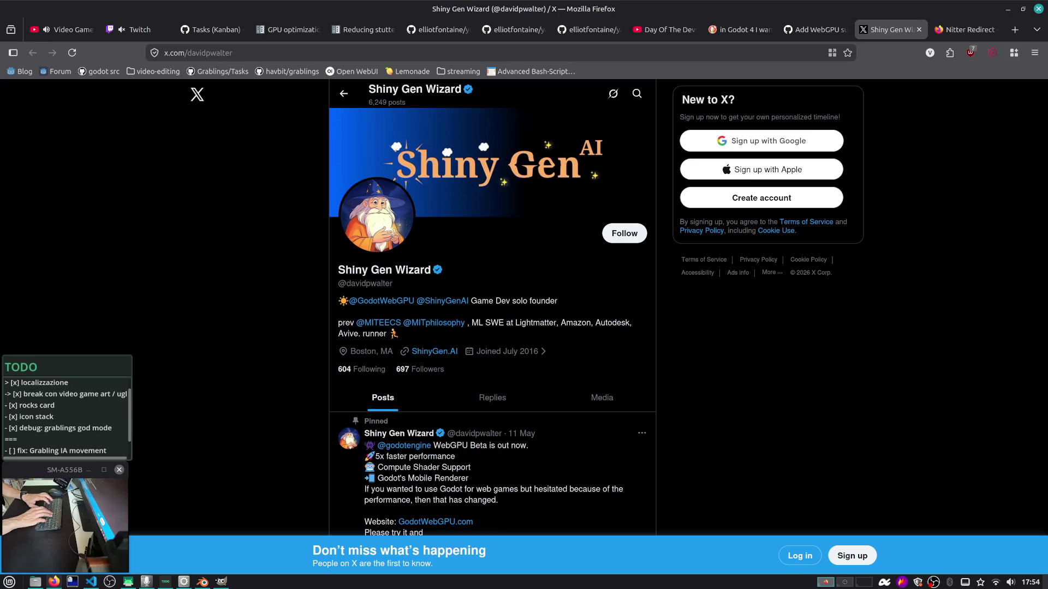
pyautogui.hotkey('ctrl', 'l')
pyautogui.hotkey('ctrl', 't')
pyautogui.hotkey('ctrl', 'v')
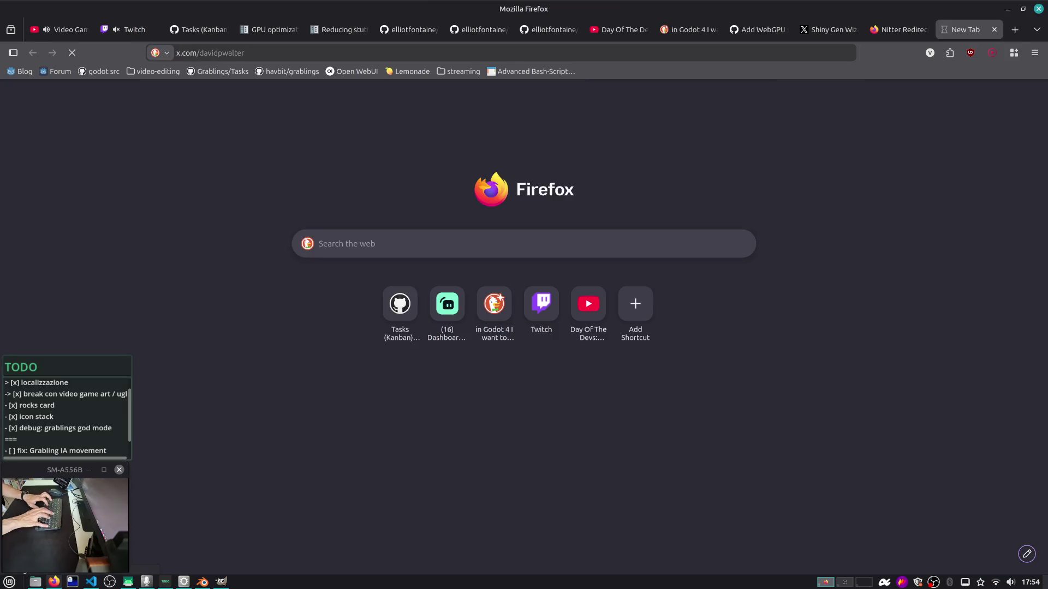
pyautogui.press('Return')
pyautogui.hotkey('ctrl', 'w')
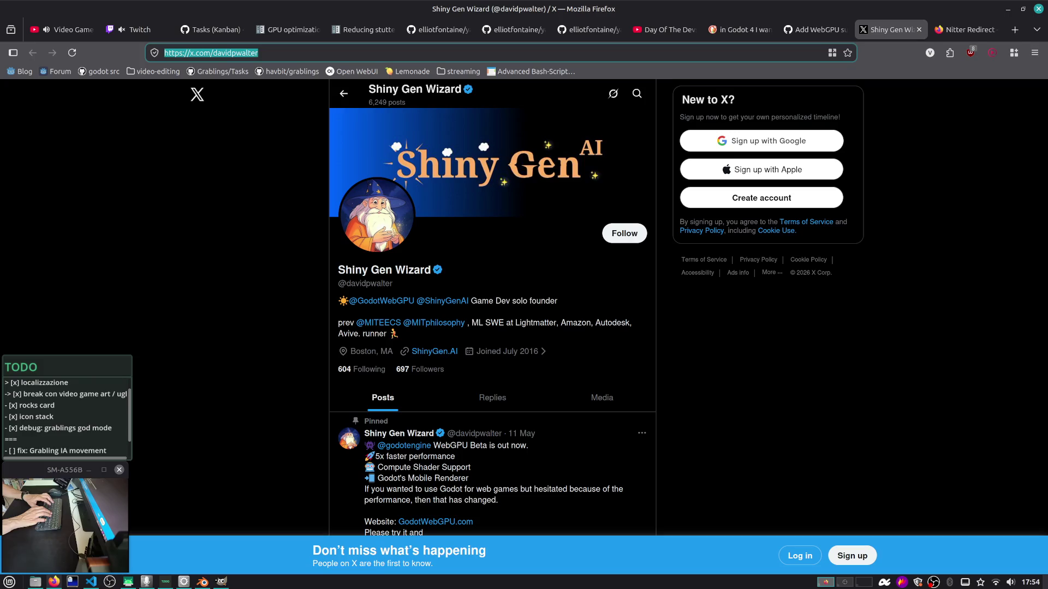
# Remove the Nitter Redirect extension and return to its add-on page
pyautogui.click(950, 52)
pyautogui.click(944, 102)
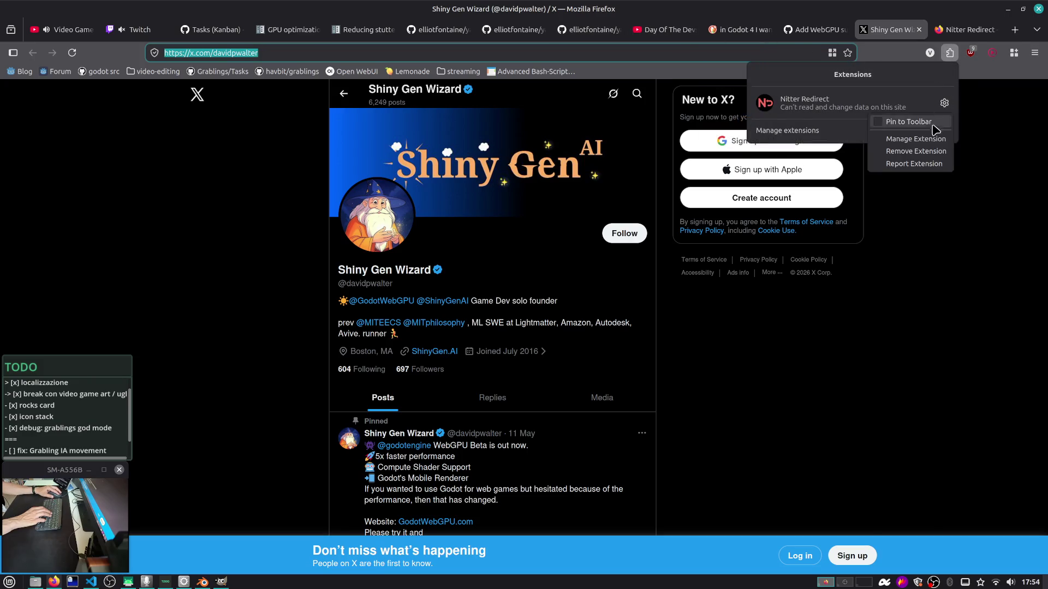
pyautogui.click(921, 154)
pyautogui.click(602, 130)
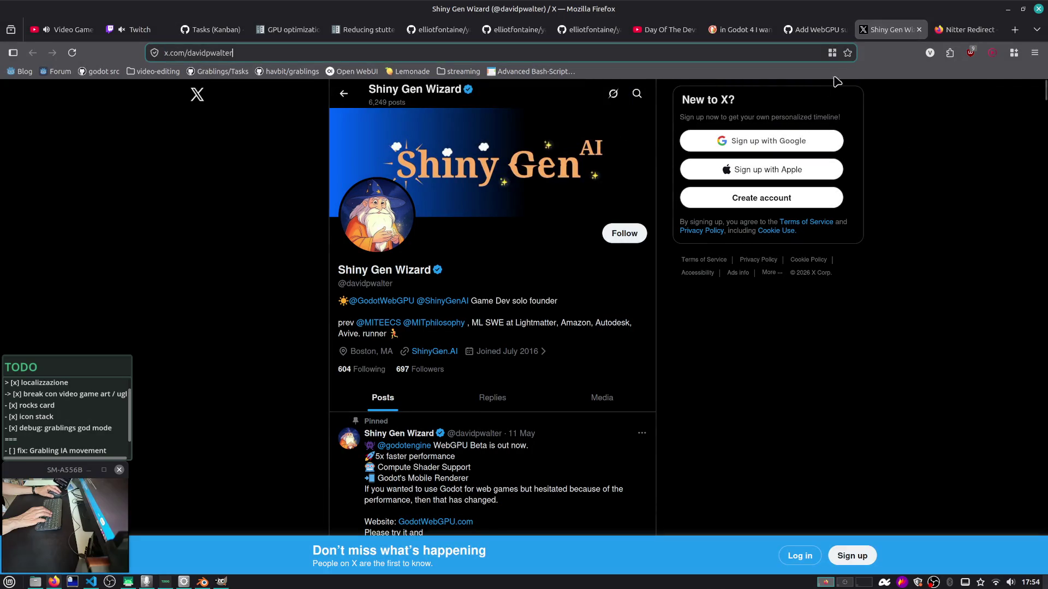
pyautogui.click(963, 29)
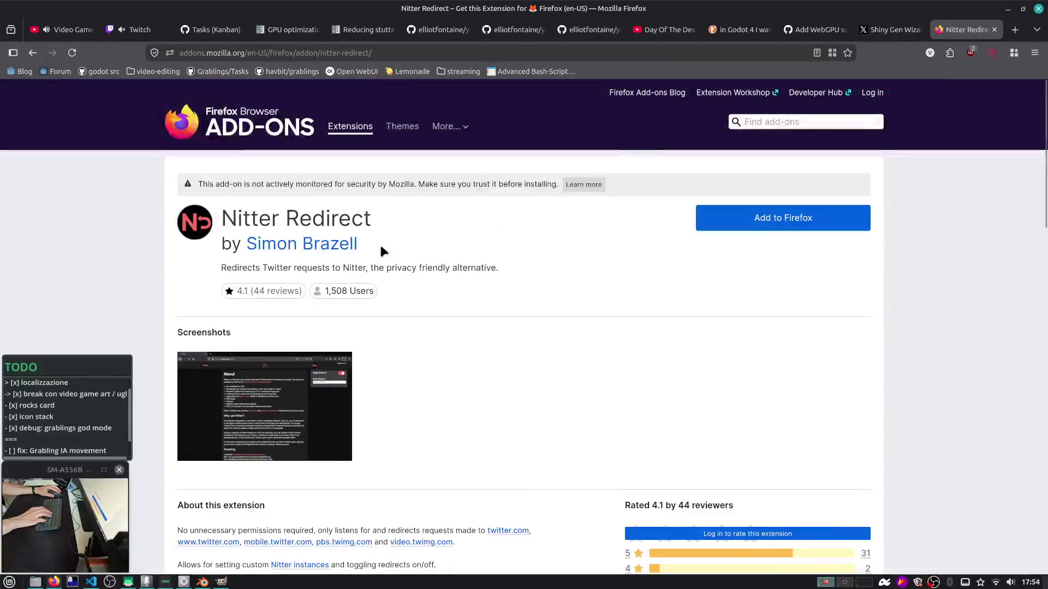
# Search the add-ons site for 'nitter' and open the Twitter to Nitter add-on details
pyautogui.click(798, 120)
pyautogui.write('ni')
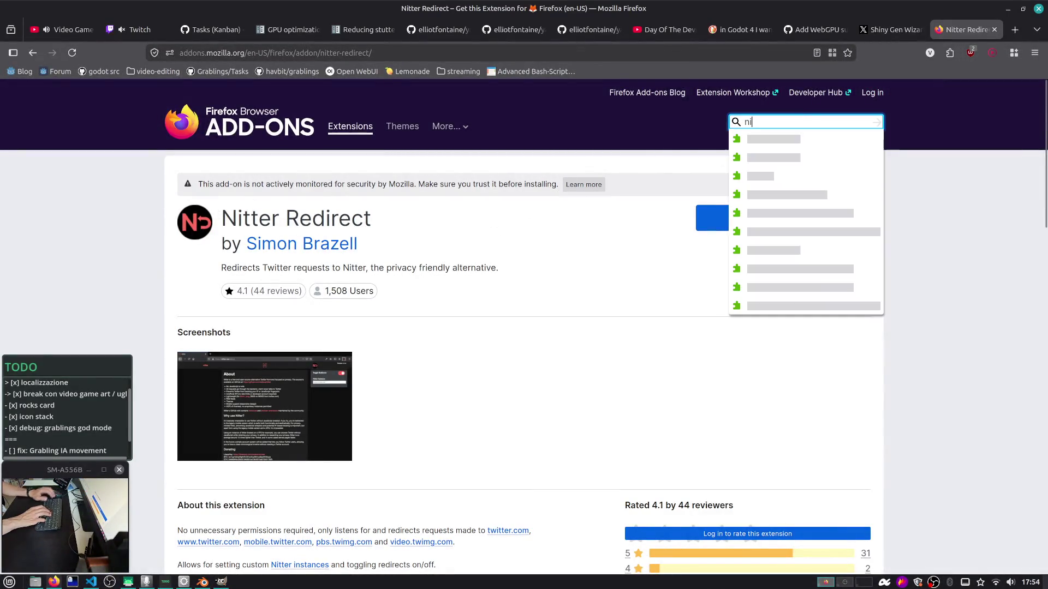
pyautogui.write('tter')
pyautogui.press('Return')
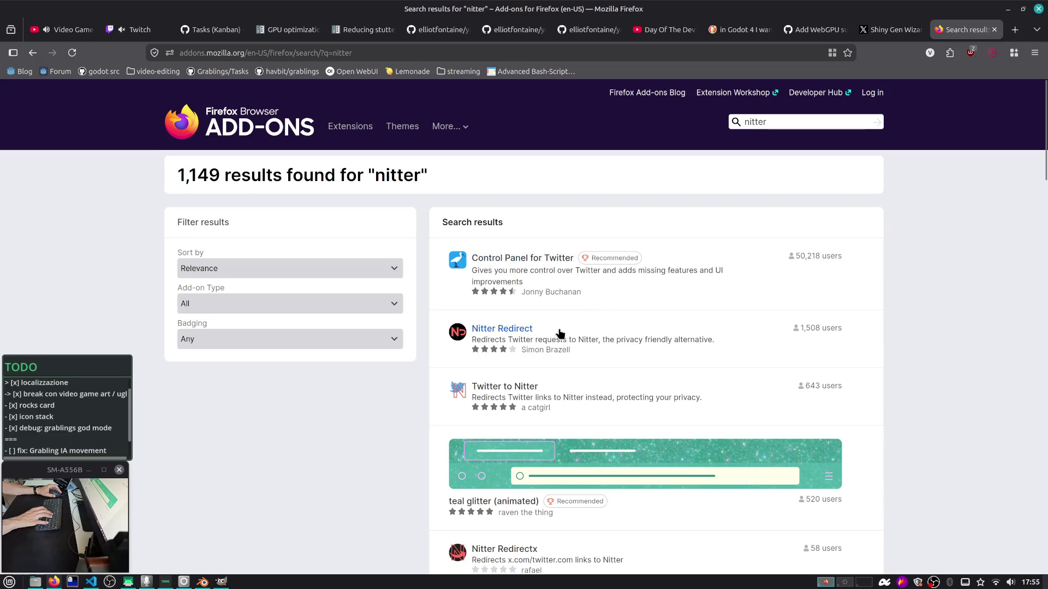
pyautogui.scroll(-3, 559, 333)
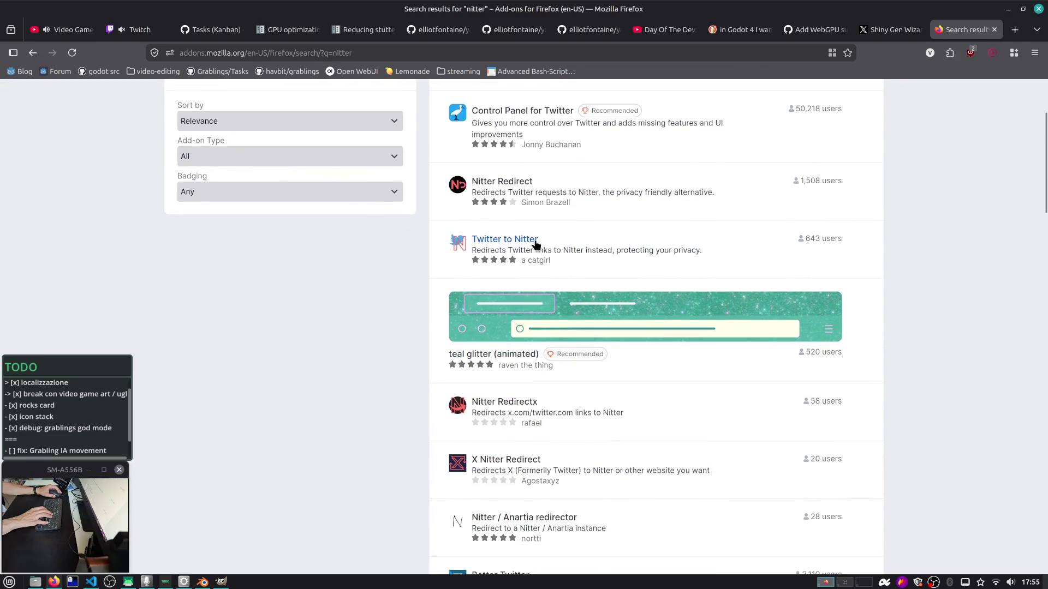
pyautogui.click(535, 241)
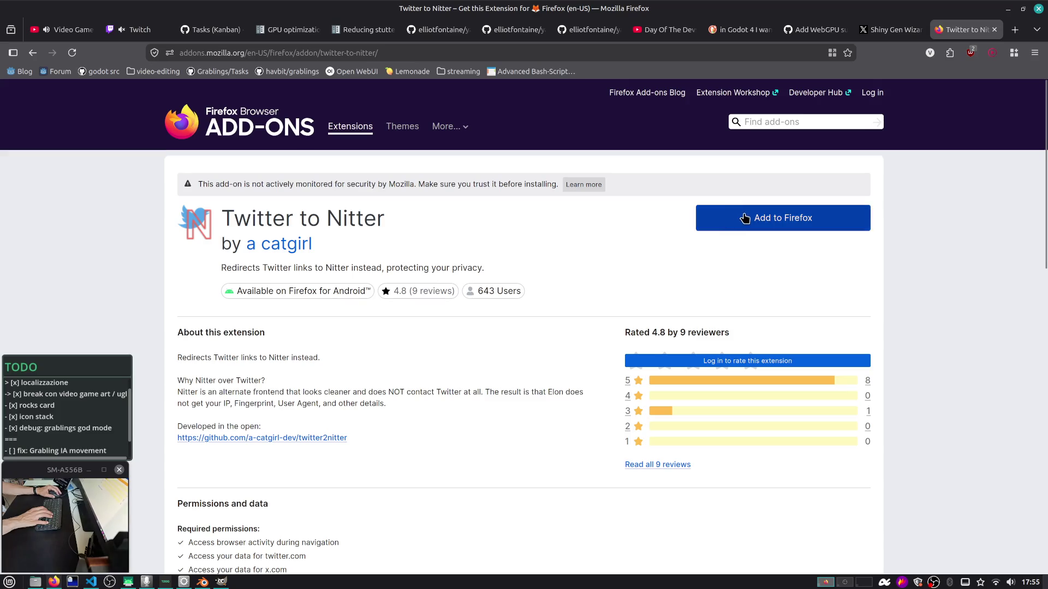
# Add Twitter to Nitter with its permissions, reload the Shiny Gen X profile, and close the add-on page
pyautogui.click(704, 221)
pyautogui.click(935, 195)
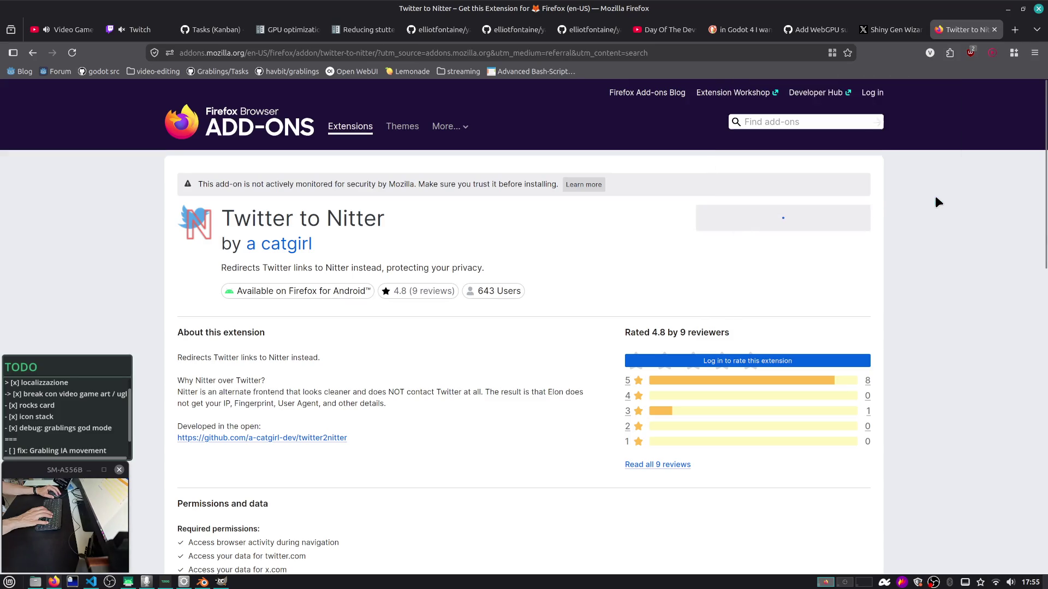
pyautogui.click(1023, 115)
pyautogui.click(889, 30)
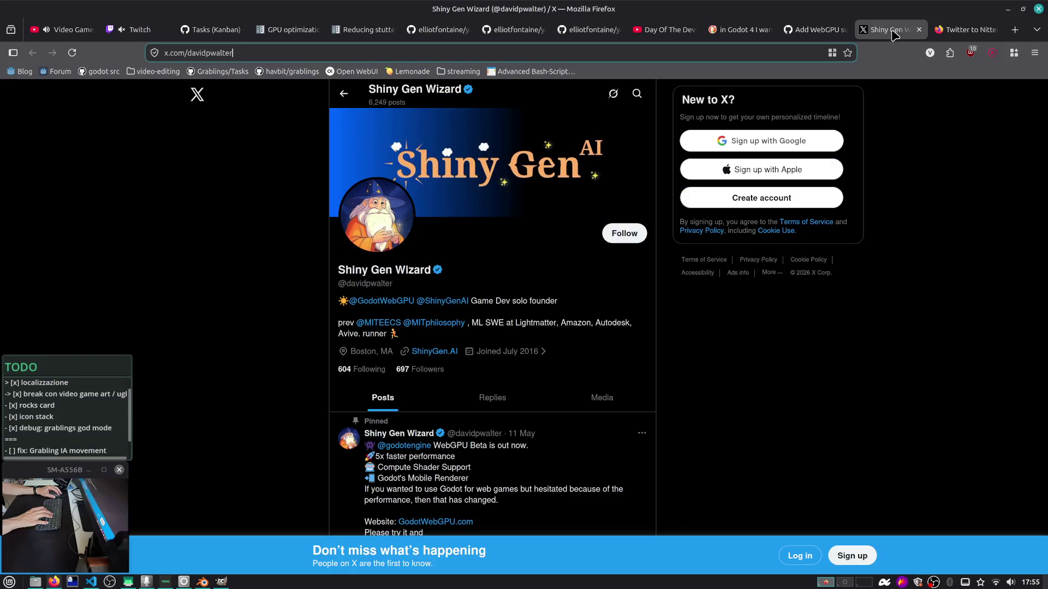
pyautogui.press('Return')
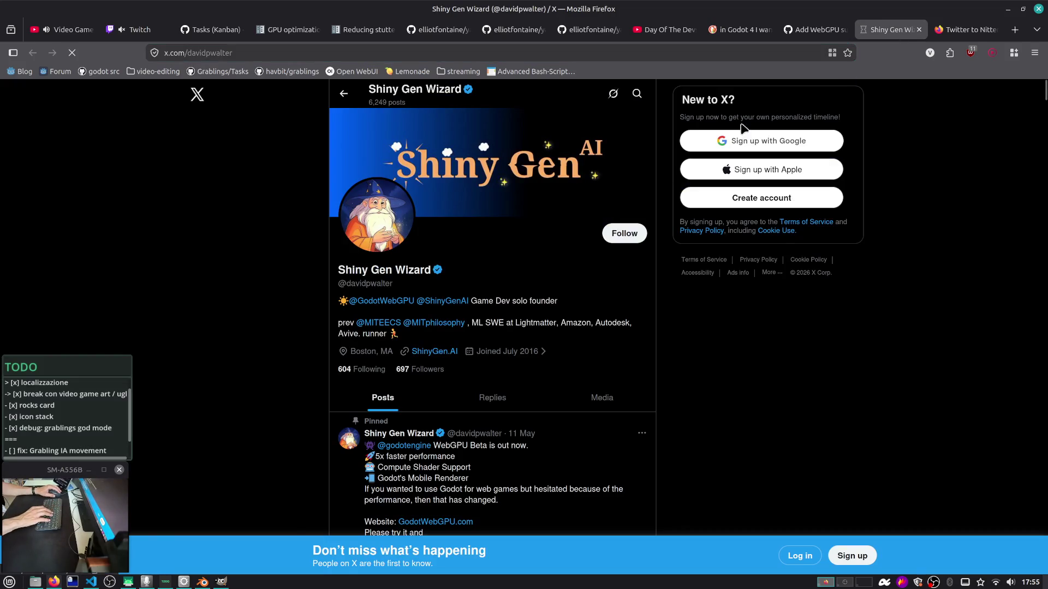
pyautogui.click(961, 30)
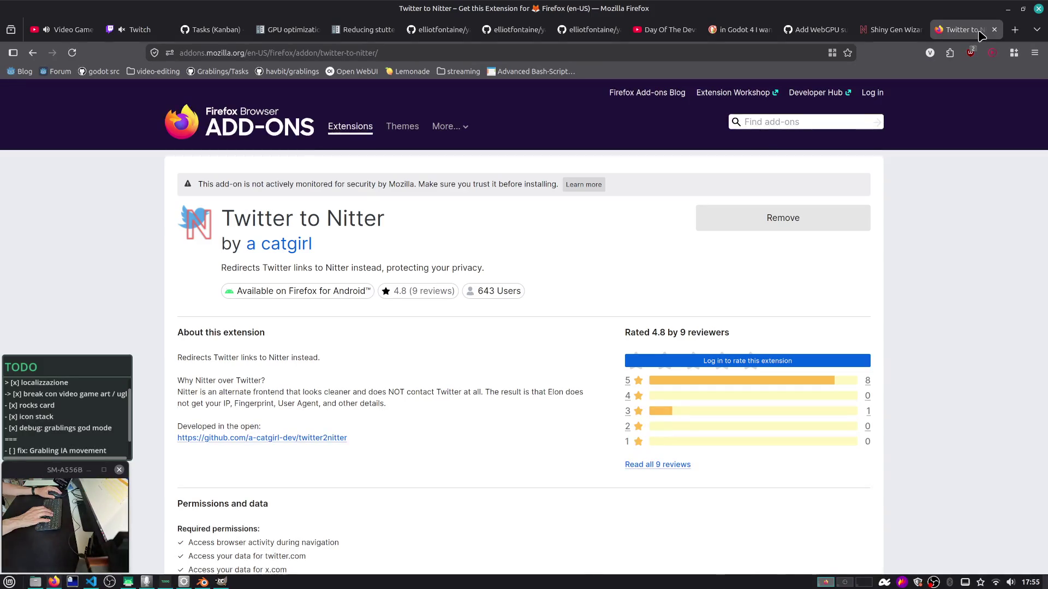
pyautogui.click(998, 29)
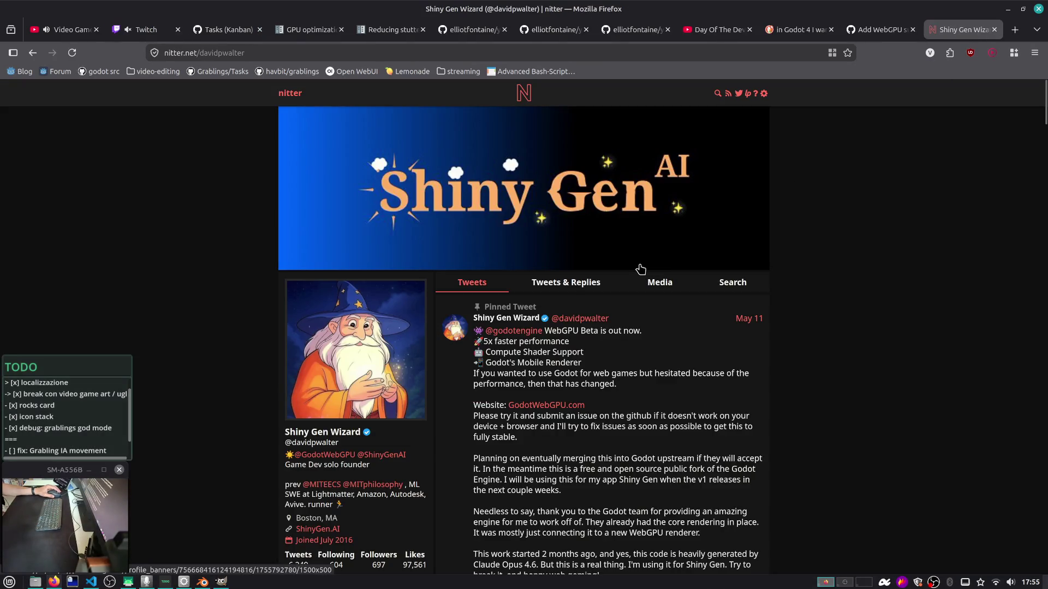
# Scroll through the Shiny Gen profile on nitter.net, then close that tab
pyautogui.scroll(-3, 653, 153)
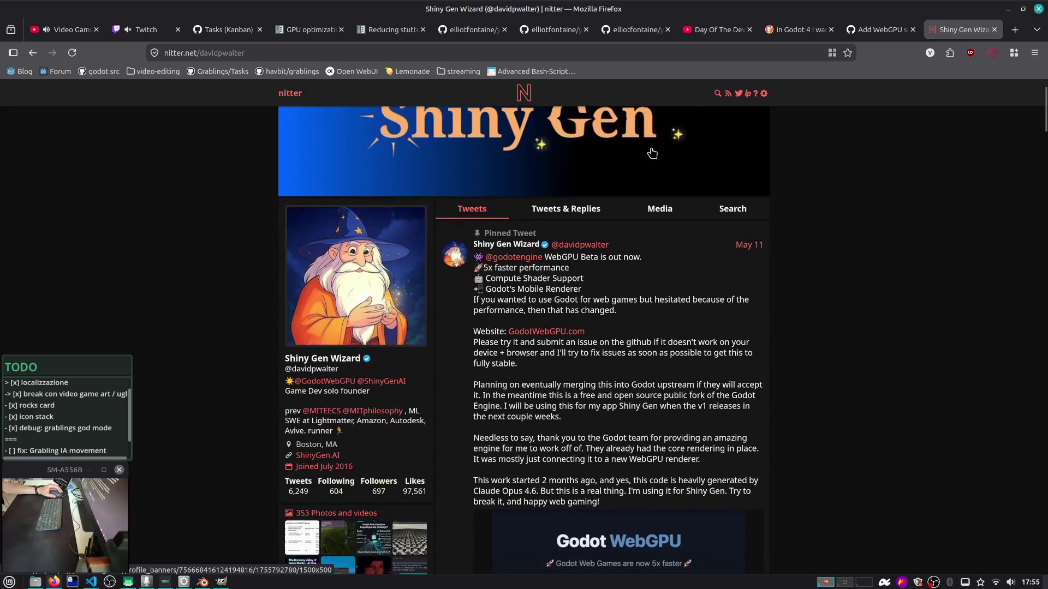
pyautogui.scroll(-3, 578, 146)
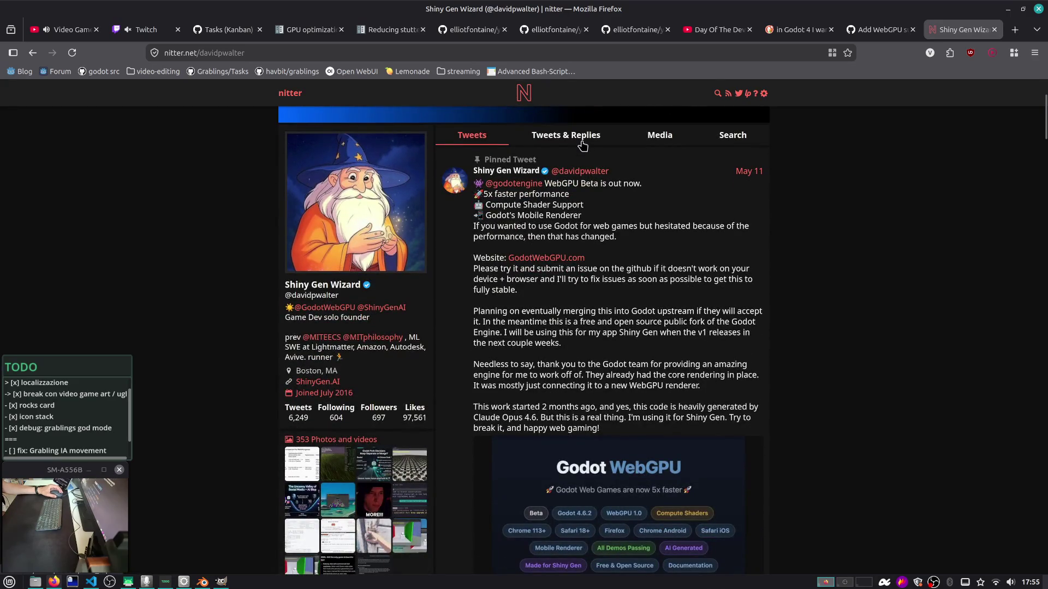
pyautogui.click(995, 30)
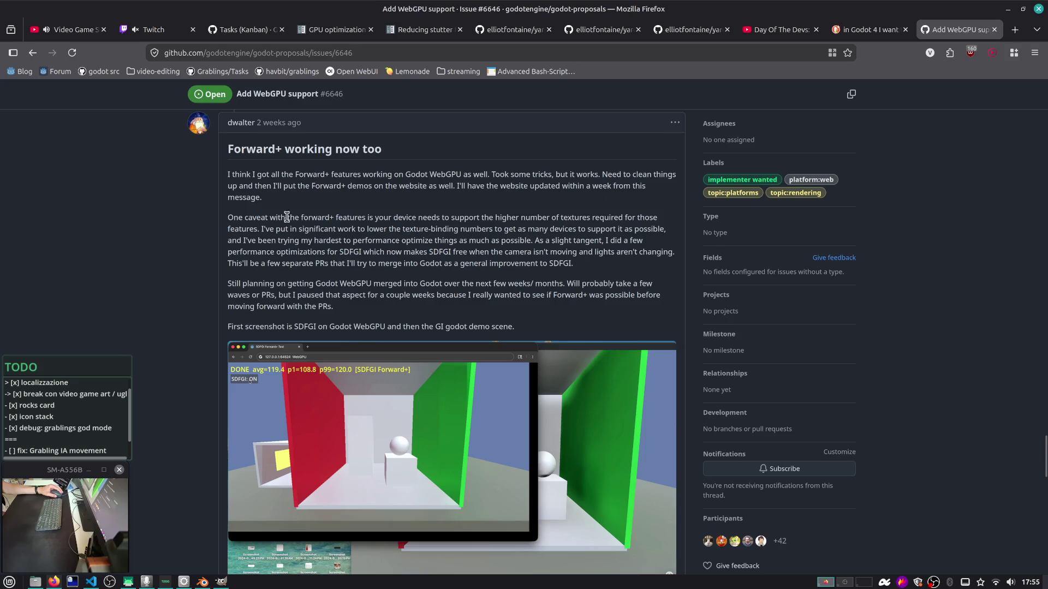
# Read down issue #6646, highlighting the sentence about pausing the merge PRs
pyautogui.scroll(-3, 311, 210)
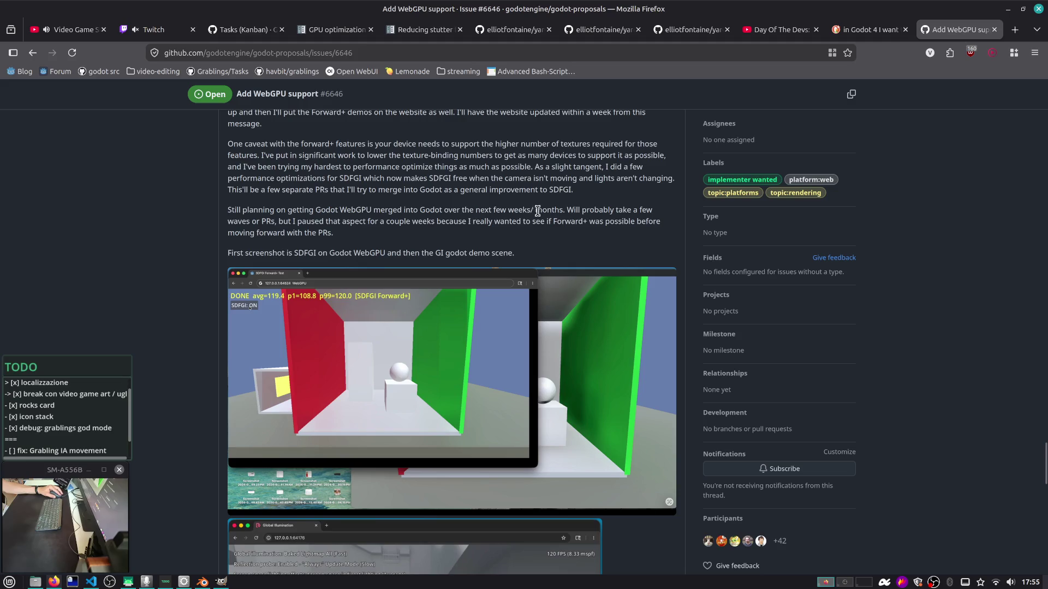
pyautogui.moveTo(609, 213)
pyautogui.mouseDown()
pyautogui.moveTo(655, 224)
pyautogui.moveTo(625, 234)
pyautogui.mouseUp()
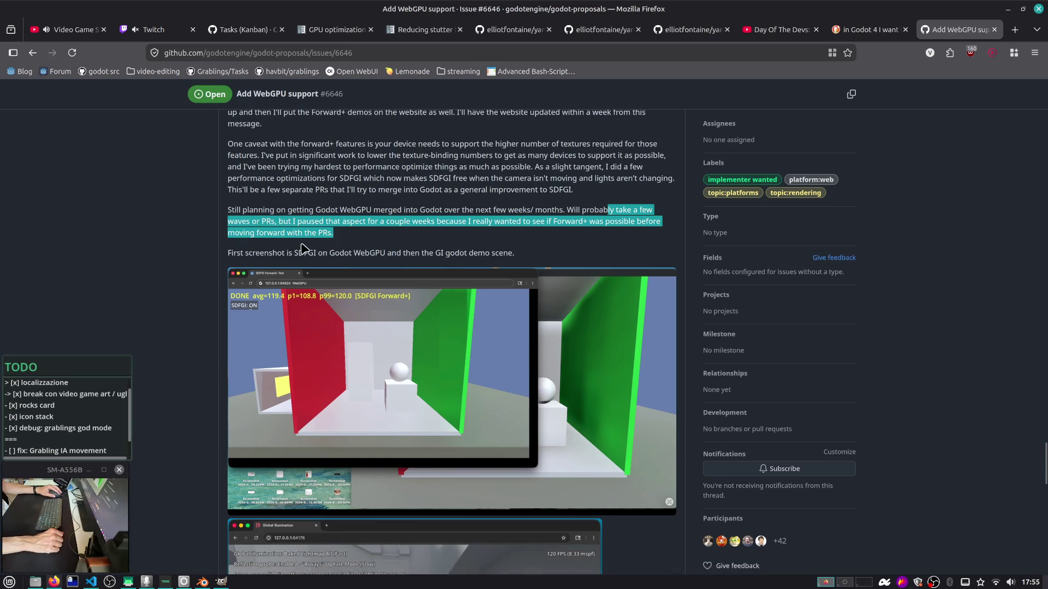
pyautogui.moveTo(282, 252); pyautogui.dragTo(523, 255)
pyautogui.scroll(-5, 513, 257)
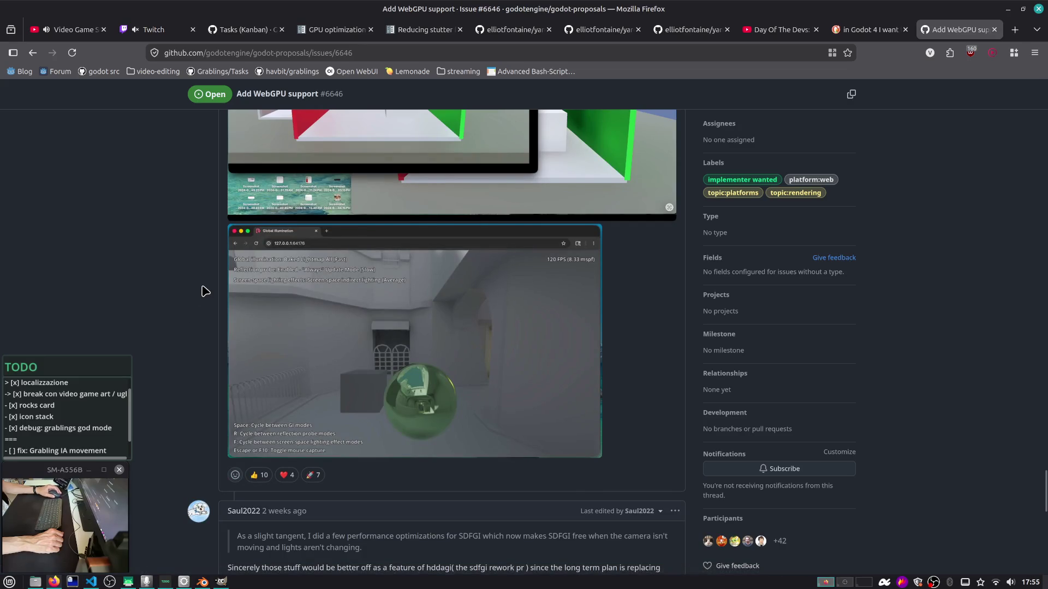
pyautogui.scroll(-3, 203, 291)
pyautogui.scroll(-2, 203, 291)
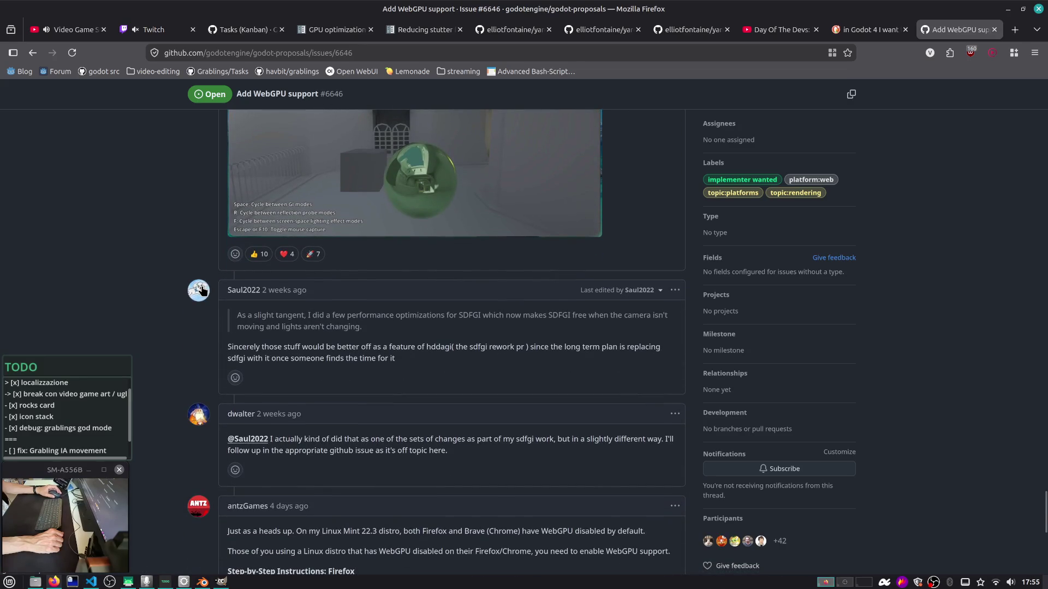
pyautogui.scroll(-3, 235, 264)
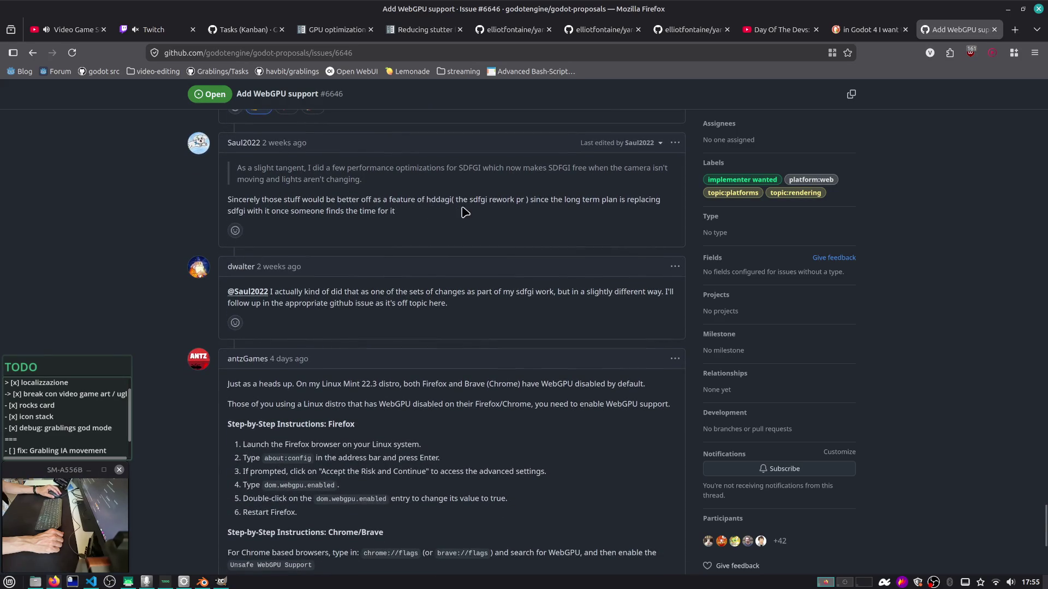
# Return to the top of the issue, then scroll down to the Godot WebGPU beta announcement comment
pyautogui.scroll(-6, 378, 302)
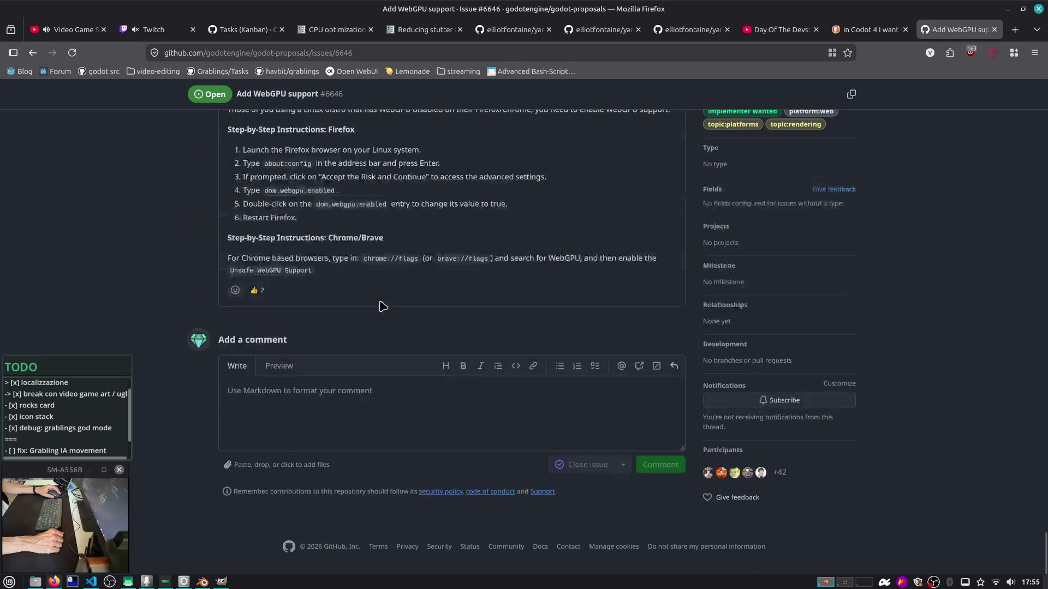
pyautogui.scroll(3, 378, 300)
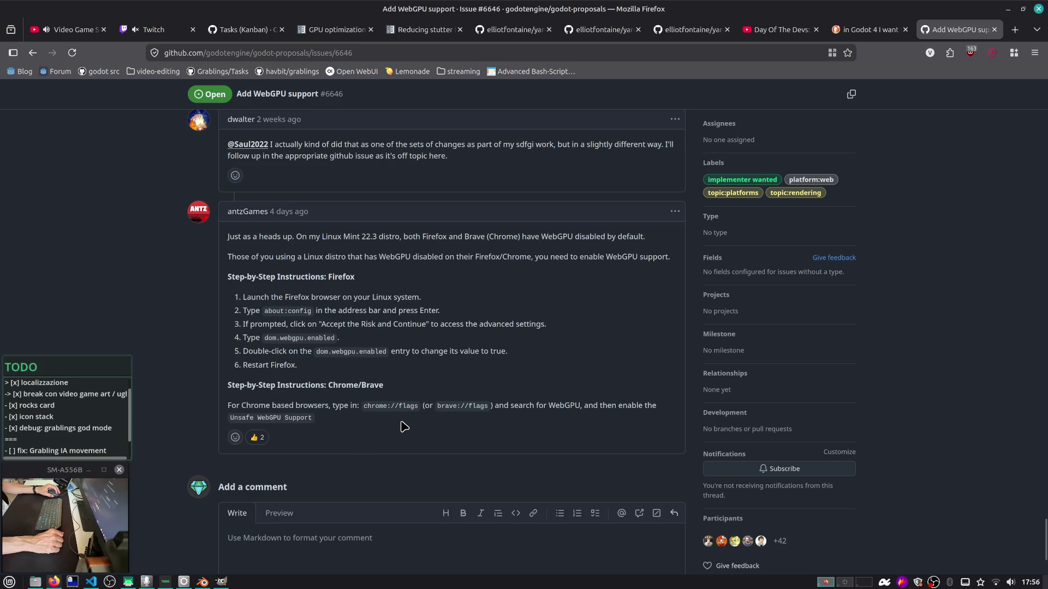
pyautogui.scroll(15, 405, 426)
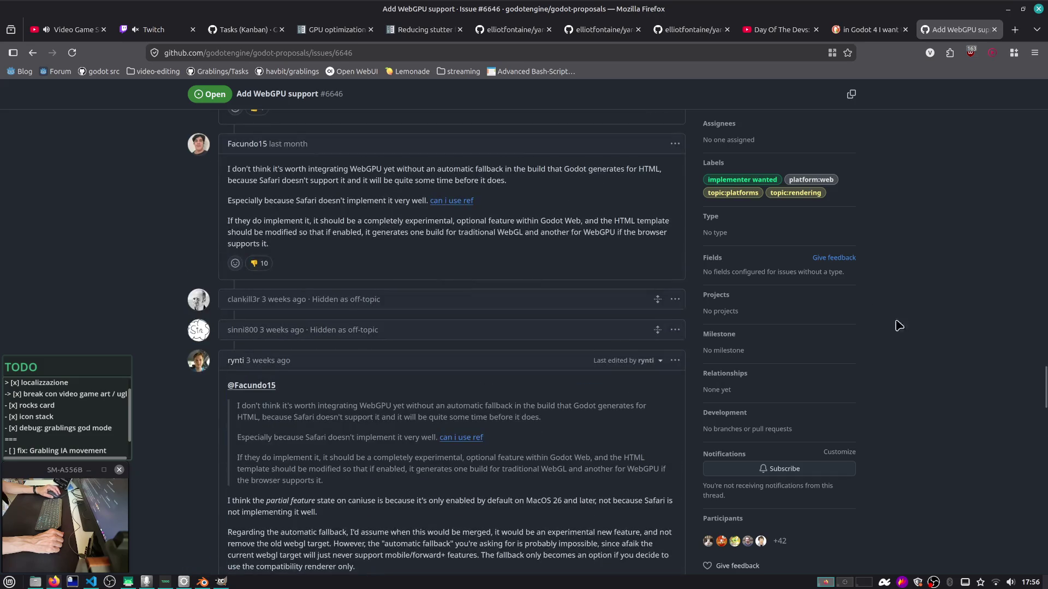
pyautogui.moveTo(1045, 387); pyautogui.dragTo(1044, 98)
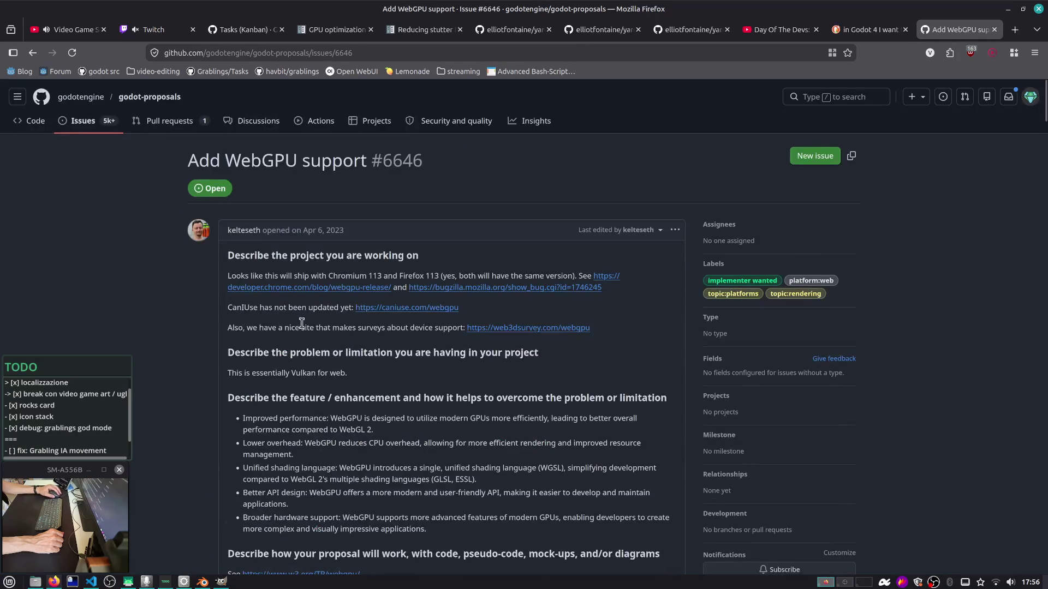
pyautogui.scroll(-15, 268, 288)
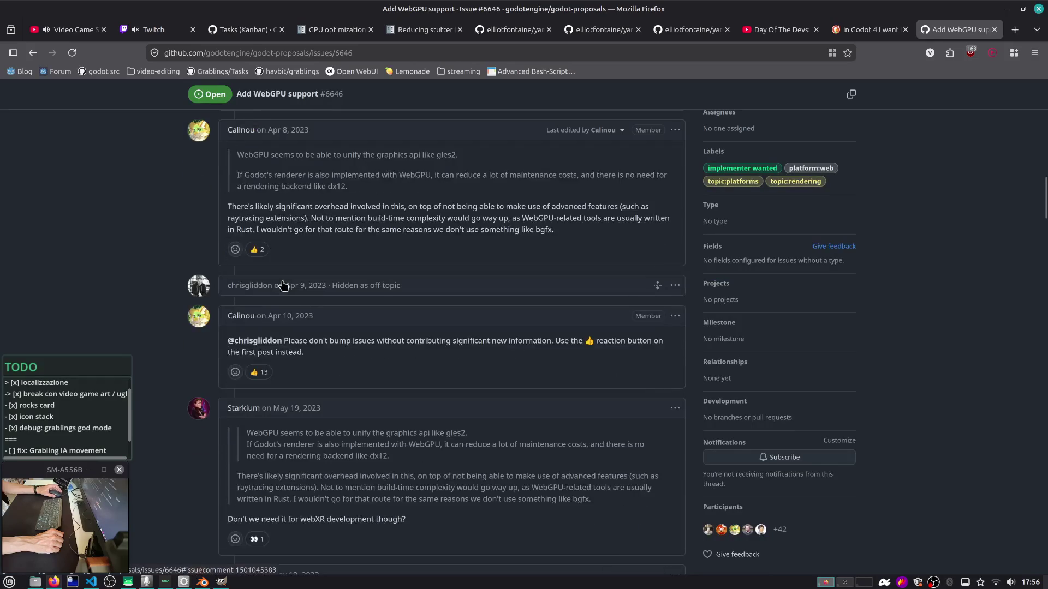
pyautogui.scroll(-10, 283, 285)
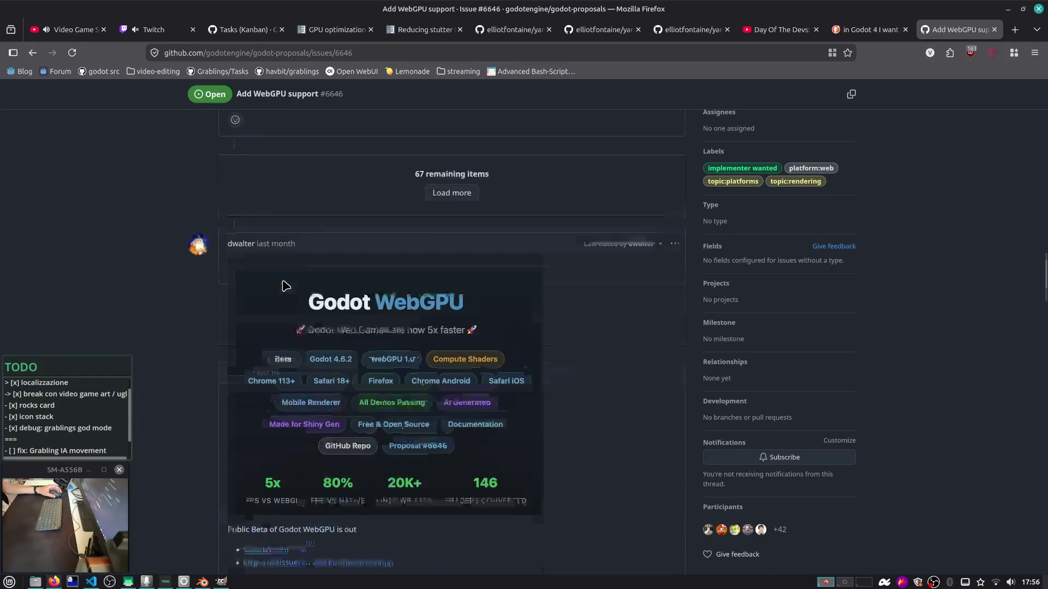
pyautogui.scroll(-3, 284, 285)
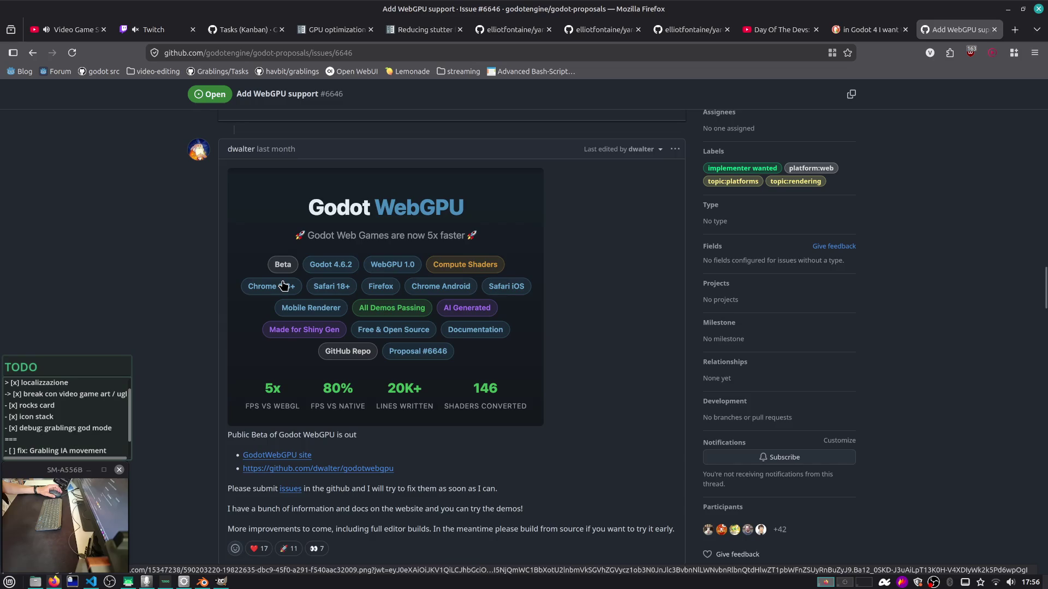
pyautogui.scroll(-6, 283, 285)
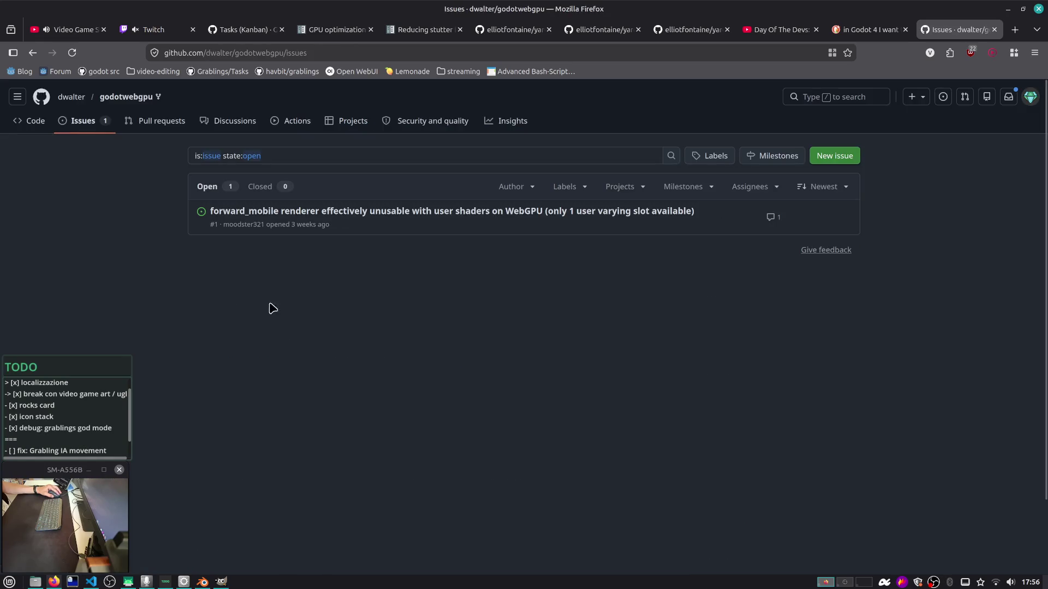
# Open the godotwebgpu repository main page and read down its README
pyautogui.click(113, 102)
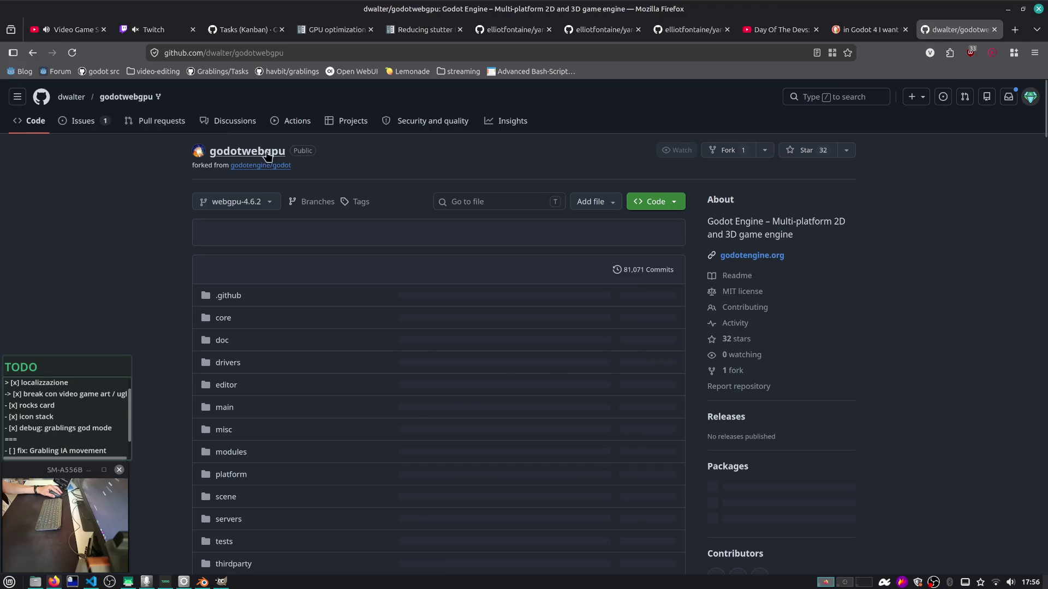
pyautogui.scroll(-5, 628, 240)
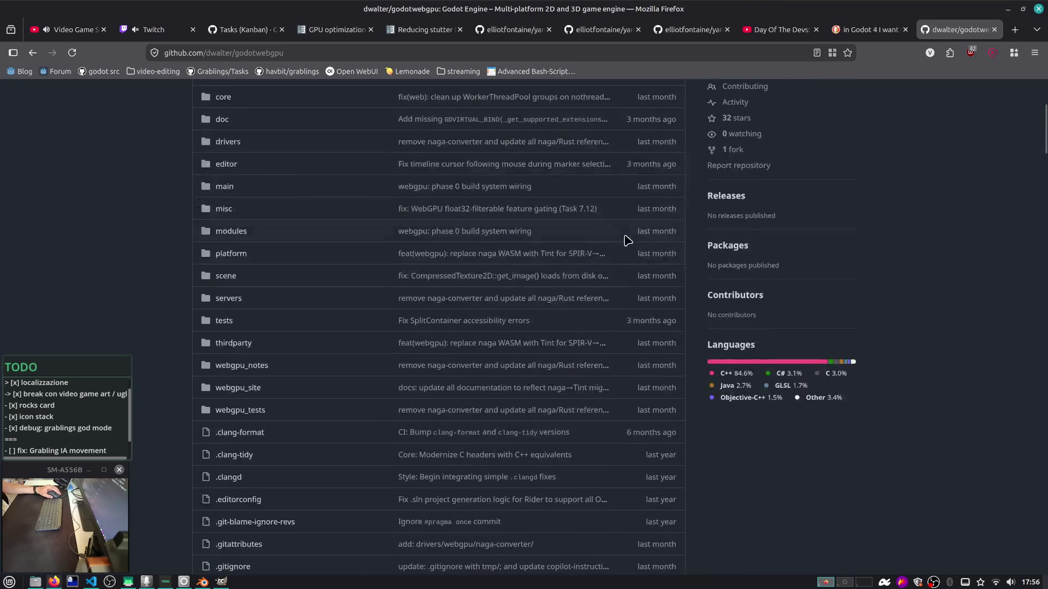
pyautogui.scroll(-10, 612, 239)
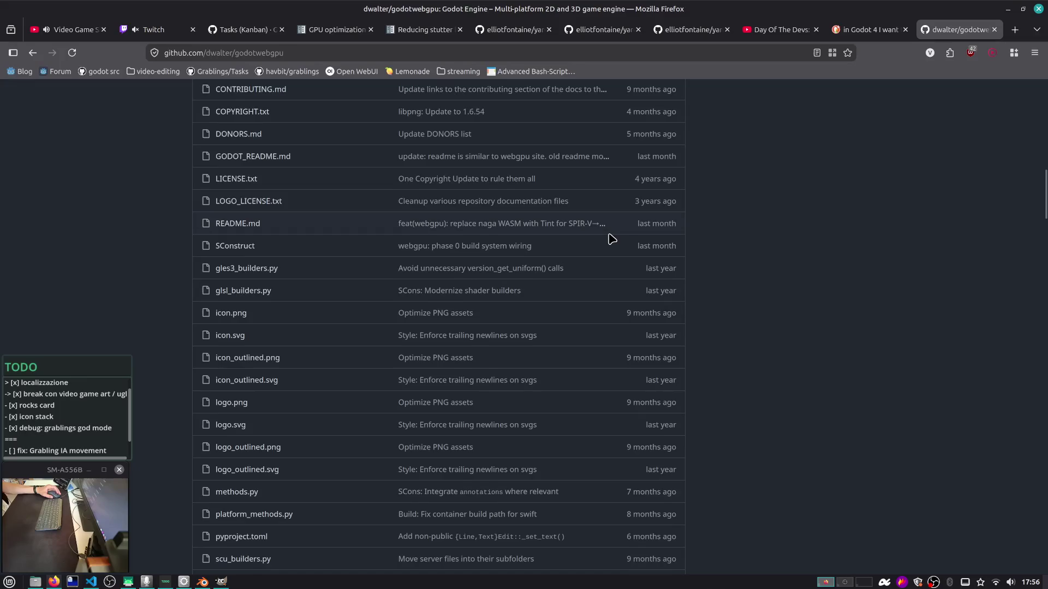
pyautogui.scroll(-10, 612, 239)
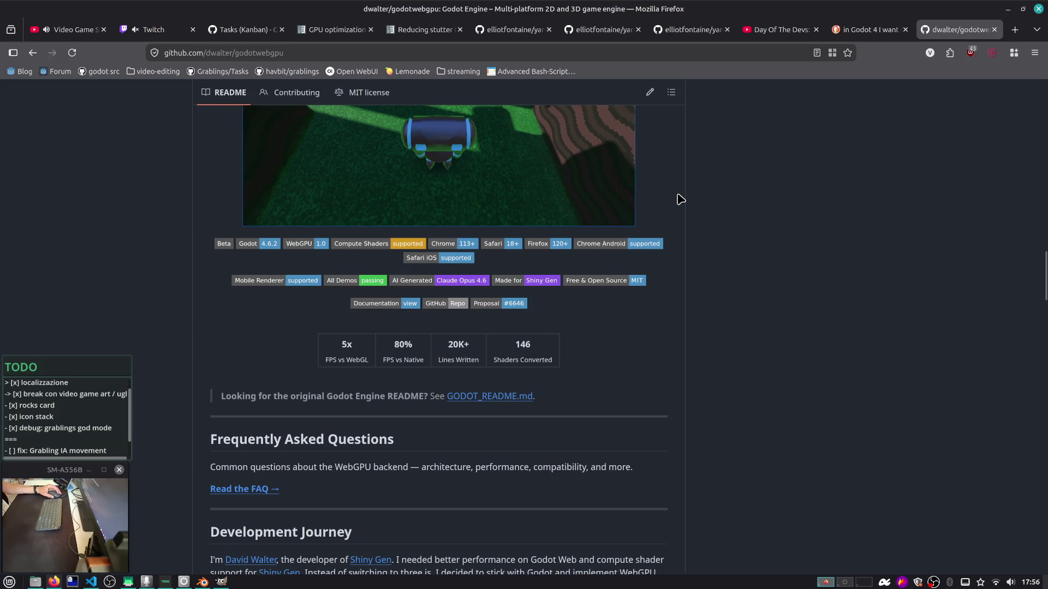
pyautogui.scroll(-4, 680, 200)
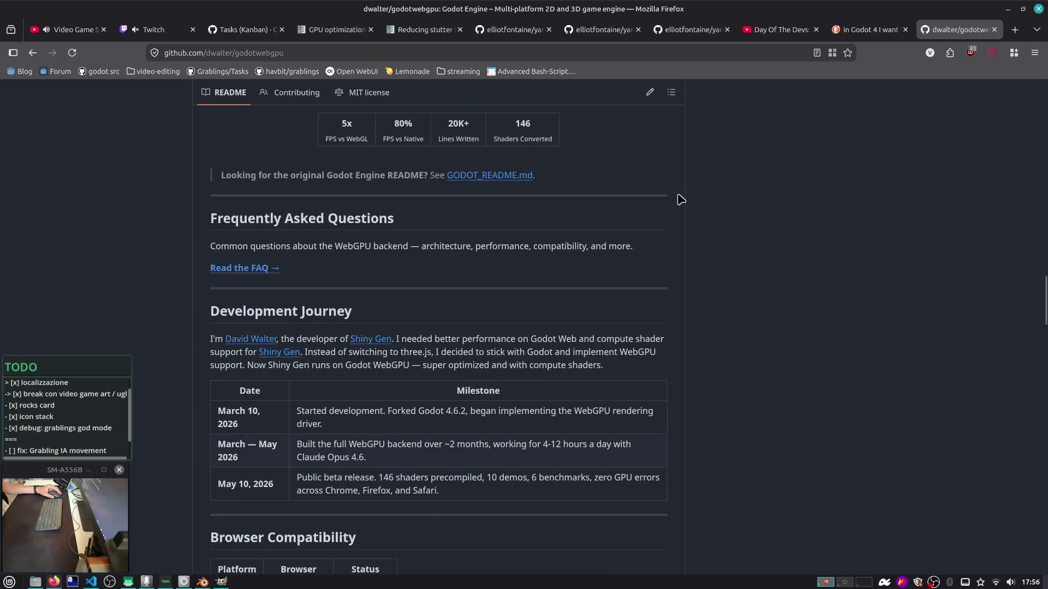
# Scroll back to the top of the README and close the godotwebgpu tab
pyautogui.scroll(3, 681, 199)
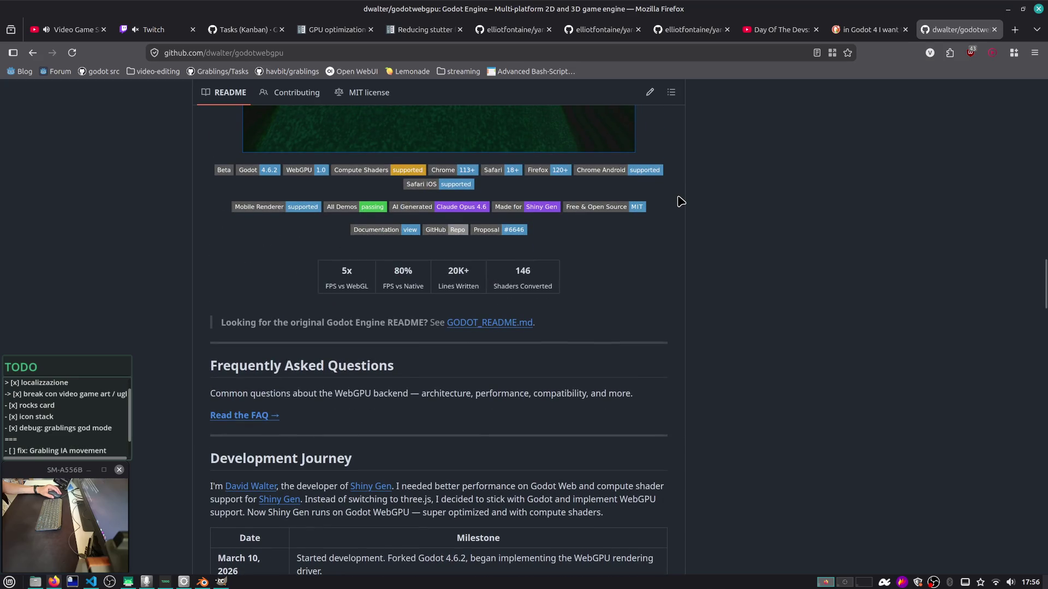
pyautogui.scroll(5, 680, 201)
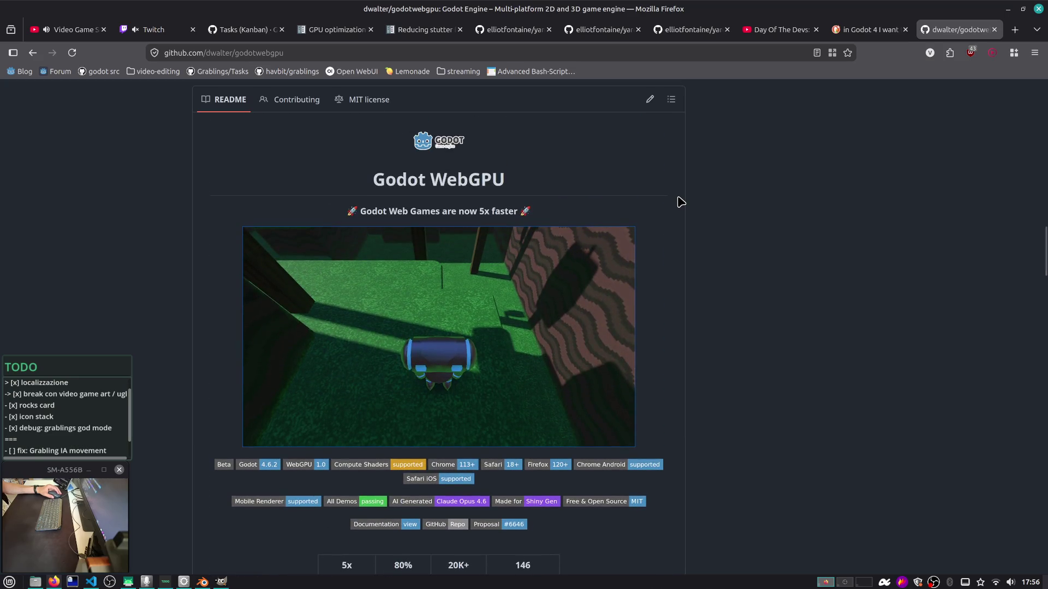
pyautogui.scroll(-3, 681, 202)
pyautogui.scroll(-8, 681, 201)
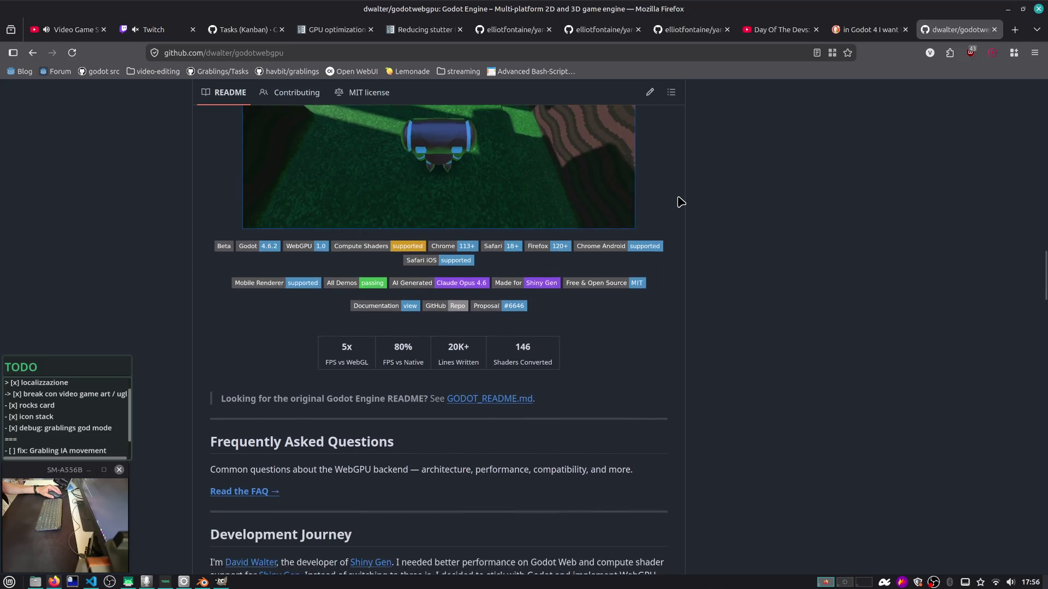
pyautogui.scroll(3, 681, 202)
pyautogui.scroll(20, 680, 201)
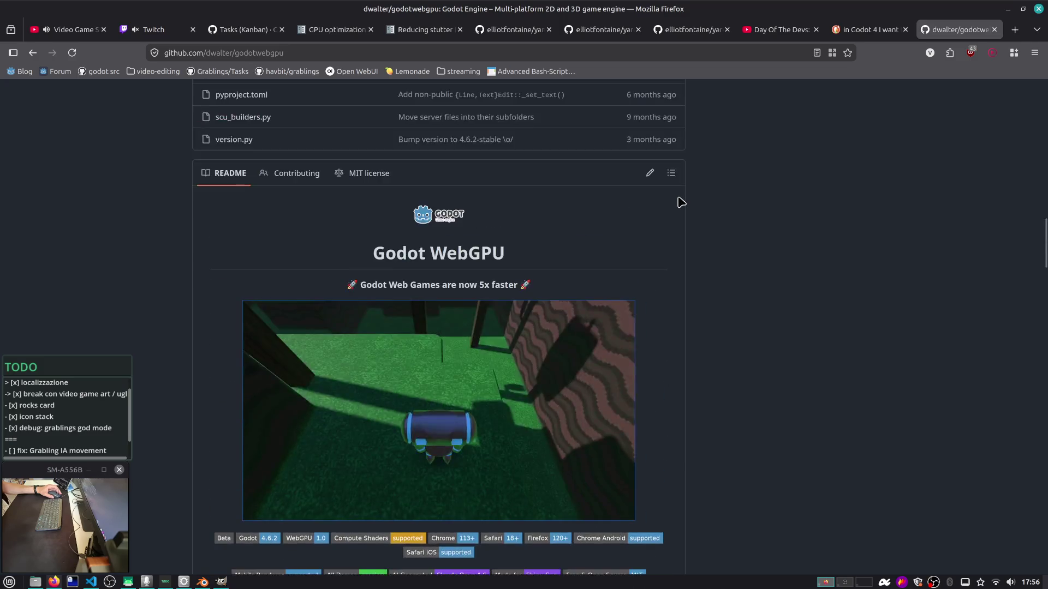
pyautogui.scroll(5, 681, 201)
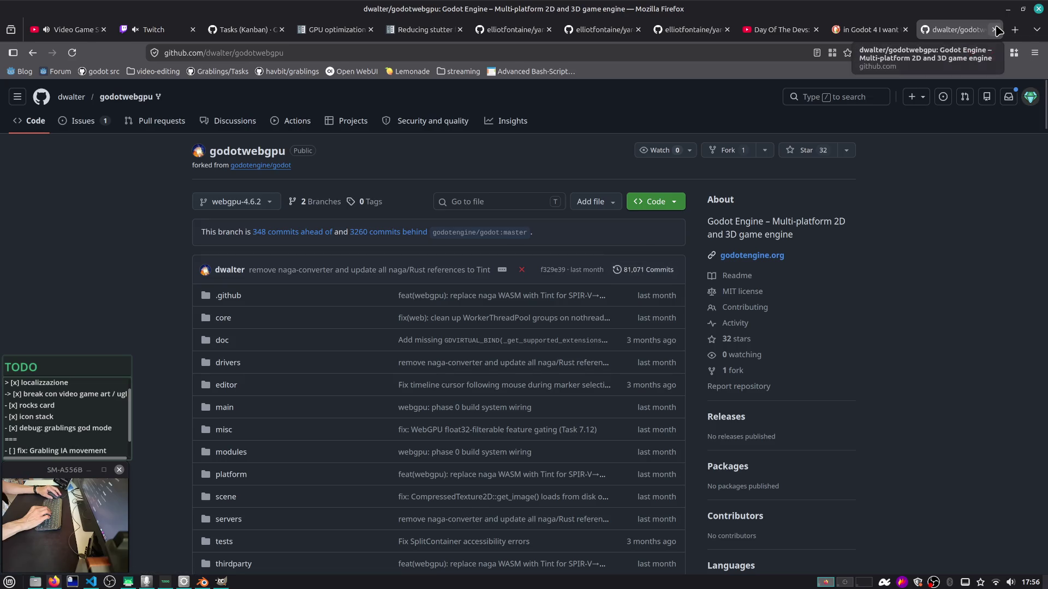
pyautogui.click(995, 30)
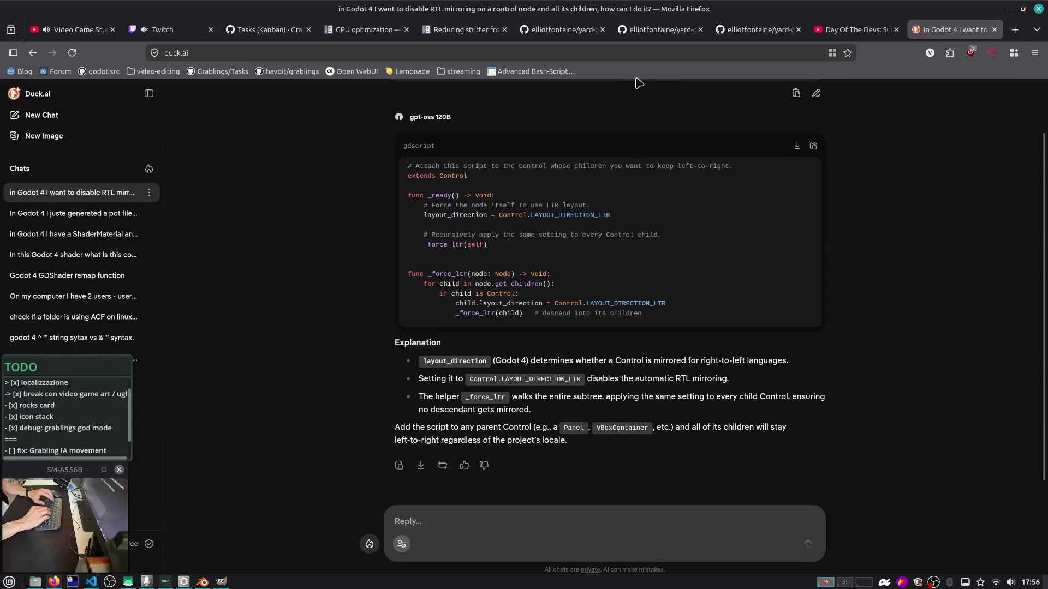
# In VS Code Source Control, review and stage debug.gd and card_deck.tscn
pyautogui.hotkey('alt', 'Tab')
pyautogui.press('Tab')
pyautogui.hotkey('alt', 'Tab')
pyautogui.press('Tab')
pyautogui.press('Tab')
pyautogui.press('Tab')
pyautogui.click(236, 106)
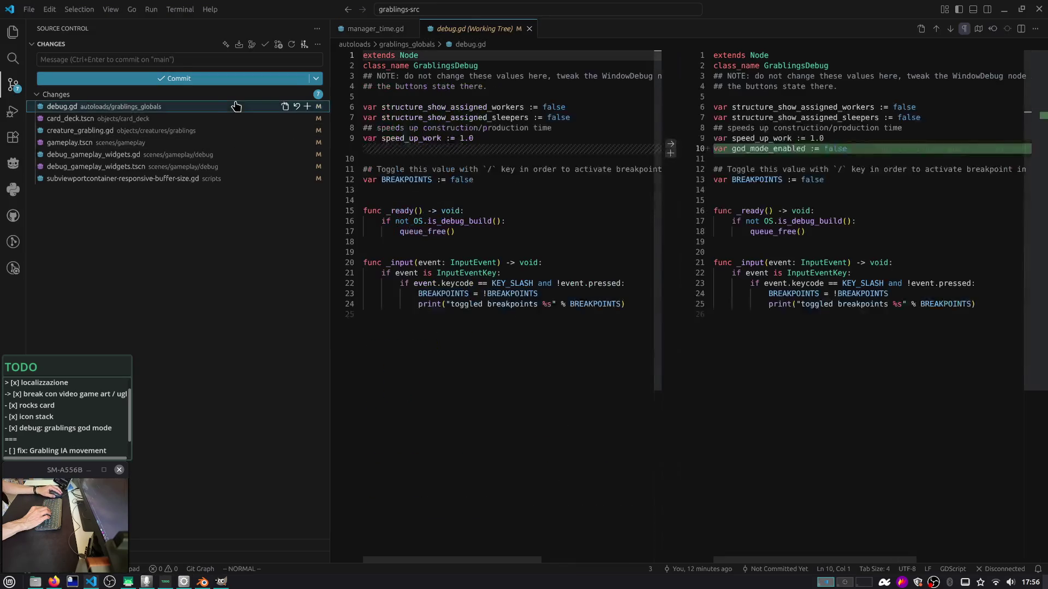
pyautogui.click(306, 107)
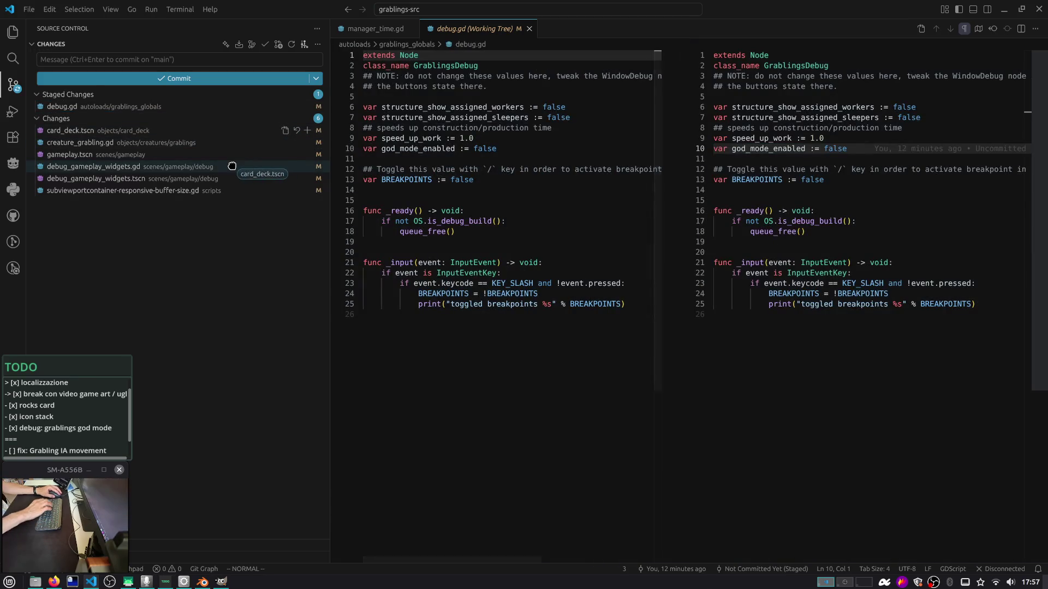
pyautogui.click(240, 132)
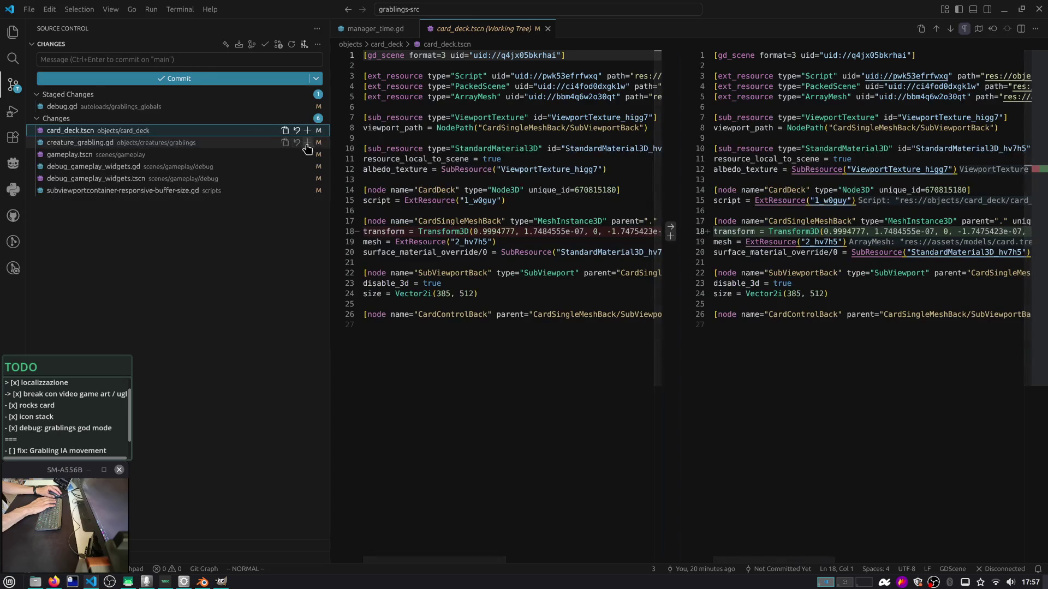
pyautogui.click(309, 131)
# Draft the commit message 'fix card deck: show behind cards' with a blank line above it
pyautogui.click(241, 56)
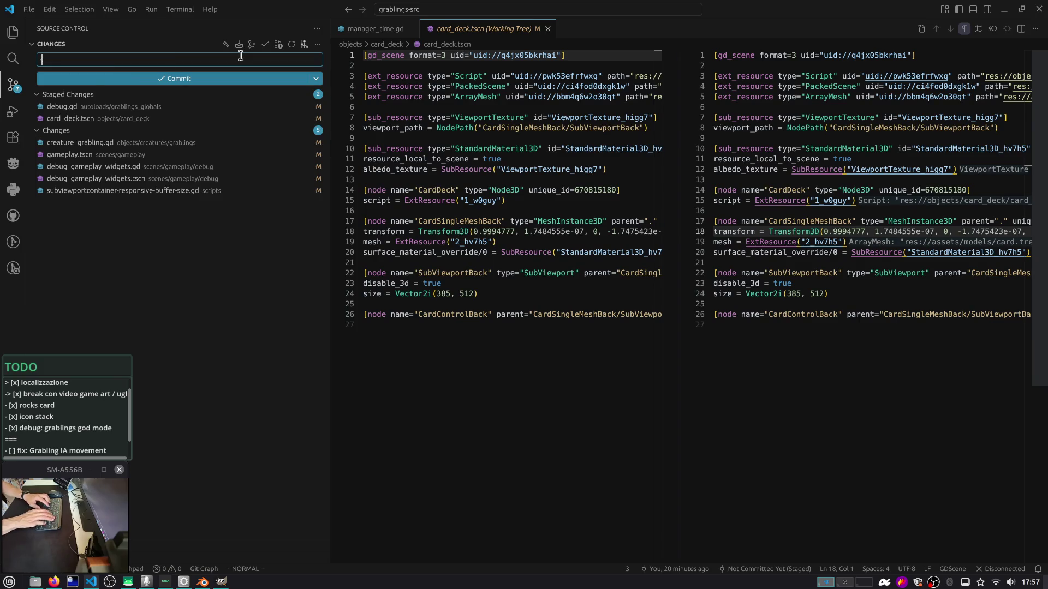
pyautogui.write('- fix ')
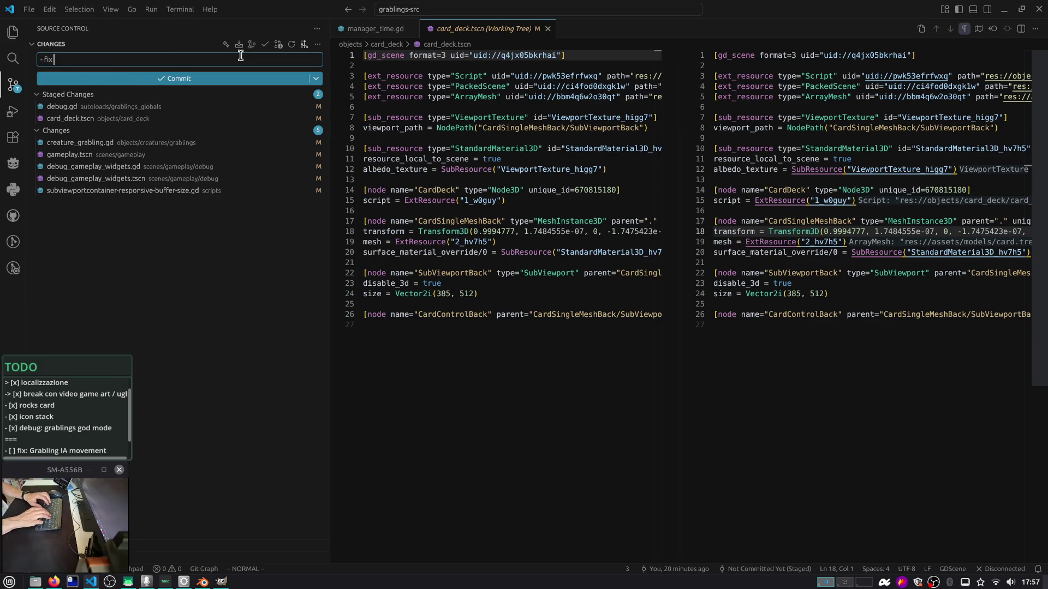
pyautogui.write('card deck: show')
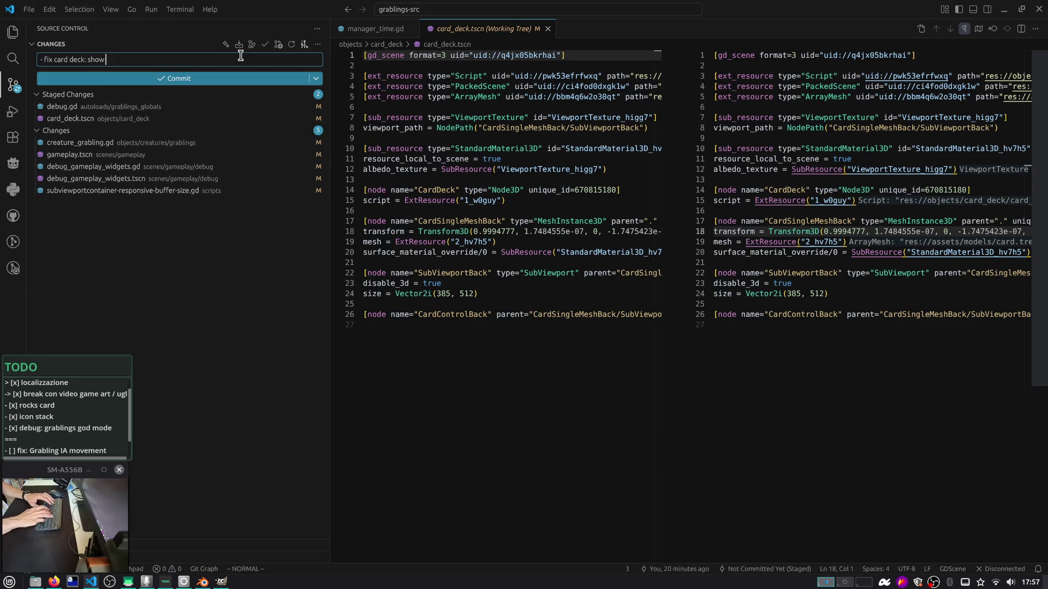
pyautogui.write(' behind cards')
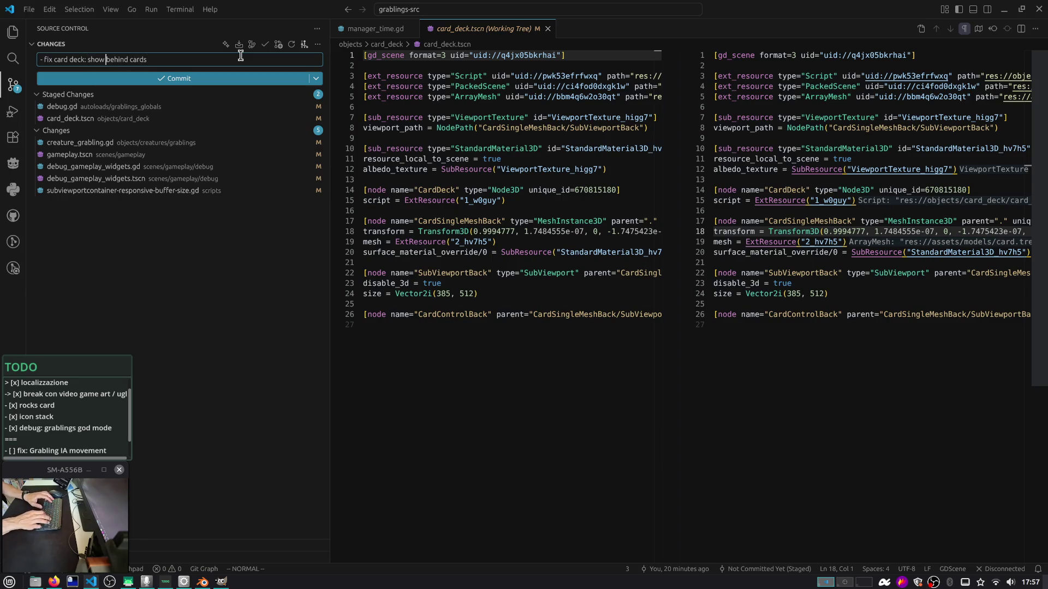
pyautogui.press('Home')
pyautogui.press('Return')
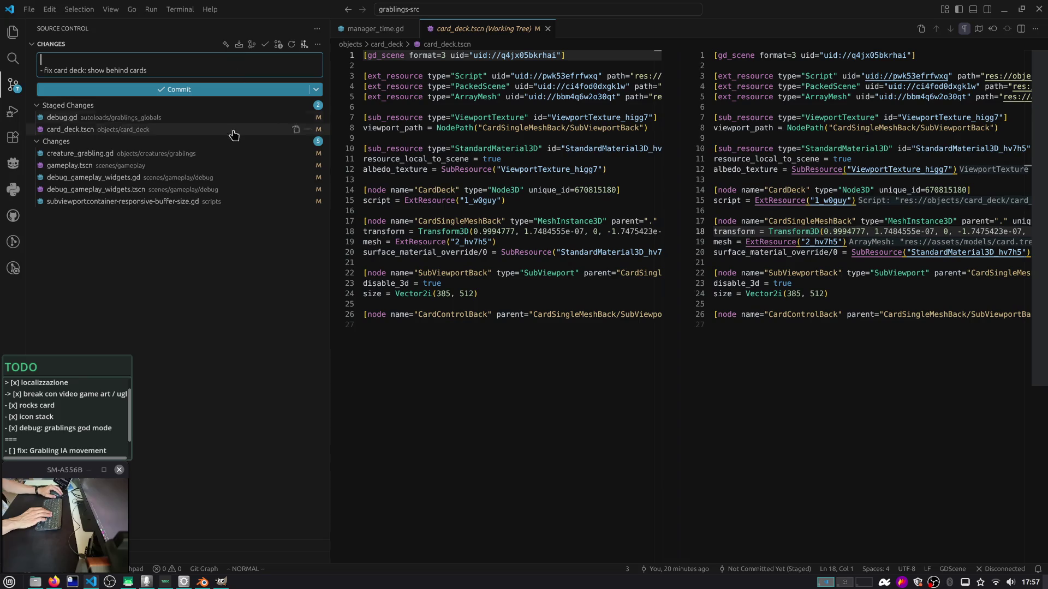
pyautogui.click(230, 158)
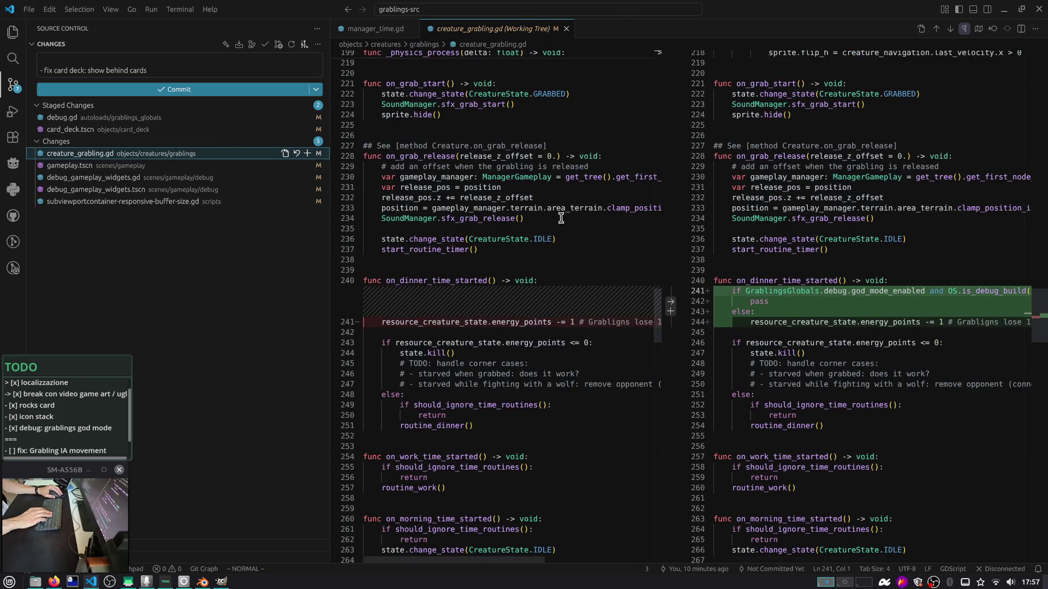
# Stage creature_grabling.gd and debug_gameplay_widgets.gd after reviewing their diffs
pyautogui.click(307, 153)
pyautogui.click(256, 166)
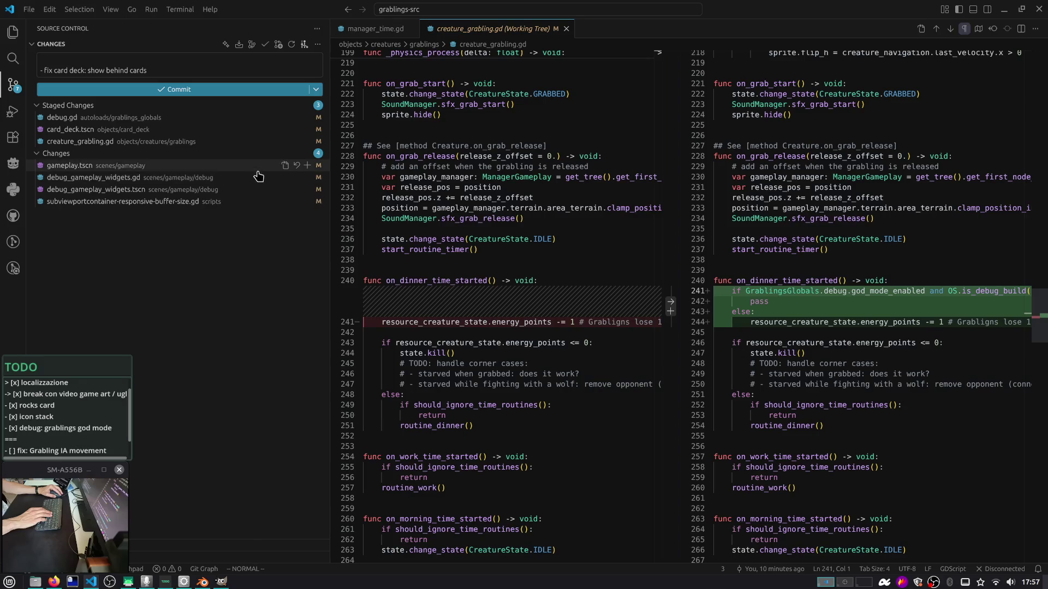
pyautogui.scroll(-5, 529, 226)
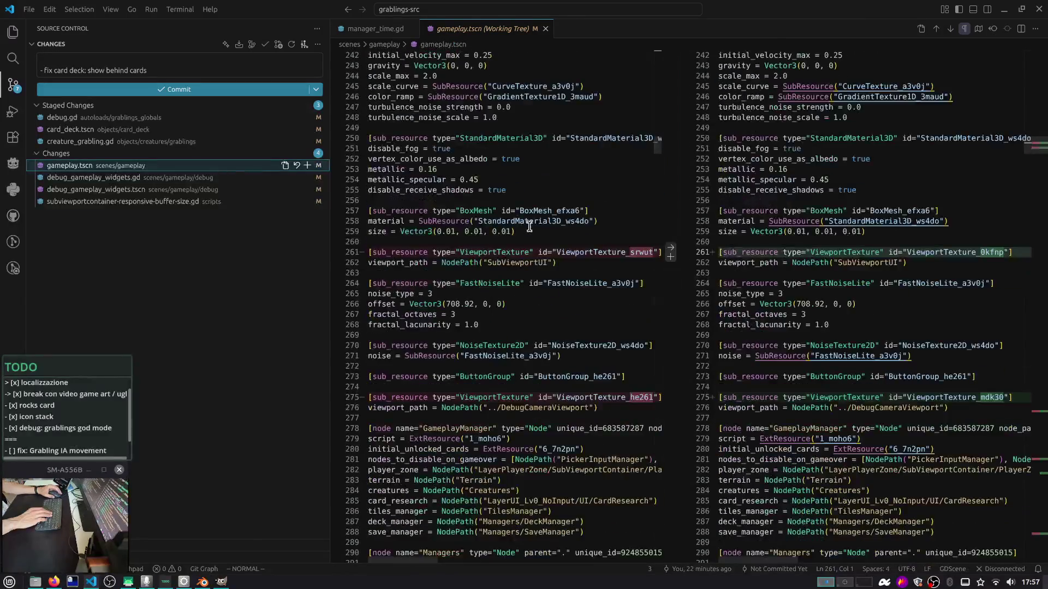
pyautogui.moveTo(1029, 150); pyautogui.dragTo(1018, 416)
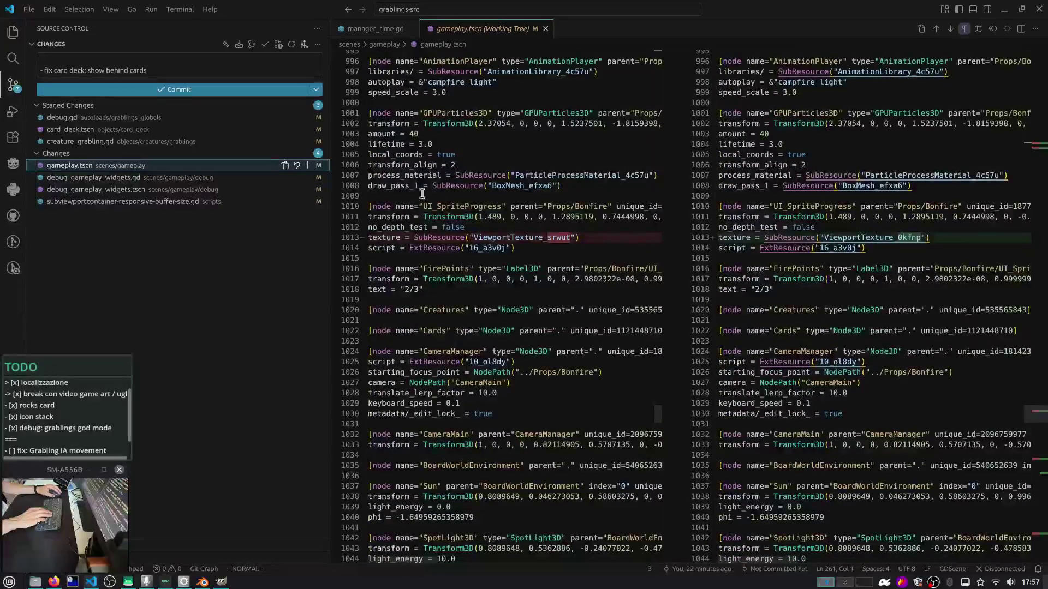
pyautogui.click(270, 179)
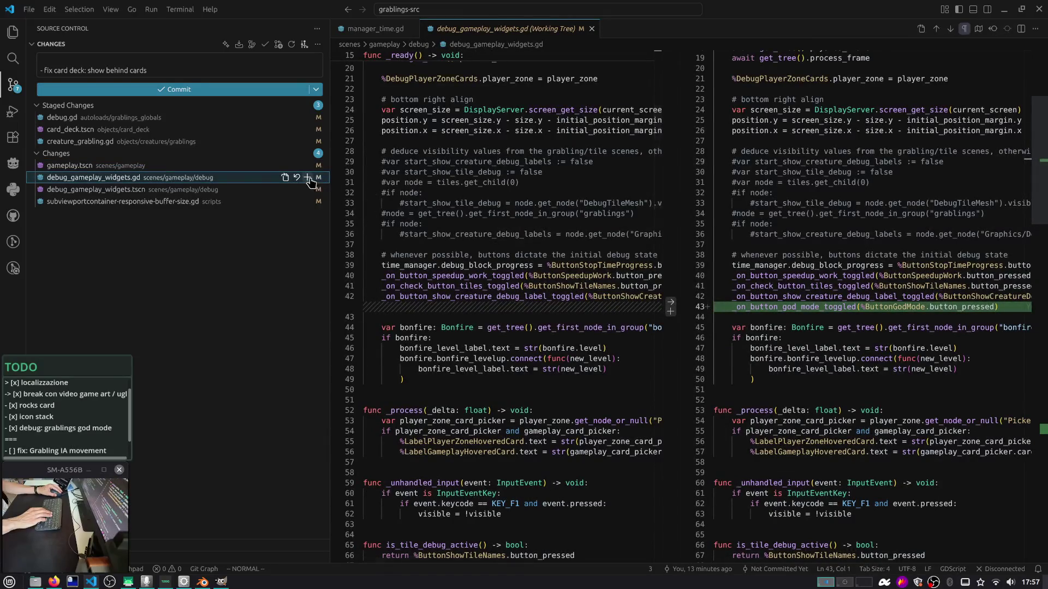
pyautogui.click(950, 29)
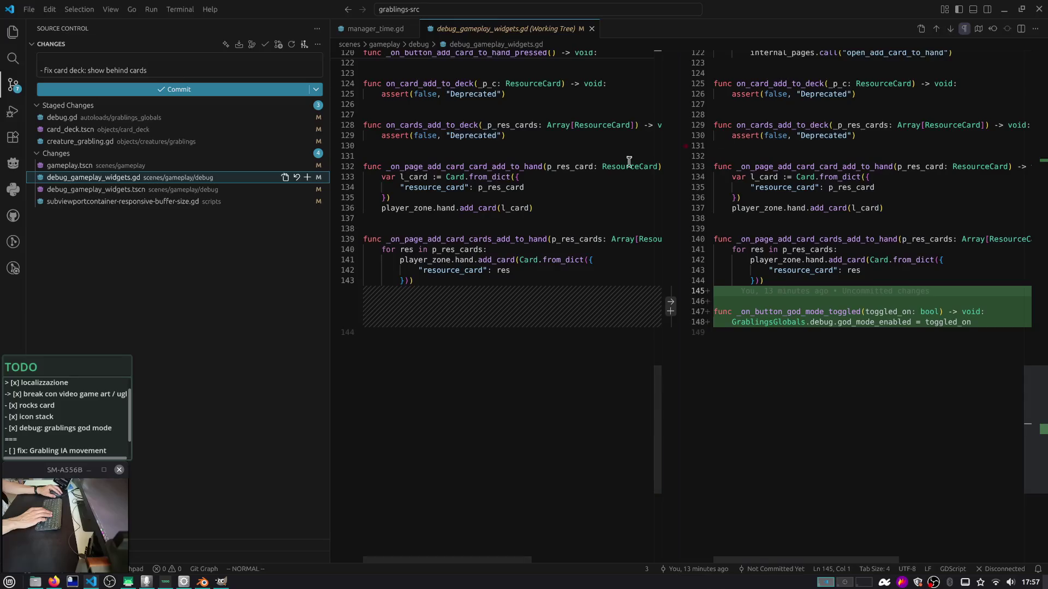
pyautogui.click(307, 178)
# Step through the debug_gameplay_widgets.tscn changes and stage that file
pyautogui.click(251, 194)
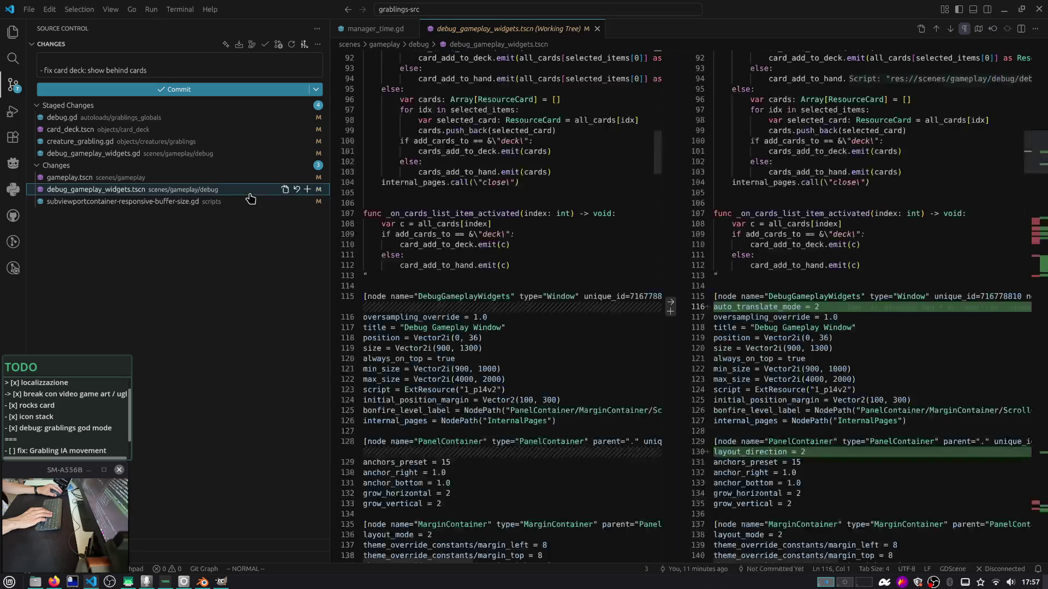
pyautogui.click(950, 30)
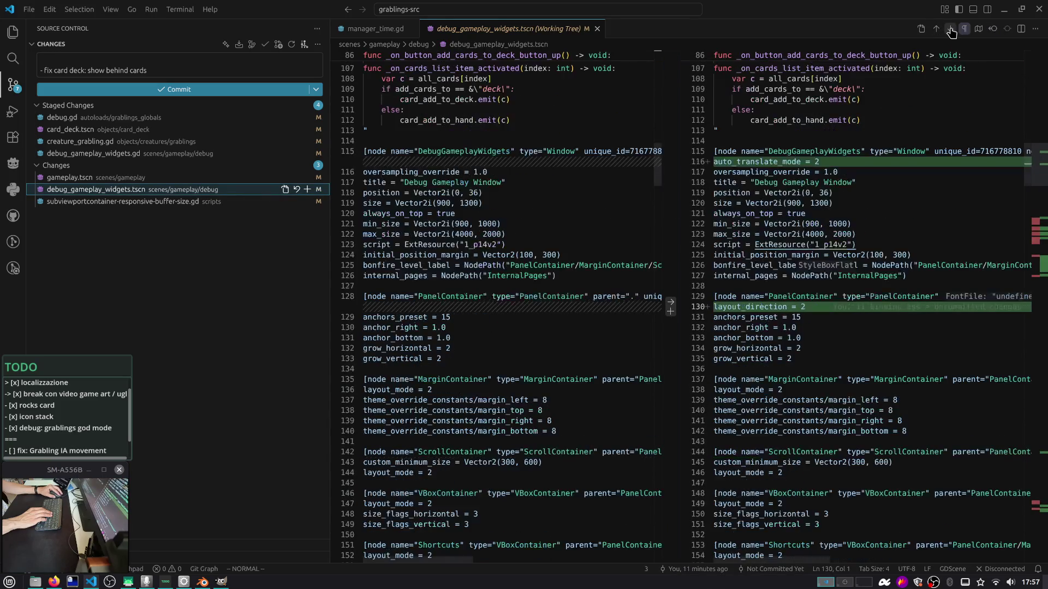
pyautogui.click(950, 29)
pyautogui.click(950, 29)
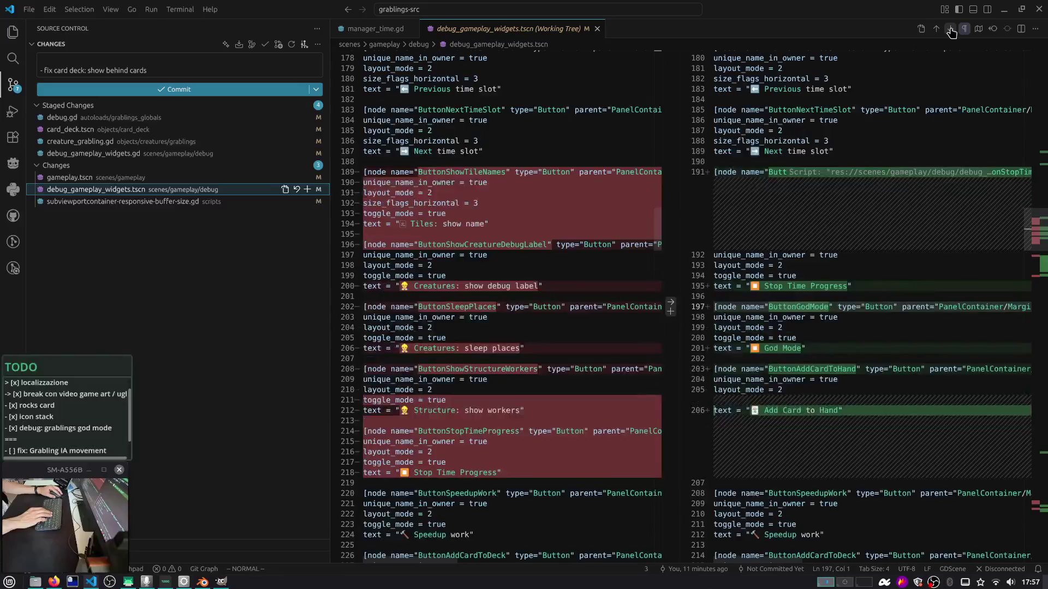
pyautogui.click(951, 30)
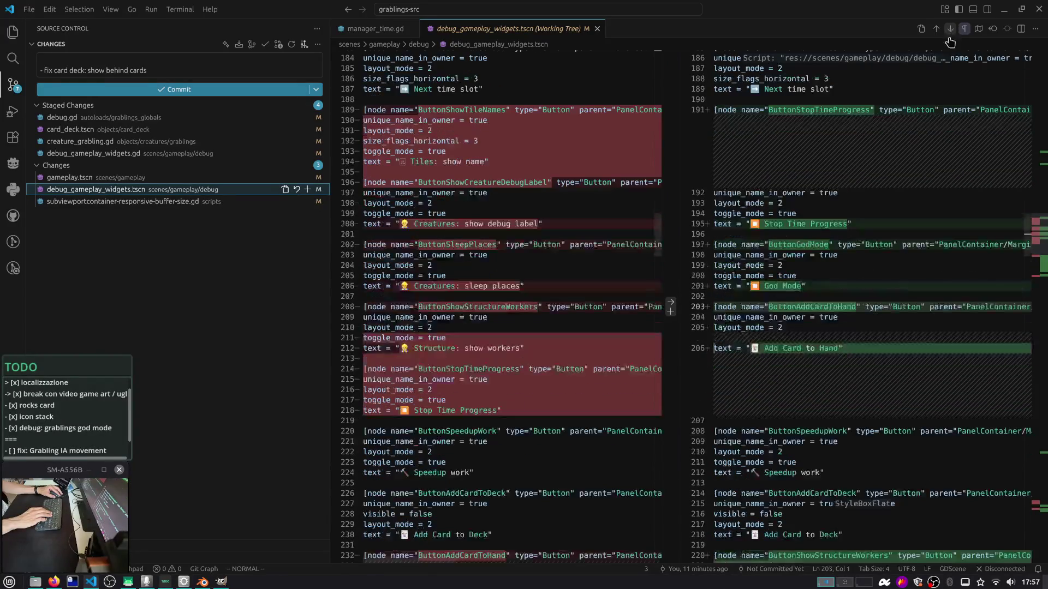
pyautogui.click(307, 189)
# Discard the subviewport buffer-size script's changes and commit the staged files as a 'feat' commit
pyautogui.click(224, 201)
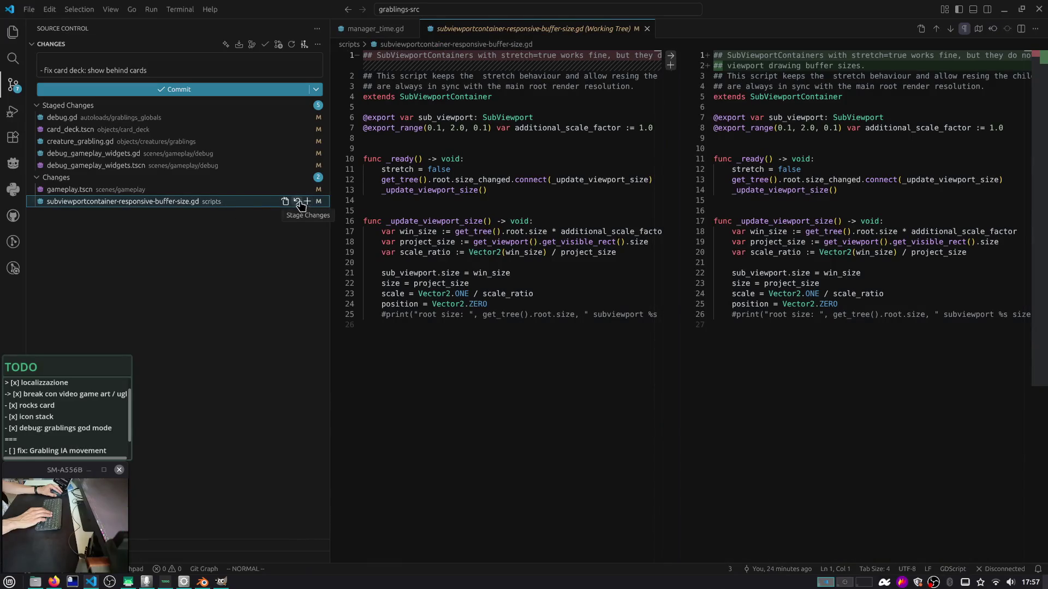
pyautogui.click(297, 202)
pyautogui.click(597, 231)
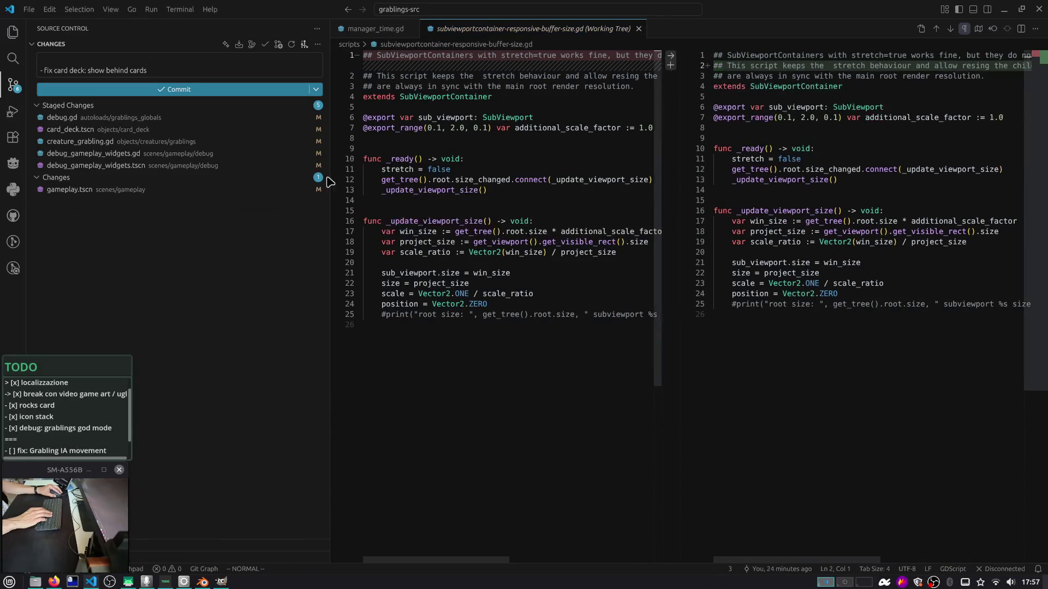
pyautogui.write('feat(debug): add god mod button (grablings do not lose energy points).')
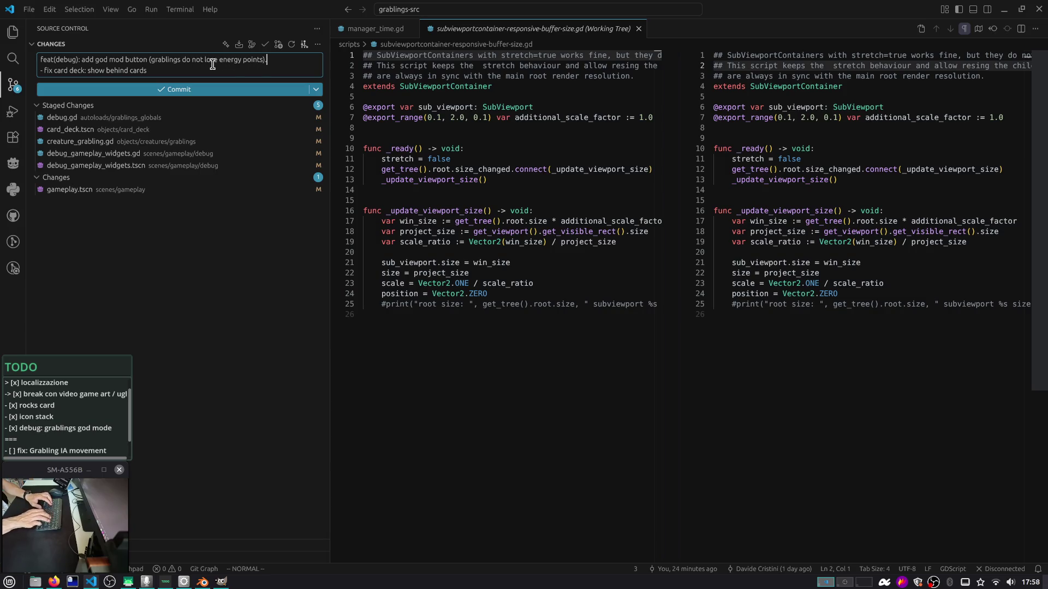
pyautogui.press('Return')
pyautogui.hotkey('ctrl', 'Return')
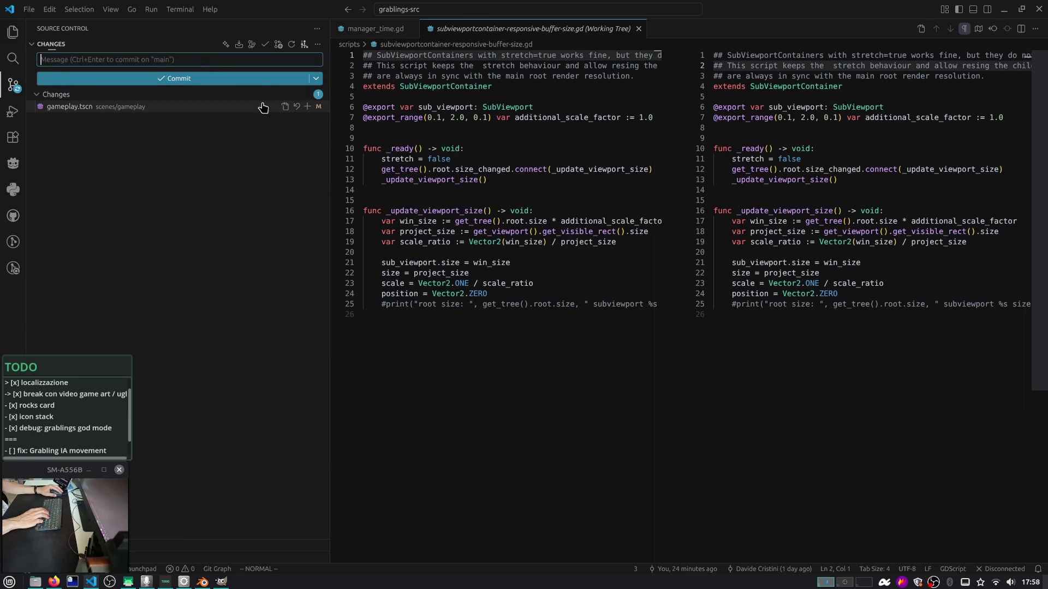
# Stage the remaining gameplay.tscn changes and run gca in the integrated terminal
pyautogui.click(137, 107)
pyautogui.moveTo(1037, 143); pyautogui.dragTo(1037, 471)
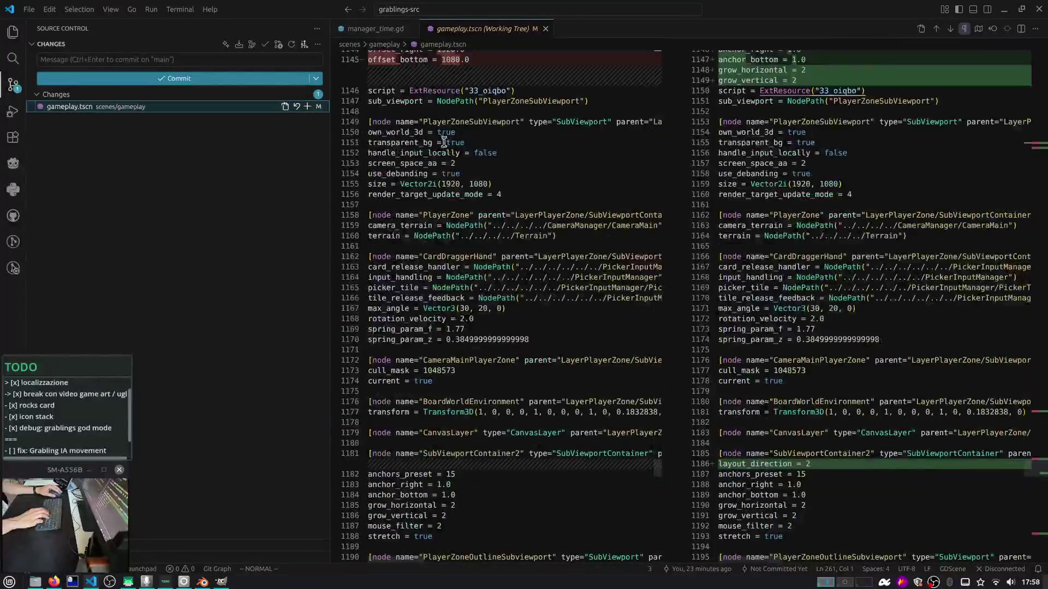
pyautogui.click(307, 106)
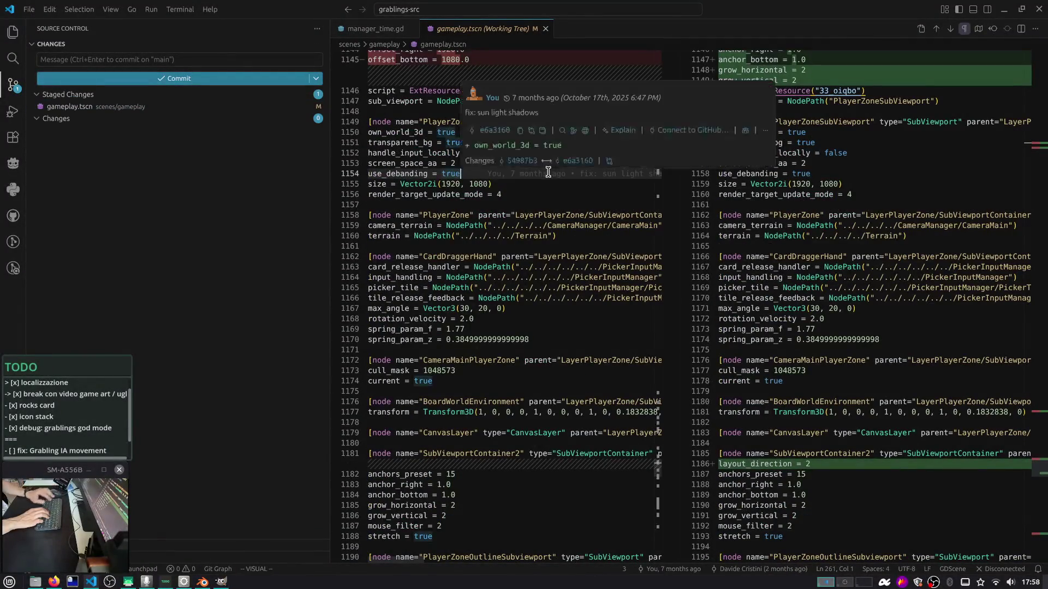
pyautogui.hotkey('ctrl', '`')
pyautogui.write('gpgca')
pyautogui.hotkey('ctrl', 'u')
pyautogui.hotkey('ctrl', 'l')
pyautogui.write('gca')
pyautogui.press('Return')
# Save the commit with :wq, amend it with gca!, then start the gp push
pyautogui.write(':wq')
pyautogui.press('Return')
pyautogui.write('gca!')
pyautogui.press('Return')
pyautogui.write(':wq')
pyautogui.press('Return')
pyautogui.hotkey('ctrl', 'l')
pyautogui.write('gp')
pyautogui.press('Return')
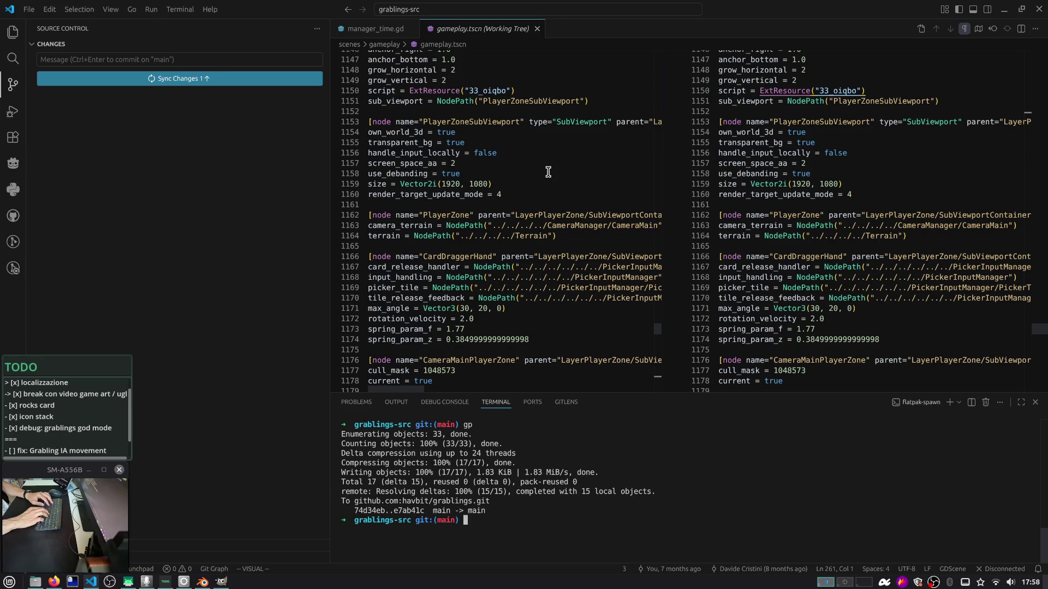
# After the push to main, list the amend-related git aliases with 'alias | rg amend', then clear the terminal
pyautogui.hotkey('ctrl', 'l')
pyautogui.write('gca')
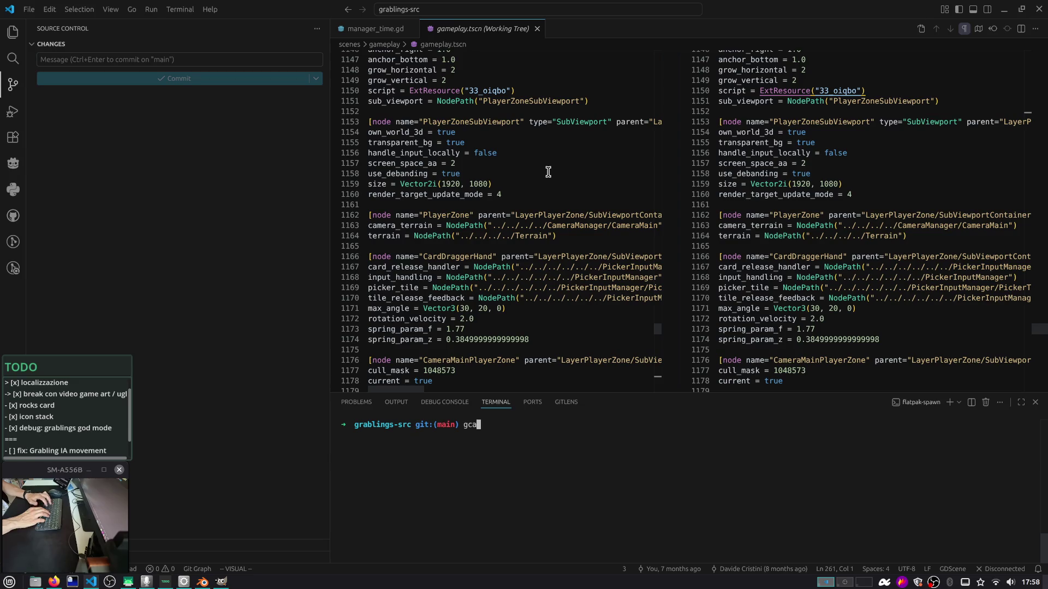
pyautogui.press('Return')
pyautogui.write('ias | rg')
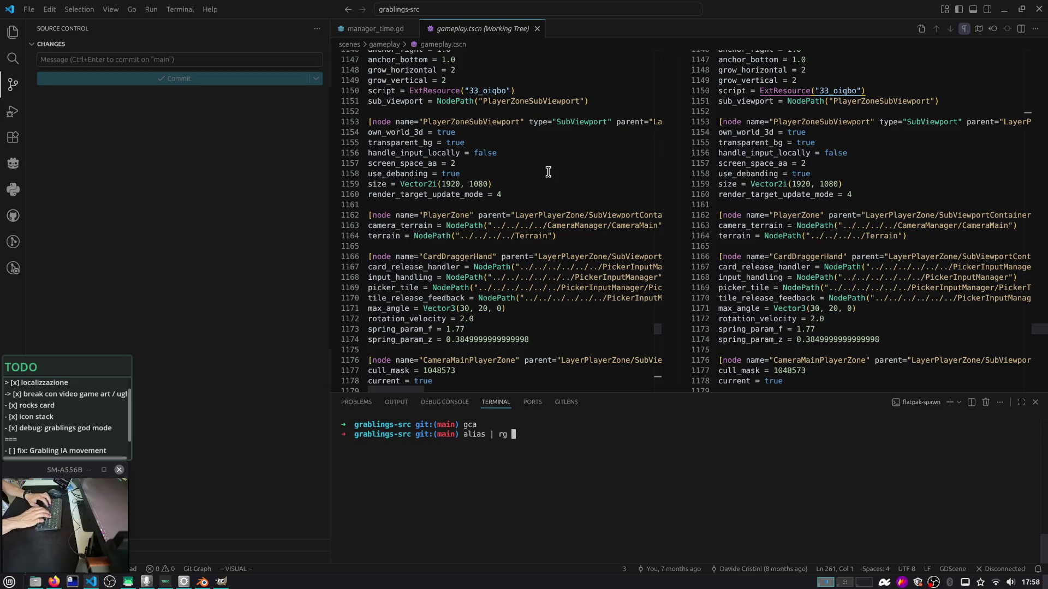
pyautogui.press('BackSpace')
pyautogui.press('BackSpace')
pyautogui.write('nd')
pyautogui.press('Return')
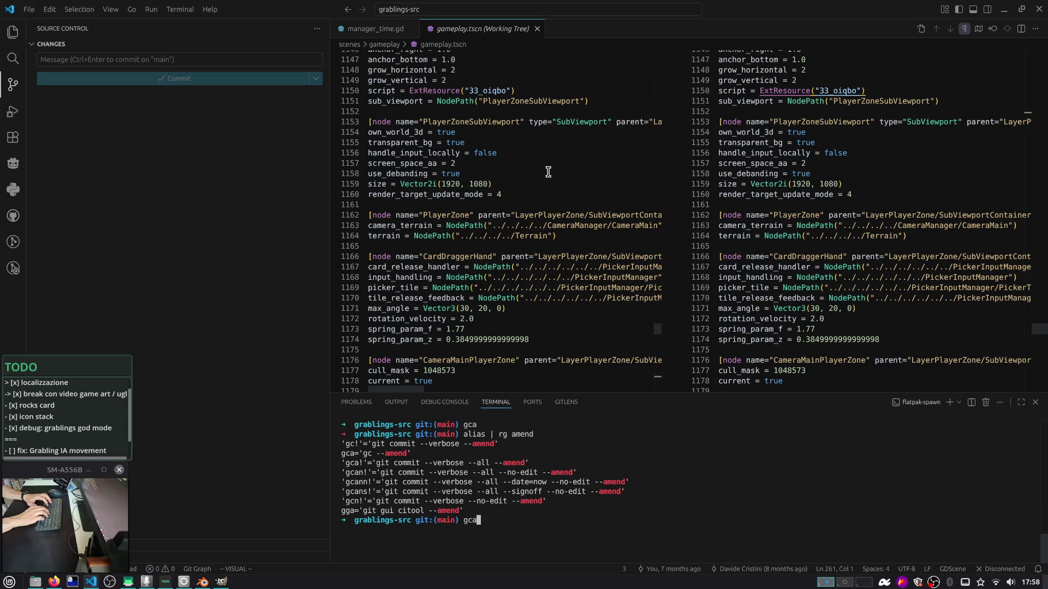
pyautogui.hotkey('ctrl', 'c')
pyautogui.hotkey('ctrl', 'l')
pyautogui.hotkey('alt', 'Tab')
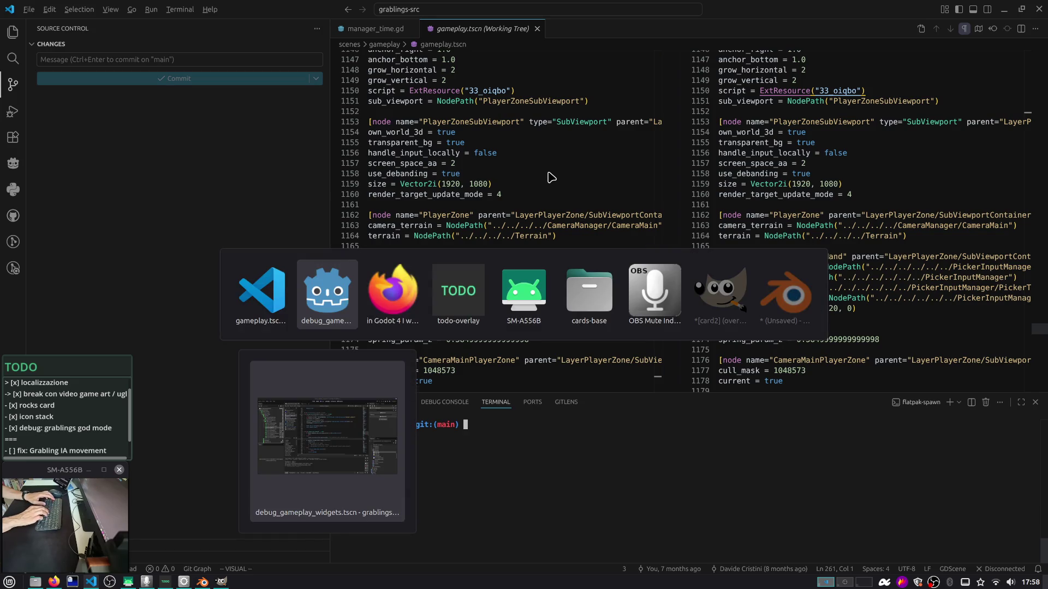
# Search DuckDuckGo for 'godot ai policy' in a new Firefox tab
pyautogui.hotkey('alt', 'Tab')
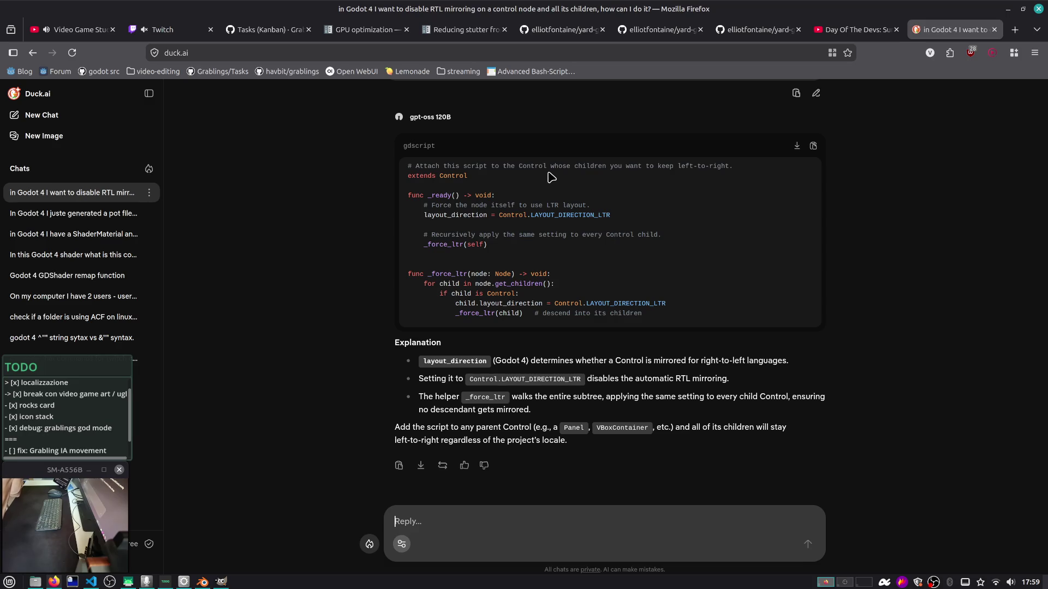
pyautogui.hotkey('ctrl', 't')
pyautogui.write('g')
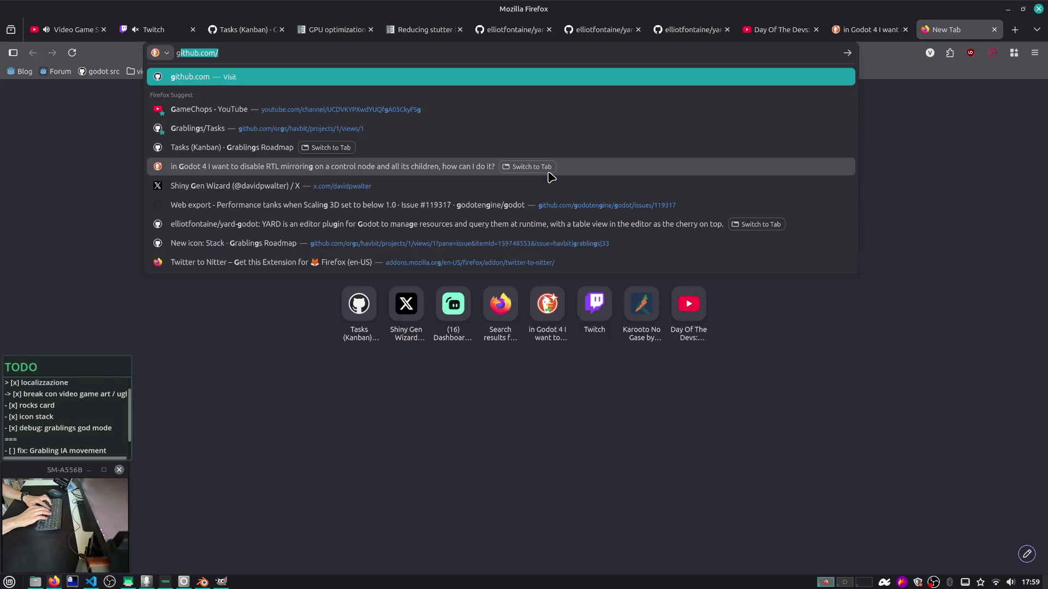
pyautogui.press('BackSpace')
pyautogui.press('BackSpace')
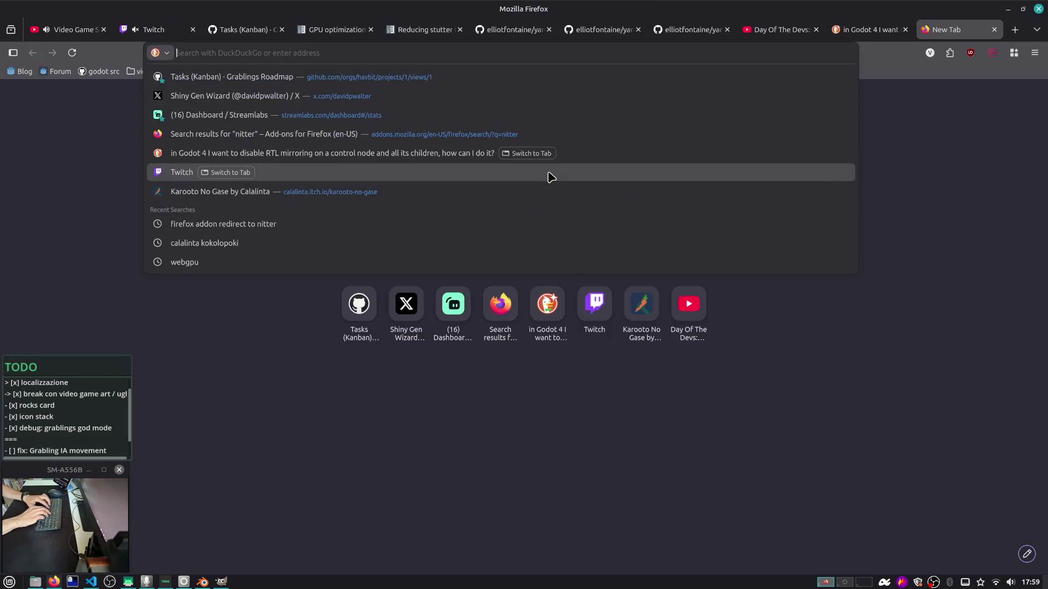
pyautogui.write('godot ')
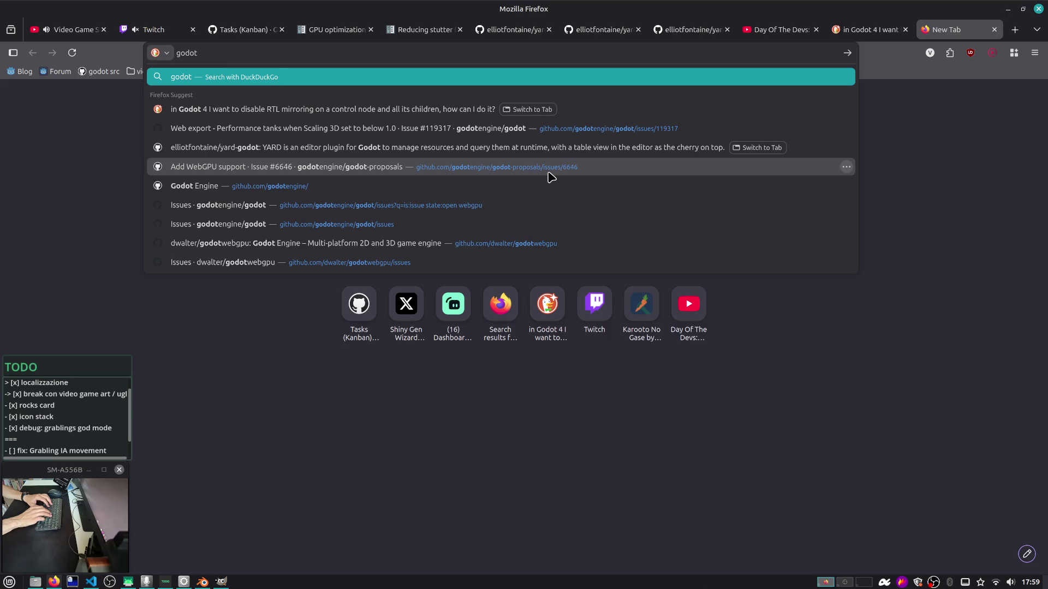
pyautogui.write('ai polocy')
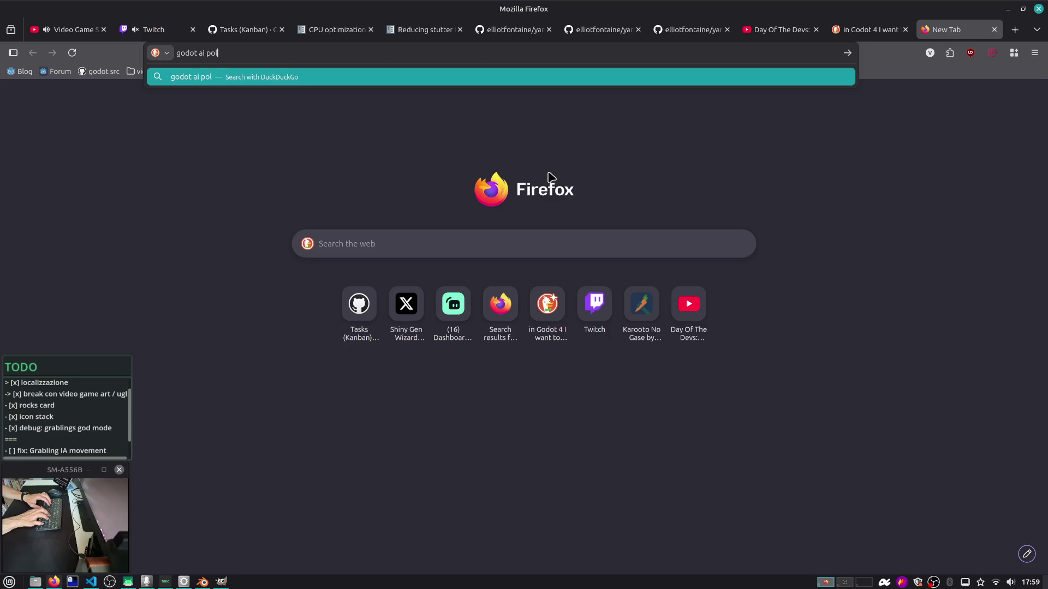
pyautogui.press('BackSpace')
pyautogui.press('BackSpace')
pyautogui.press('BackSpace')
pyautogui.write('icy')
pyautogui.press('Return')
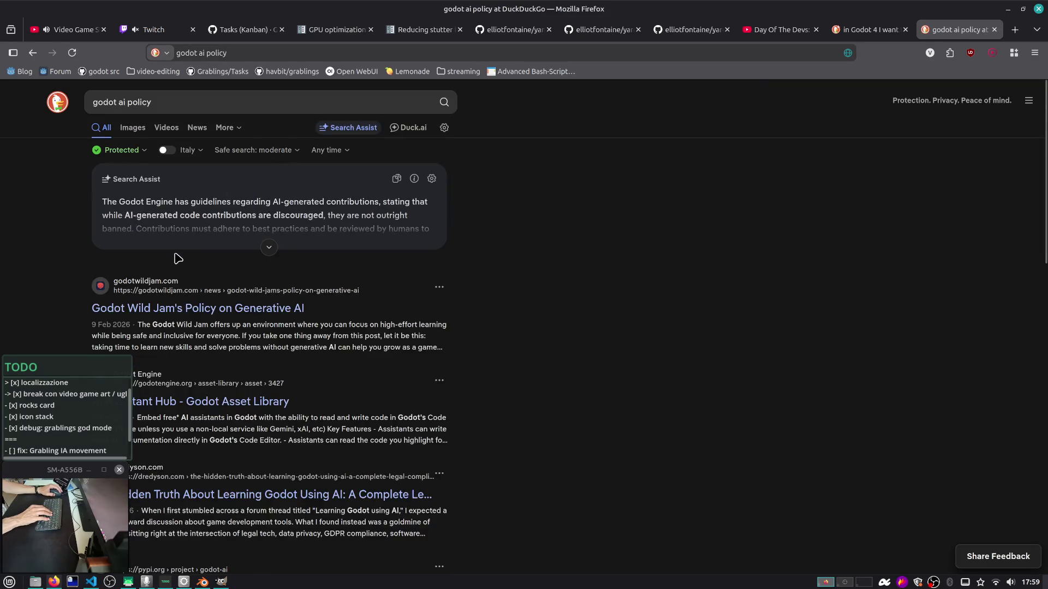
# Expand the full Search Assist answer on the results page
pyautogui.scroll(-2, 174, 255)
pyautogui.scroll(-3, 174, 251)
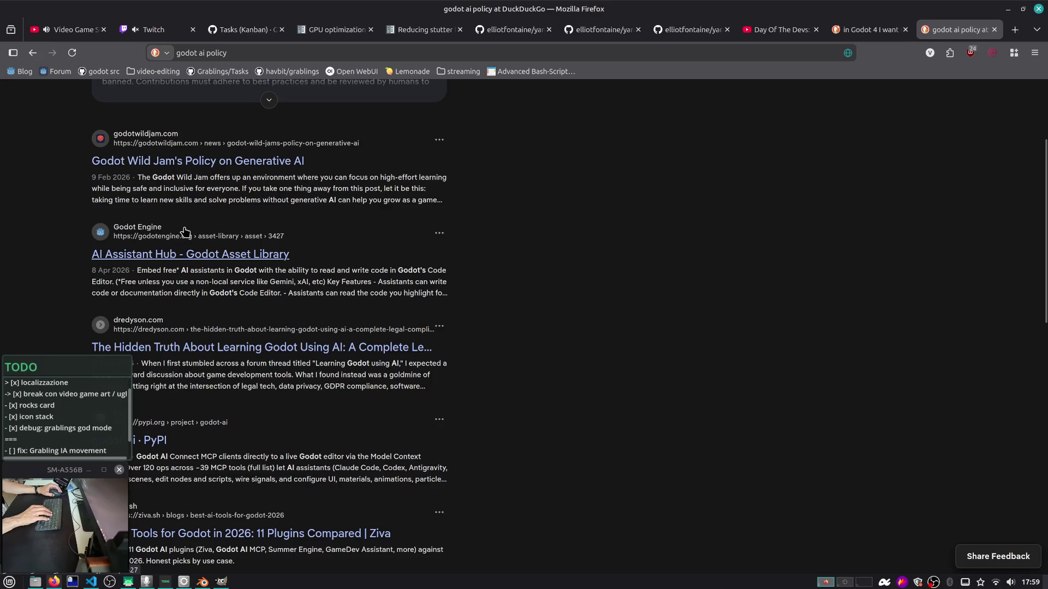
pyautogui.scroll(3, 186, 232)
pyautogui.scroll(-3, 183, 234)
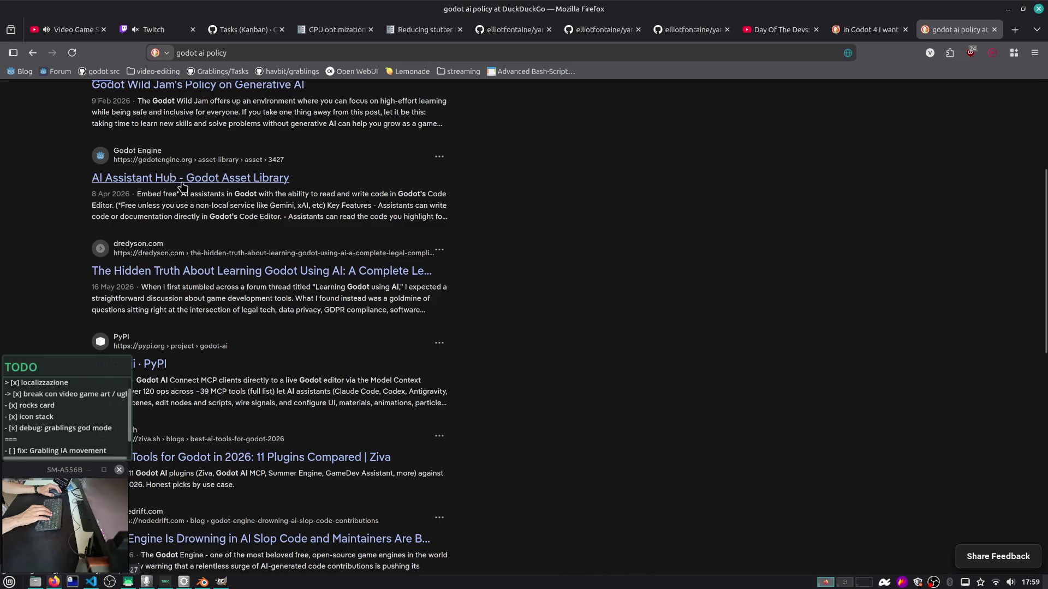
pyautogui.scroll(5, 183, 188)
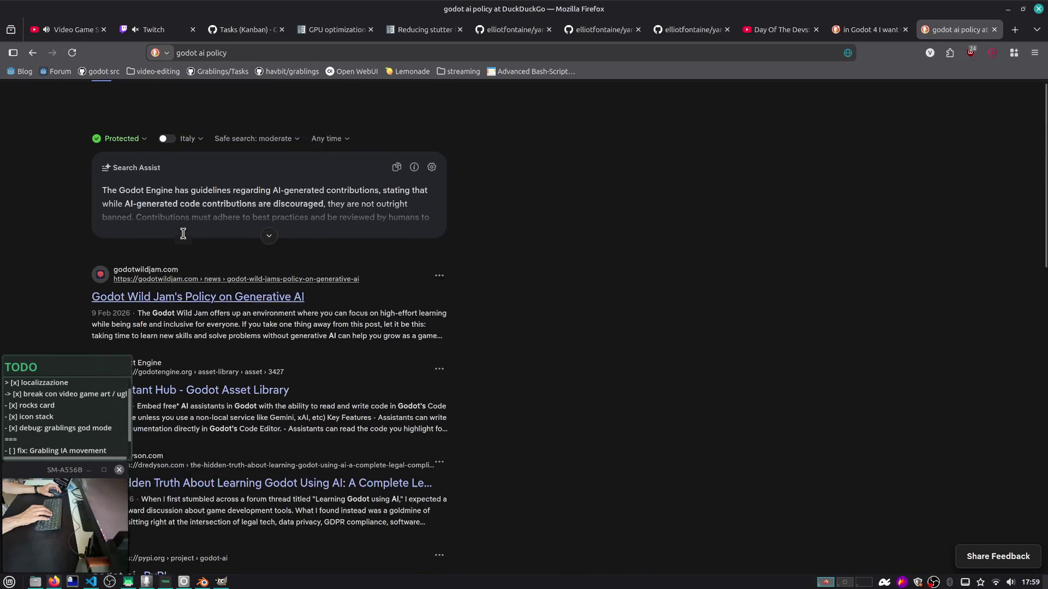
pyautogui.click(267, 246)
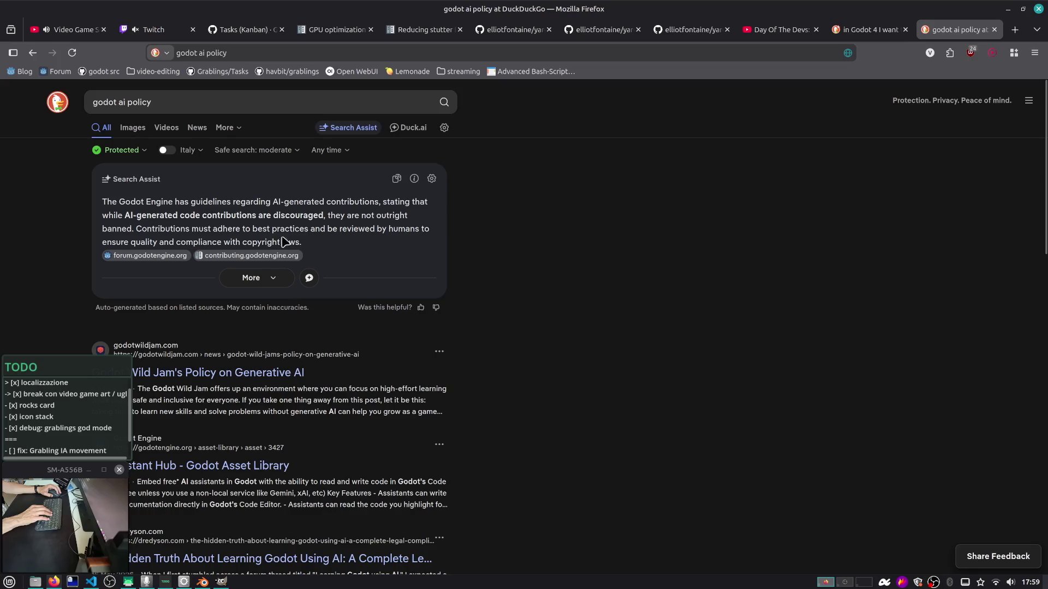
# Open the Godot contributing guidelines and find 'ai' mentions, highlighting the AI-code copyright sentence
pyautogui.click(229, 256)
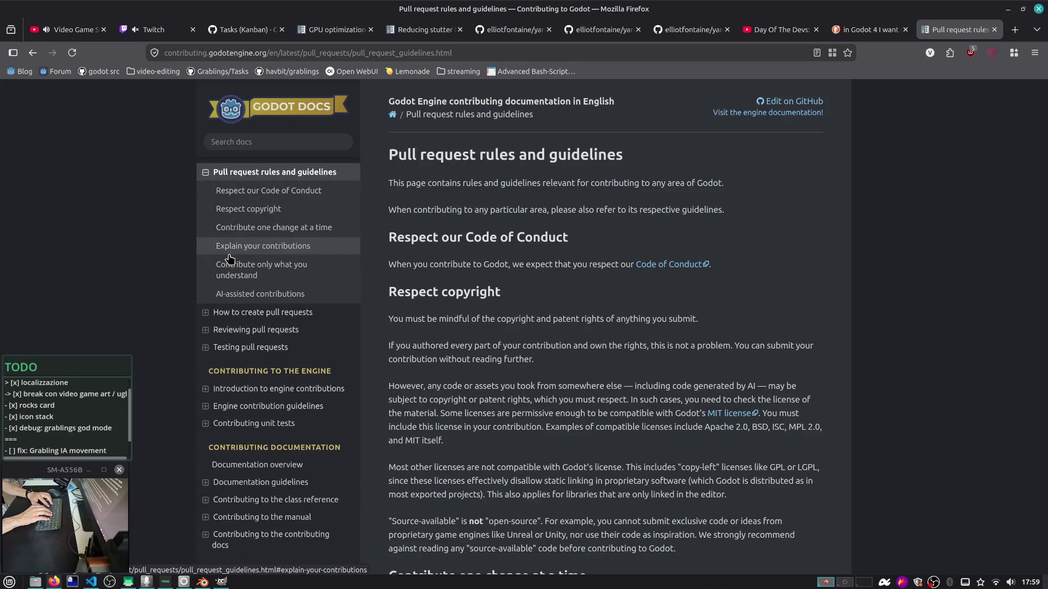
pyautogui.hotkey('ctrl', 'f')
pyautogui.write('ai')
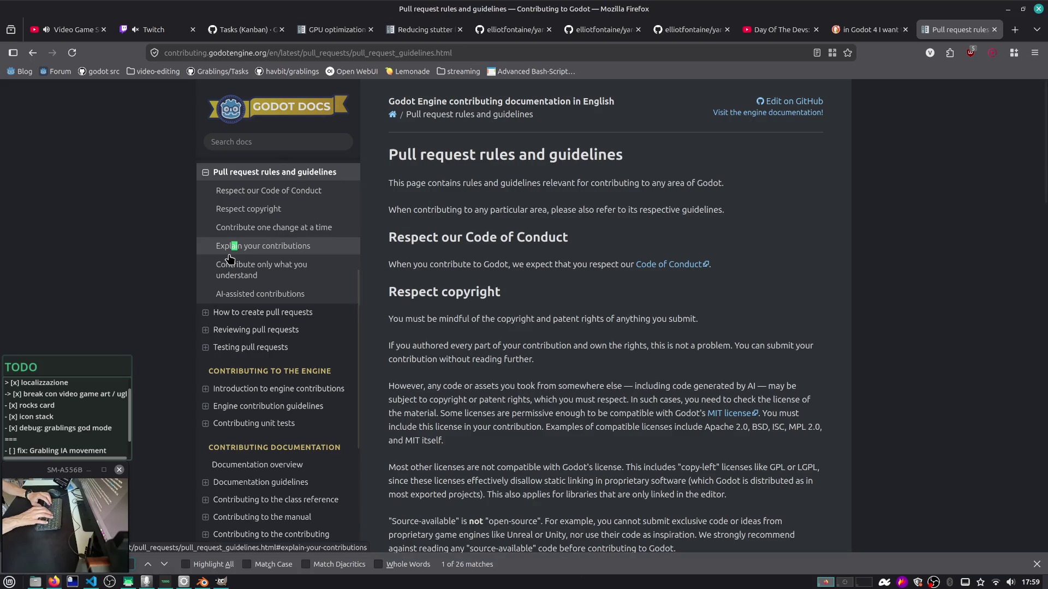
pyautogui.press('Return')
pyautogui.press('Return')
pyautogui.press('Return')
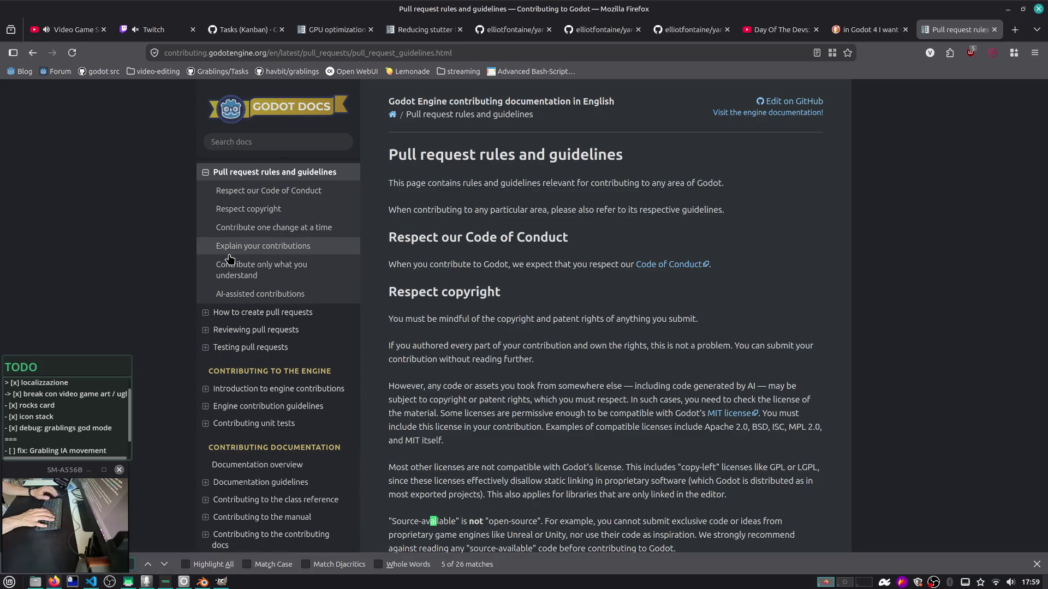
pyautogui.moveTo(580, 386); pyautogui.dragTo(700, 399)
pyautogui.scroll(-3, 699, 399)
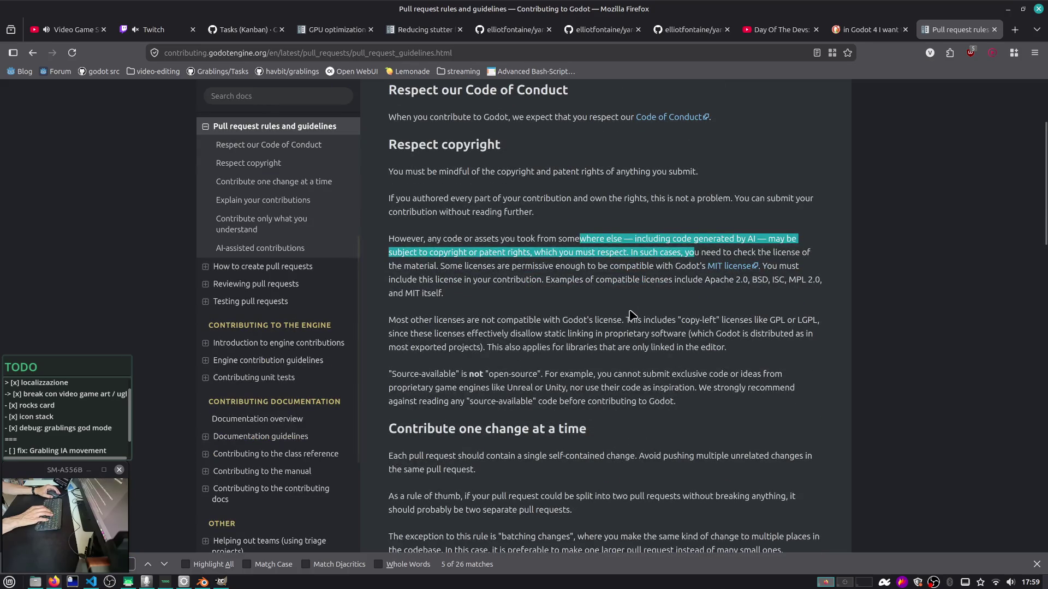
pyautogui.scroll(-1, 666, 231)
# Read through the compatible-licenses text further down the guidelines
pyautogui.moveTo(741, 179); pyautogui.dragTo(848, 224)
pyautogui.click(568, 193)
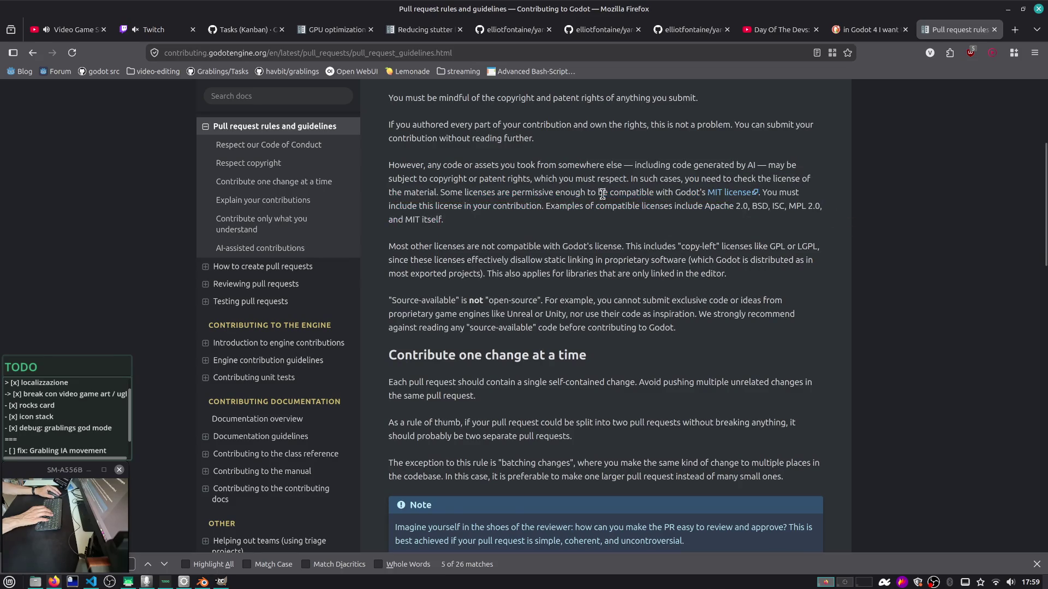
pyautogui.moveTo(577, 206); pyautogui.dragTo(445, 220)
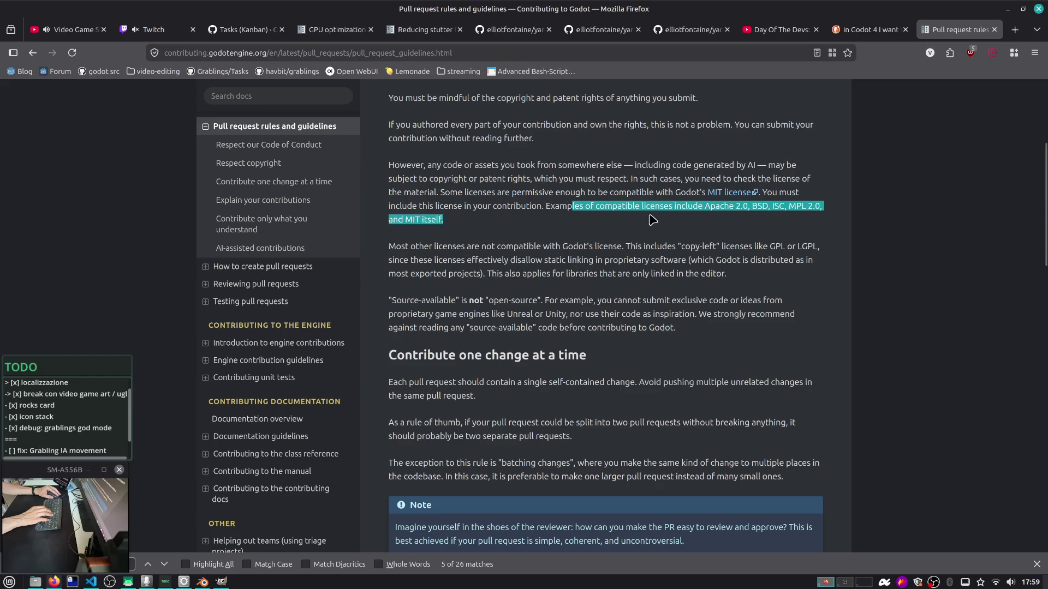
pyautogui.scroll(-3, 649, 219)
pyautogui.scroll(-1, 651, 219)
pyautogui.scroll(-5, 652, 220)
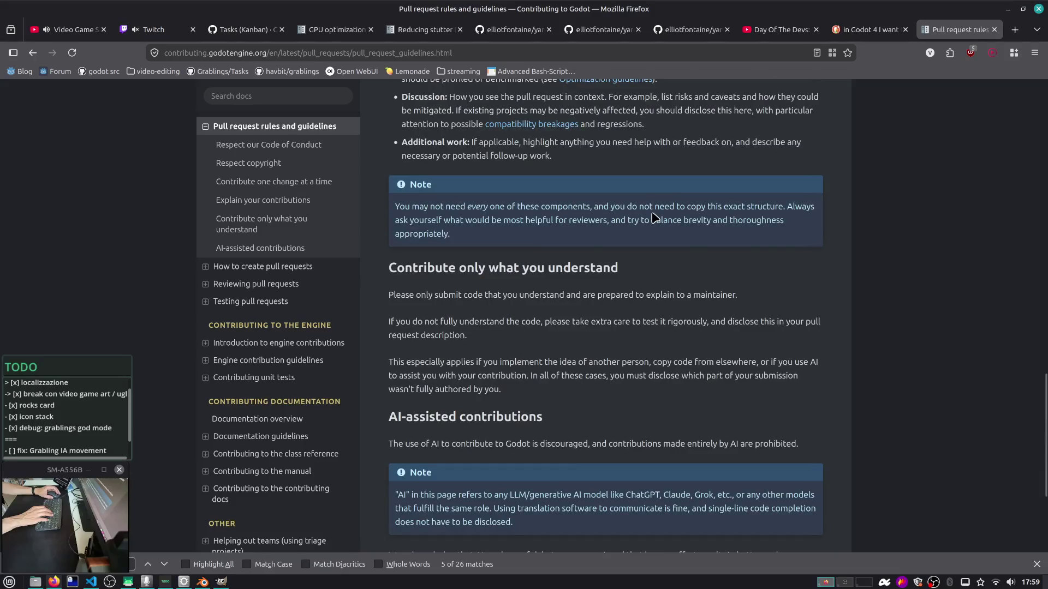
pyautogui.scroll(-4, 655, 217)
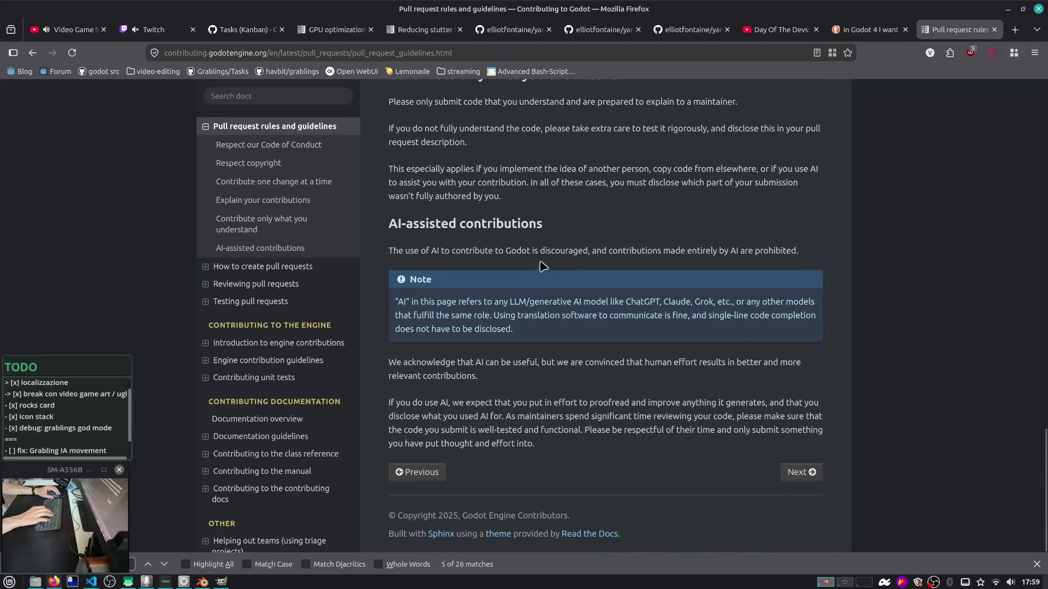
# Read the AI-assisted contributions prohibition sentence, then close the guidelines tab
pyautogui.moveTo(637, 247); pyautogui.dragTo(731, 249)
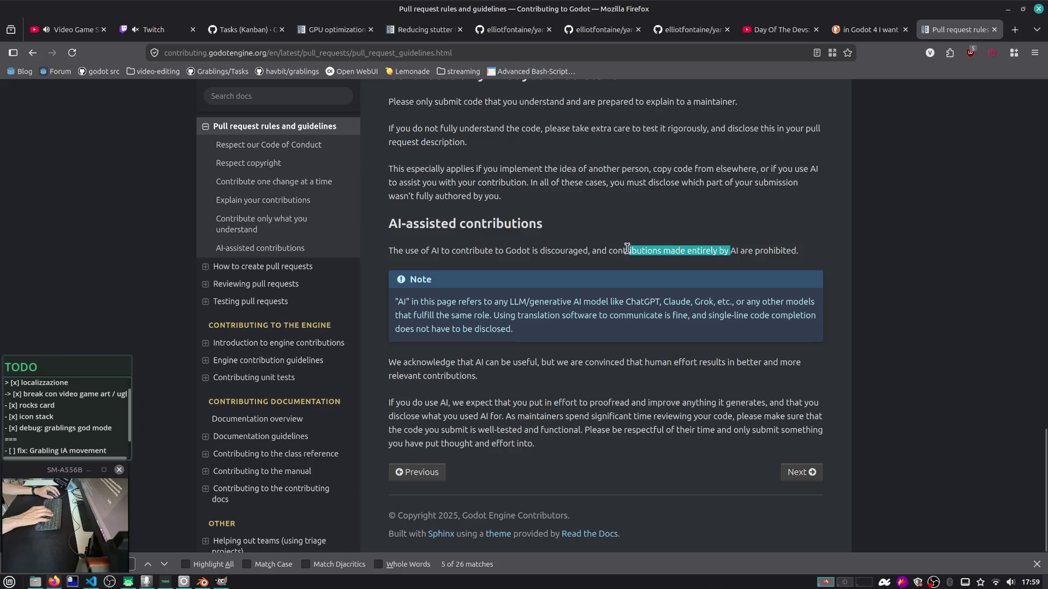
pyautogui.click(625, 248)
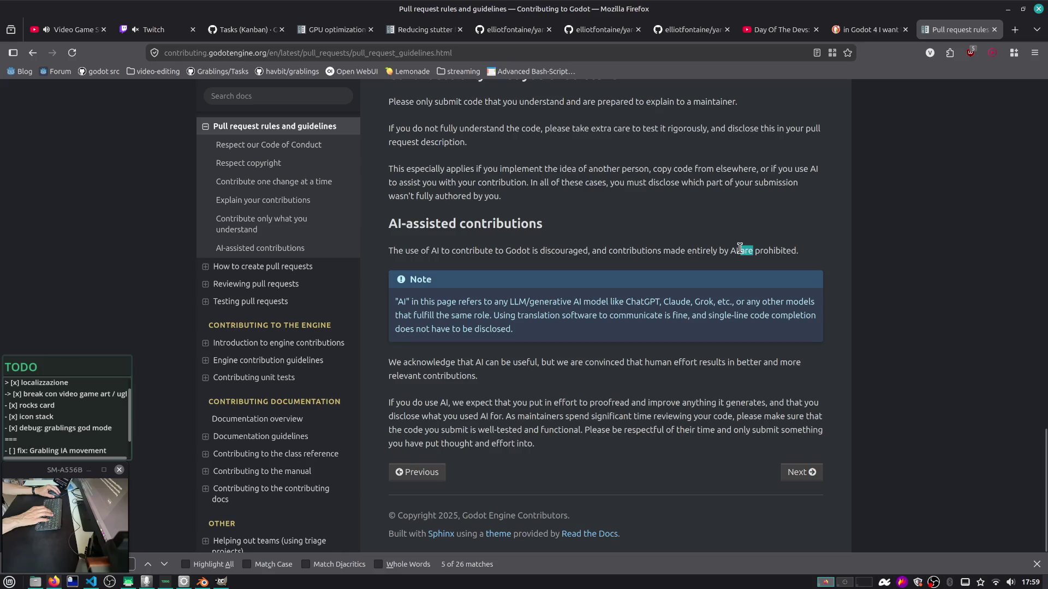
pyautogui.tripleClick(794, 248)
pyautogui.click(780, 245)
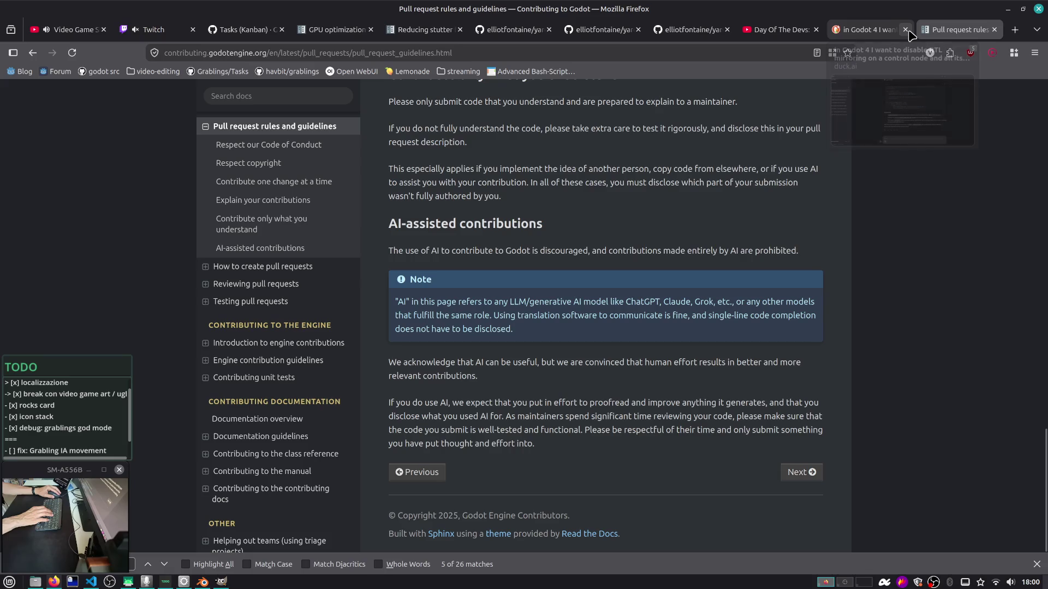
pyautogui.moveTo(907, 32)
pyautogui.moveTo(793, 256); pyautogui.dragTo(327, 279)
pyautogui.click(844, 158)
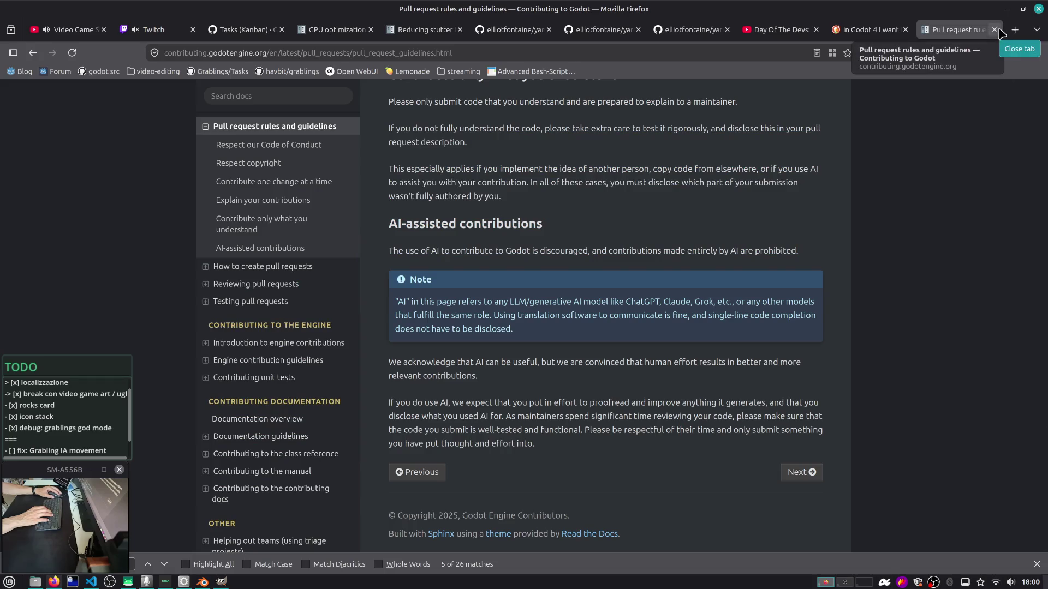
pyautogui.click(995, 30)
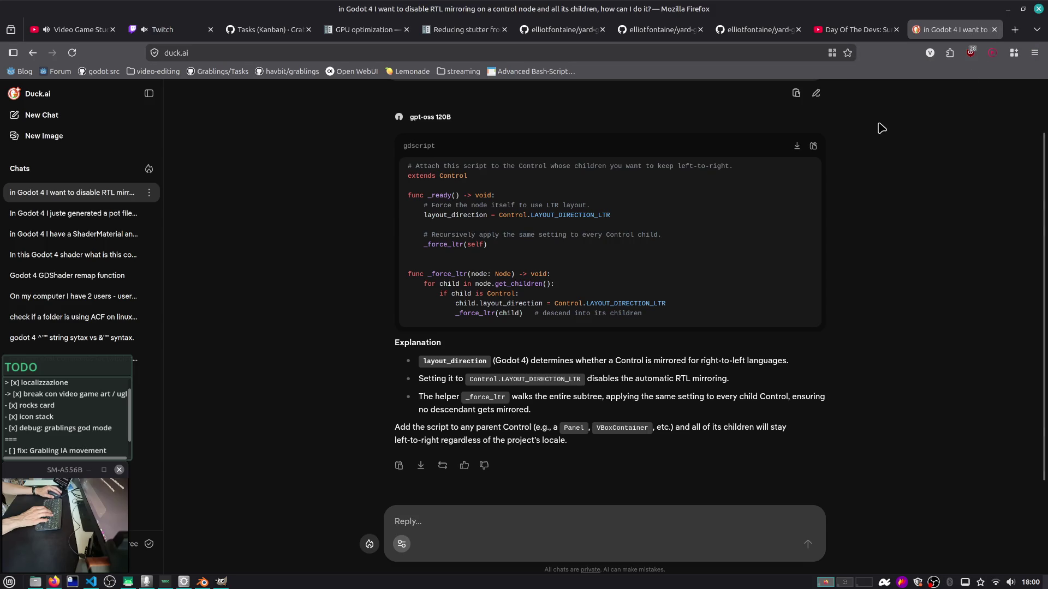
pyautogui.hotkey('alt', 'Tab')
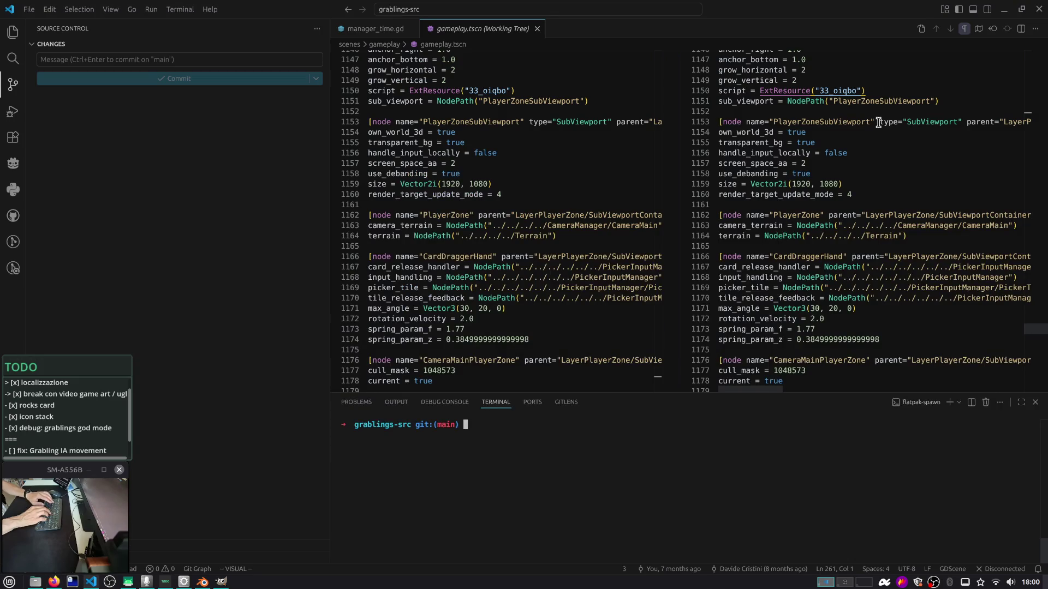
# Close the gameplay.tscn diff and collapse the Explorer tree to top-level folders
pyautogui.click(536, 28)
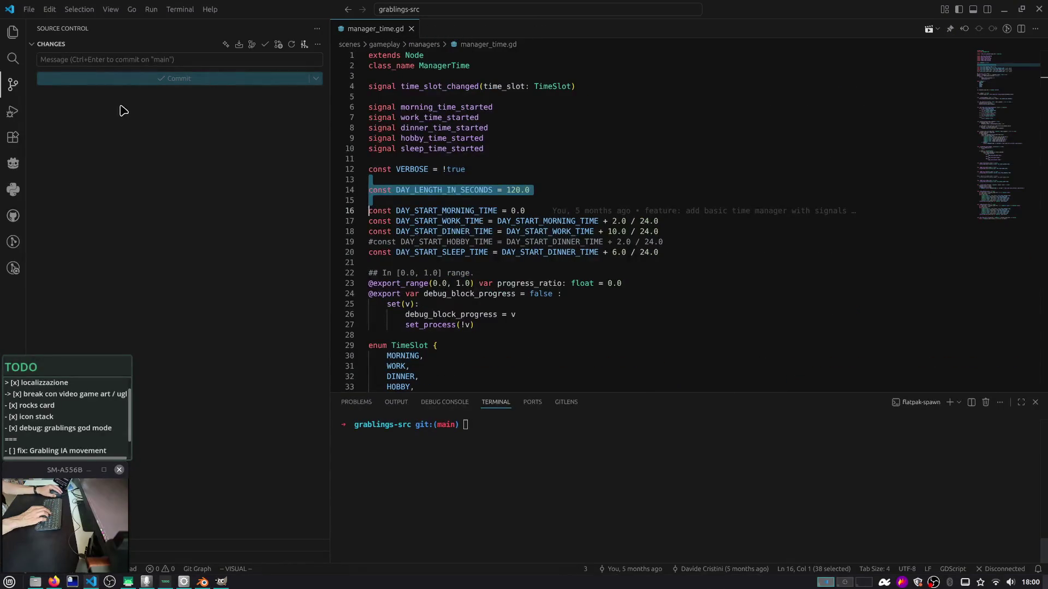
pyautogui.hotkey('ctrl', 'shift', 'e')
pyautogui.click(318, 44)
# Narrow the Explorer sidebar and clear the selection in manager_time.gd
pyautogui.moveTo(330, 44); pyautogui.dragTo(242, 42)
pyautogui.click(305, 82)
pyautogui.click(363, 128)
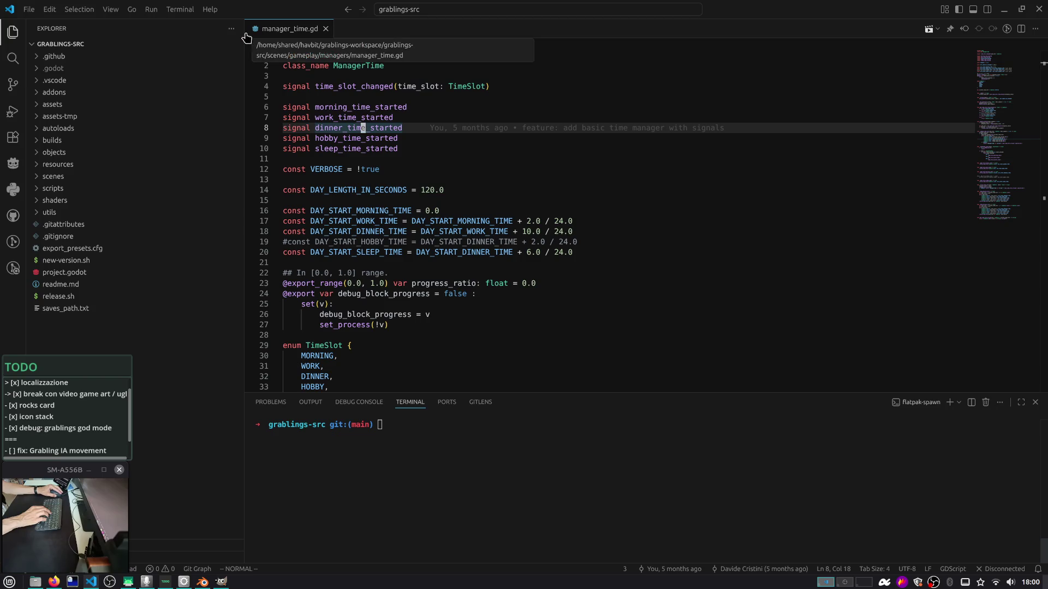
pyautogui.moveTo(245, 39); pyautogui.dragTo(223, 47)
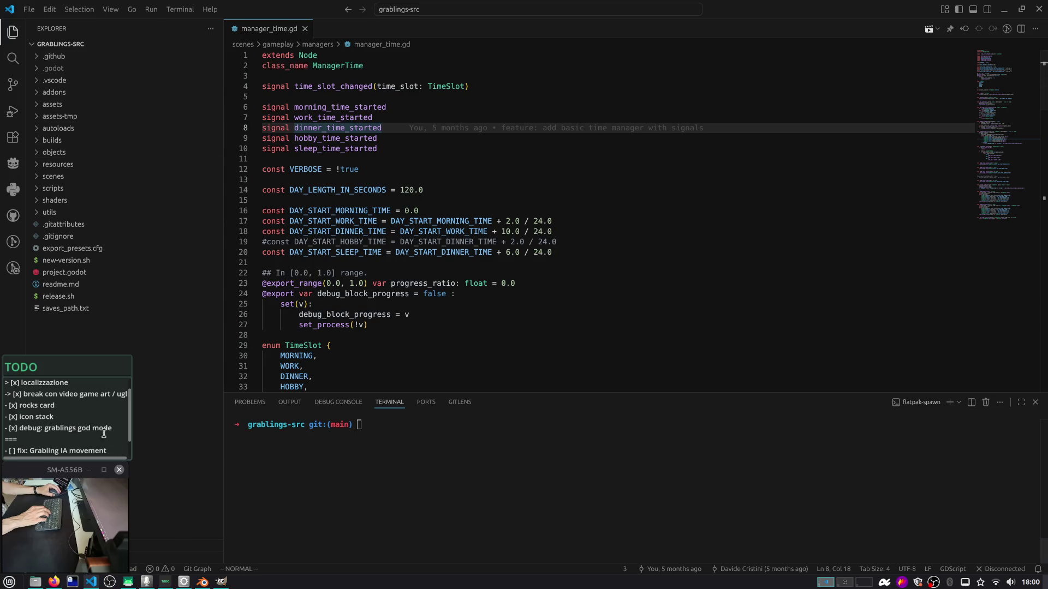
pyautogui.scroll(1, 79, 400)
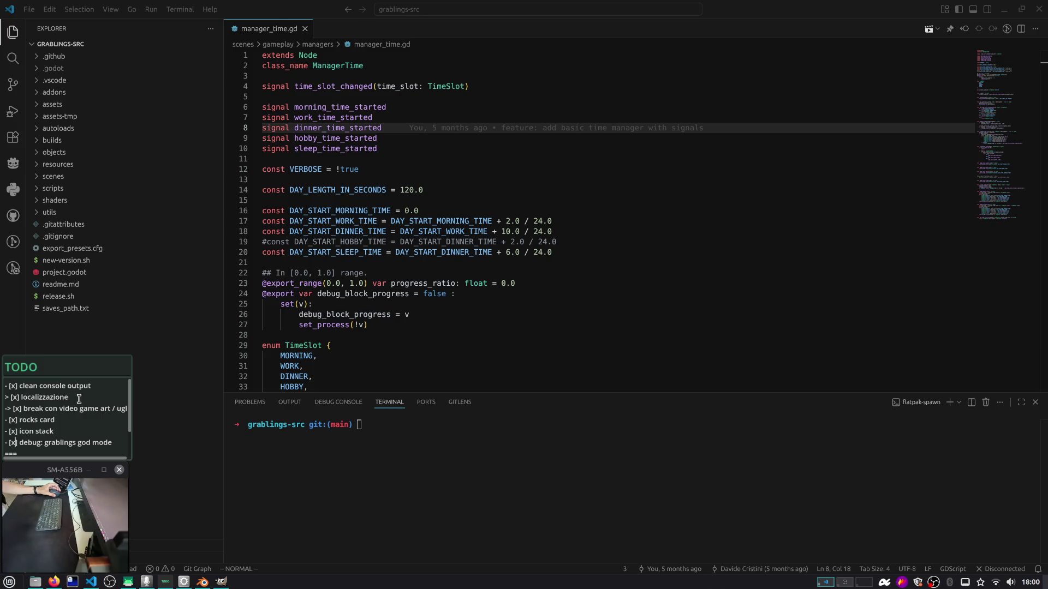
pyautogui.scroll(-3, 93, 394)
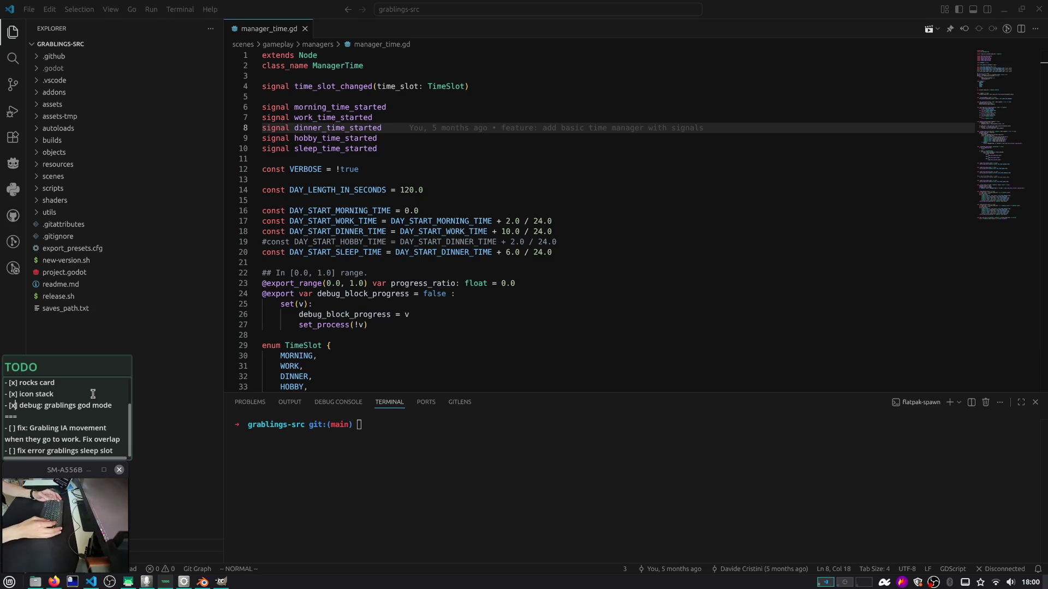
pyautogui.hotkey('alt', 'Tab')
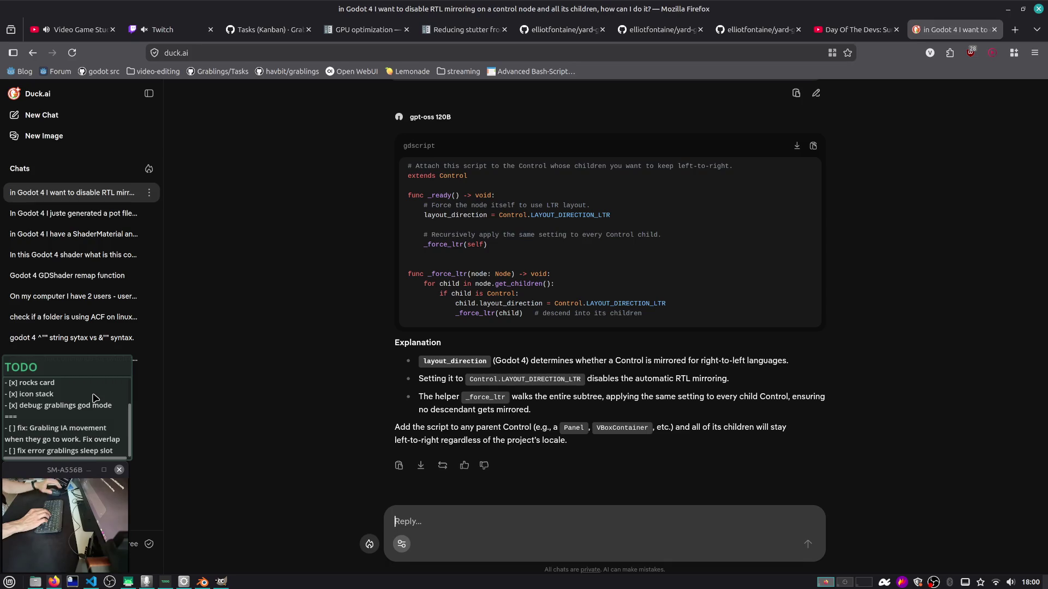
# Move Day Of The Devs to the third tab and enlarge the Twitch chat panel
pyautogui.moveTo(184, 35)
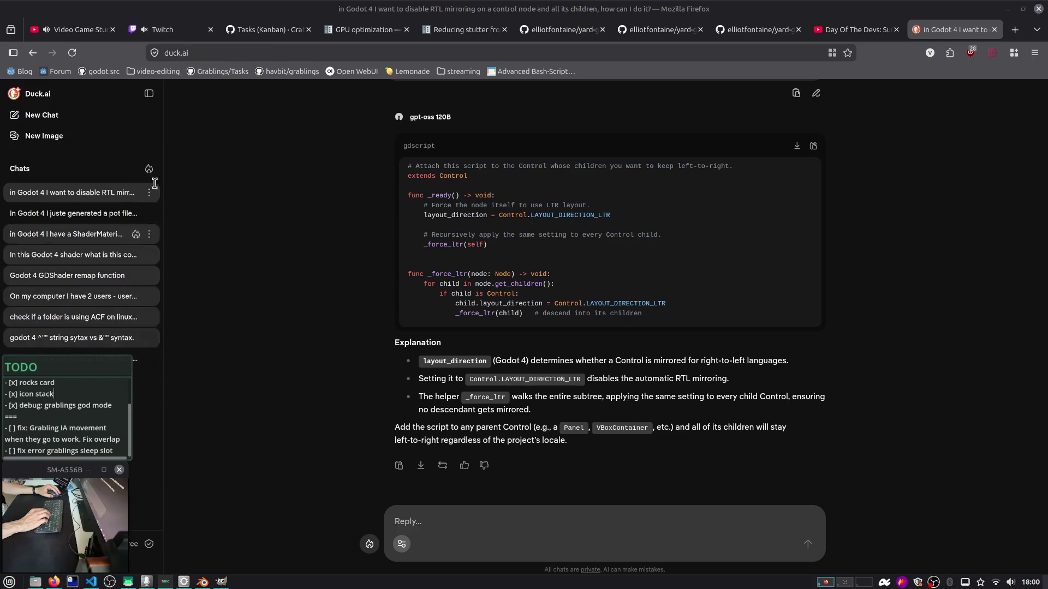
pyautogui.click(95, 31)
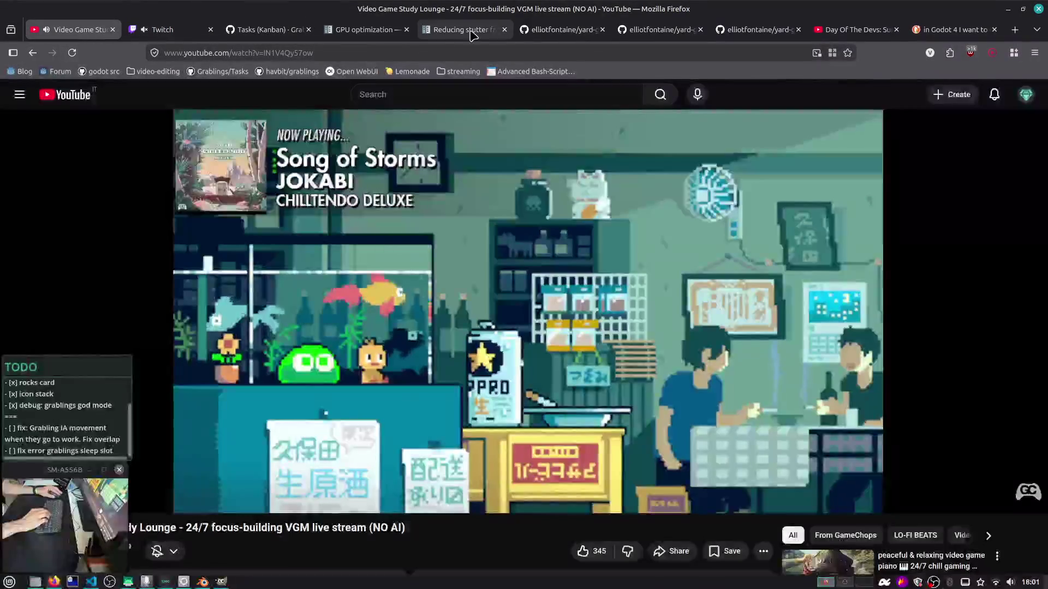
pyautogui.moveTo(851, 30)
pyautogui.mouseDown()
pyautogui.moveTo(254, 33)
pyautogui.moveTo(273, 34)
pyautogui.mouseUp()
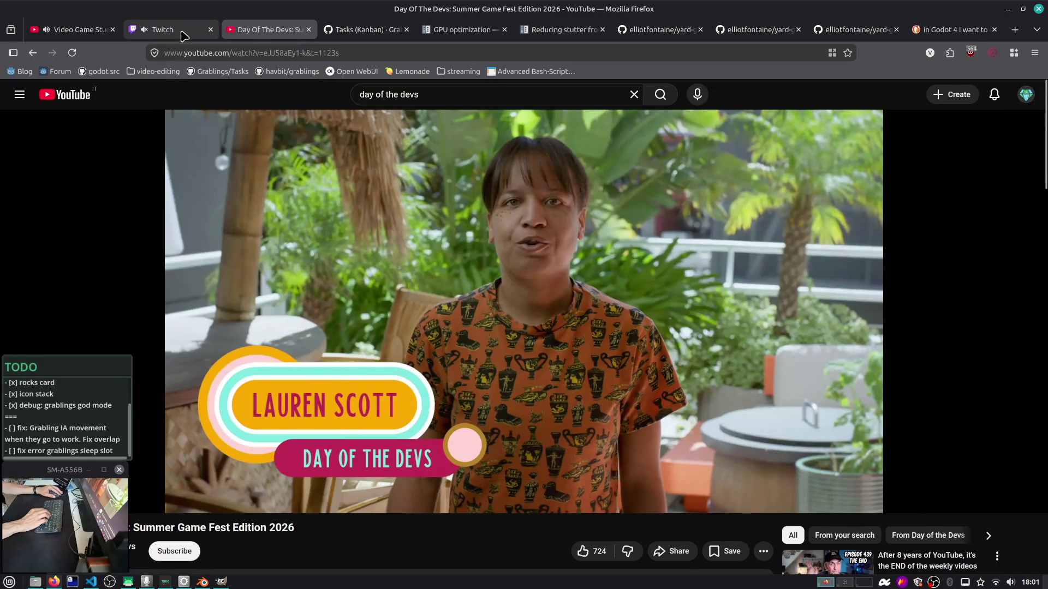
pyautogui.click(164, 30)
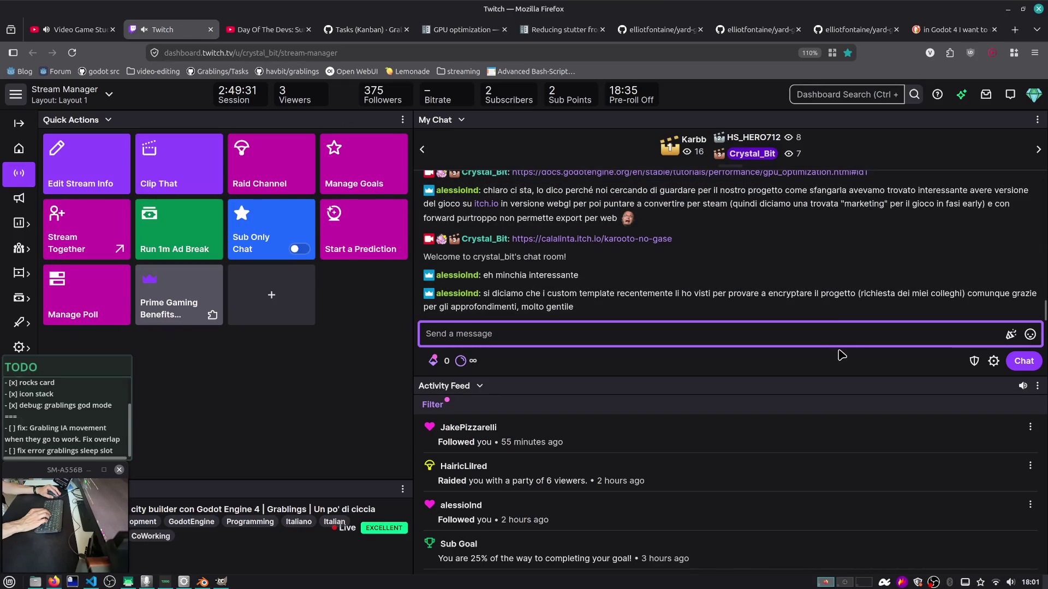
pyautogui.moveTo(824, 377)
pyautogui.mouseDown()
pyautogui.moveTo(813, 481)
pyautogui.moveTo(810, 457)
pyautogui.mouseUp()
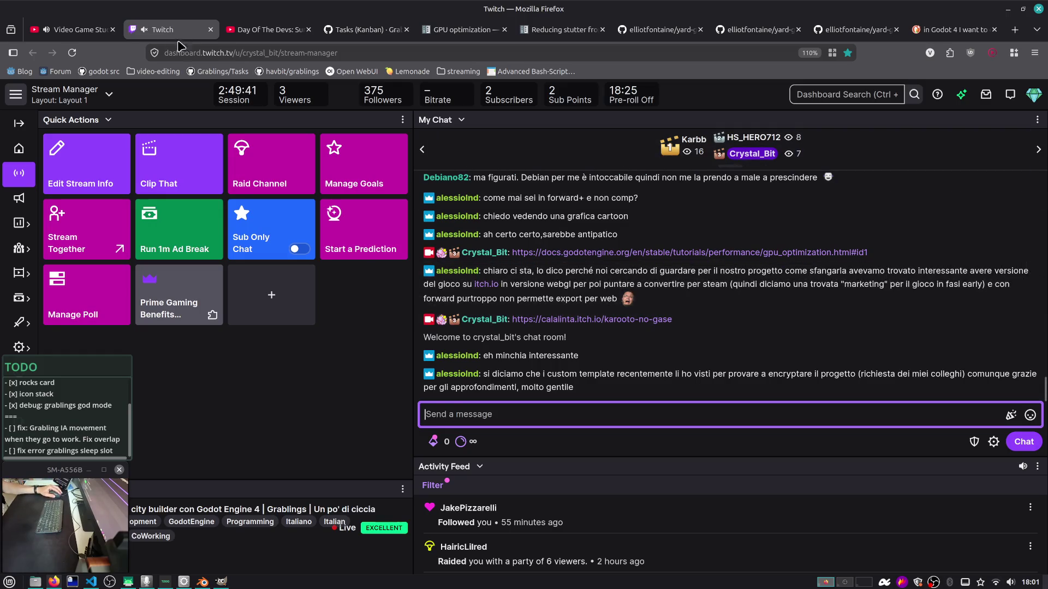
pyautogui.click(101, 31)
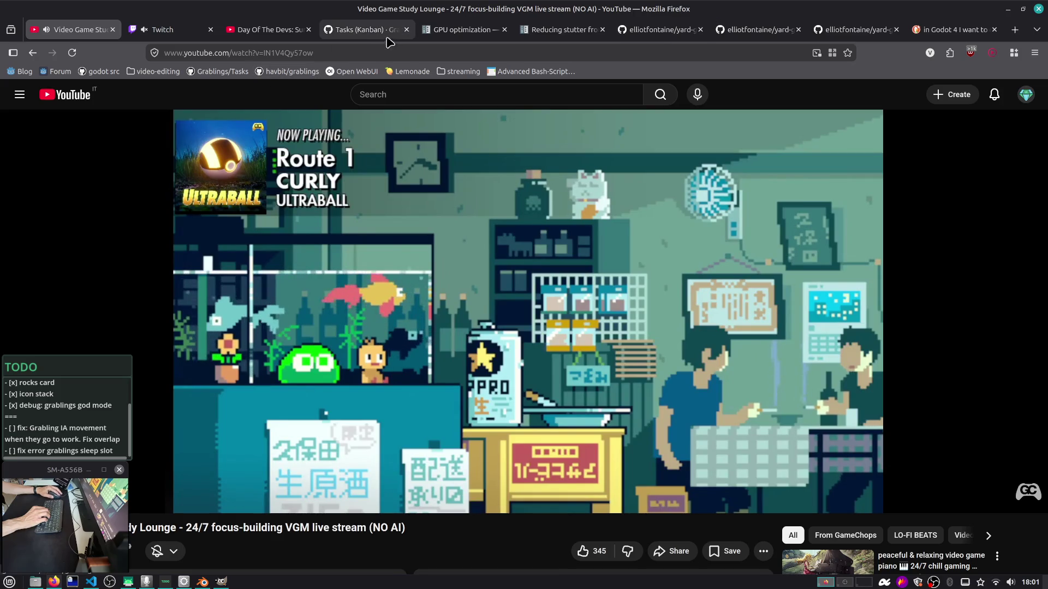
pyautogui.moveTo(475, 37)
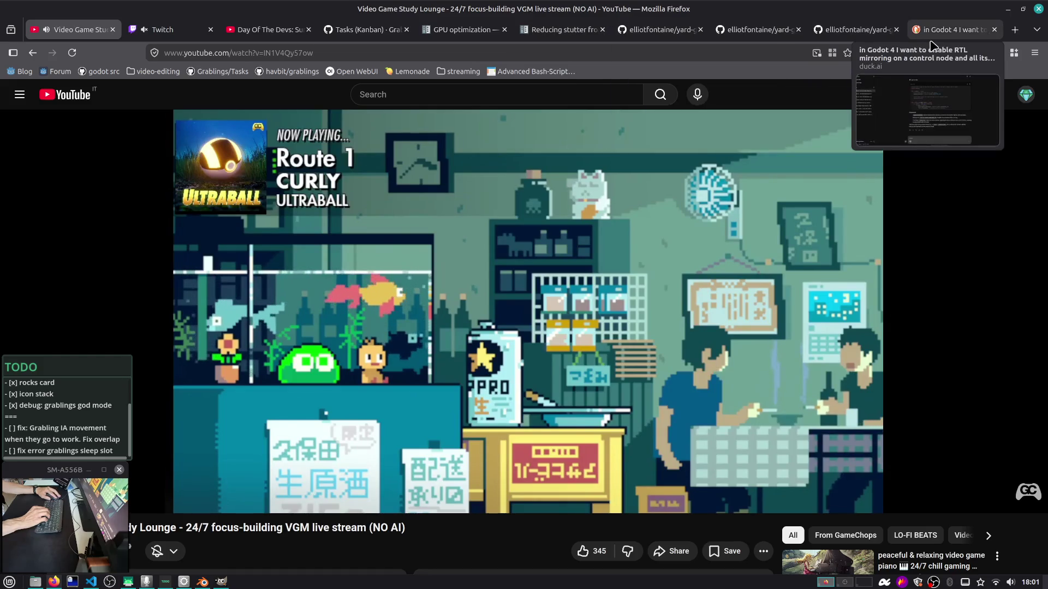
# Close the two yard-godot, Reducing stutter and GPU optimization tabs
pyautogui.click(931, 42)
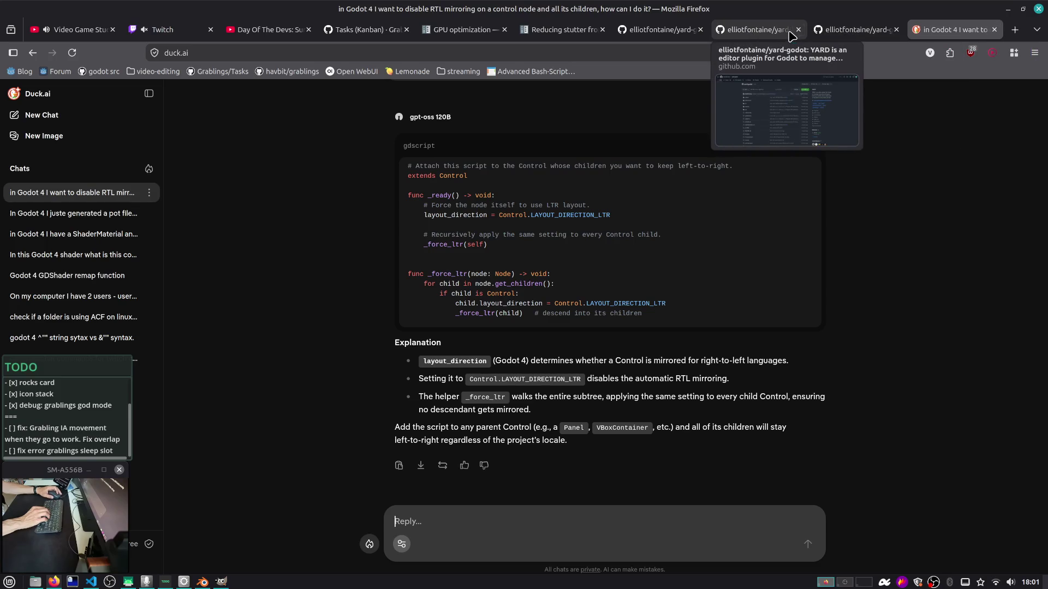
pyautogui.middleClick(750, 33)
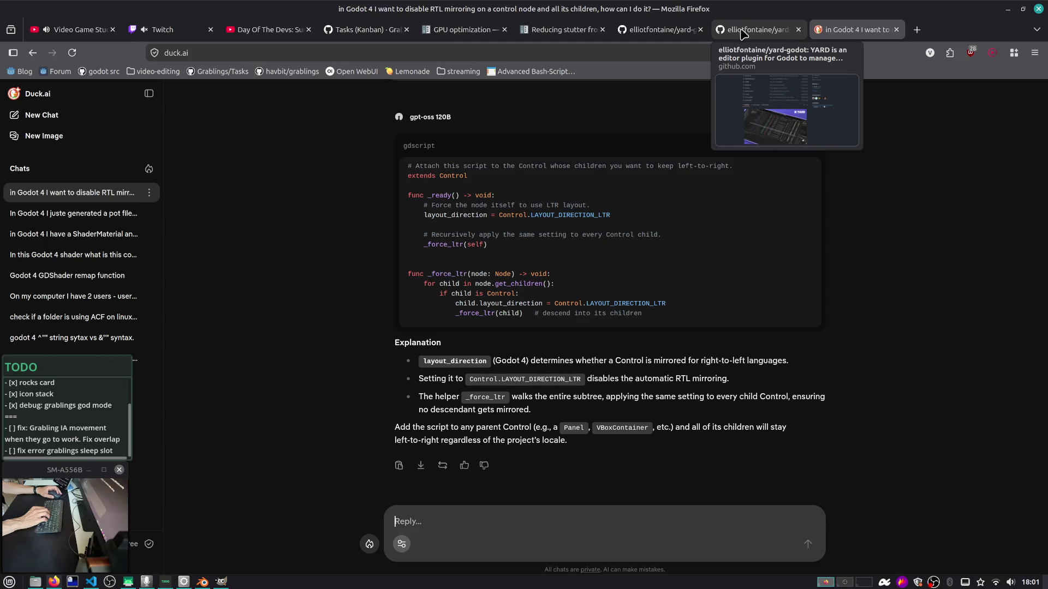
pyautogui.middleClick(589, 33)
pyautogui.middleClick(475, 32)
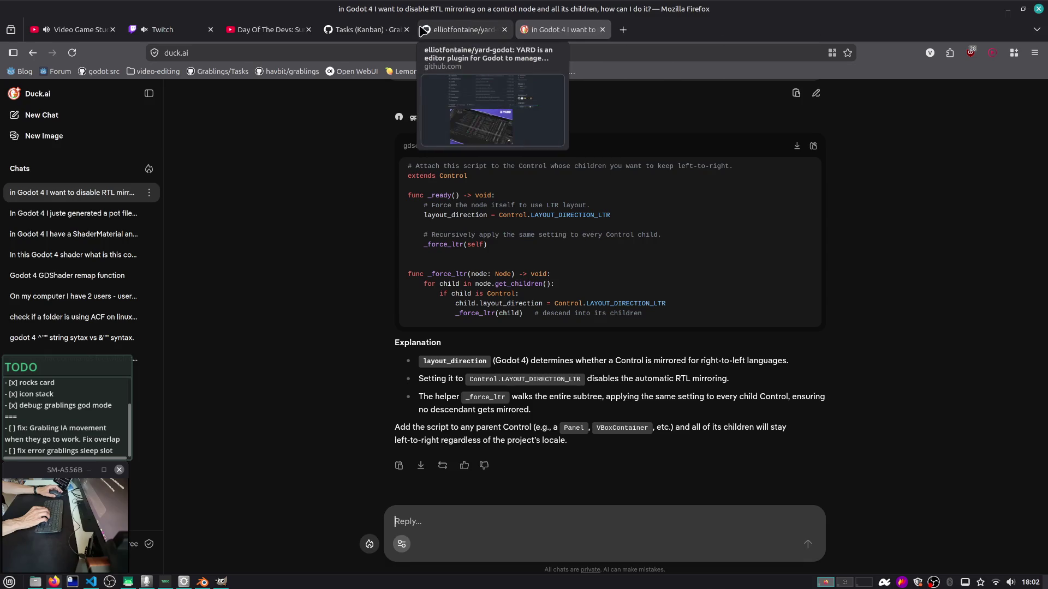
pyautogui.middleClick(466, 33)
# Switch to the Day Of The Devs video and start it playing
pyautogui.click(365, 33)
pyautogui.click(261, 32)
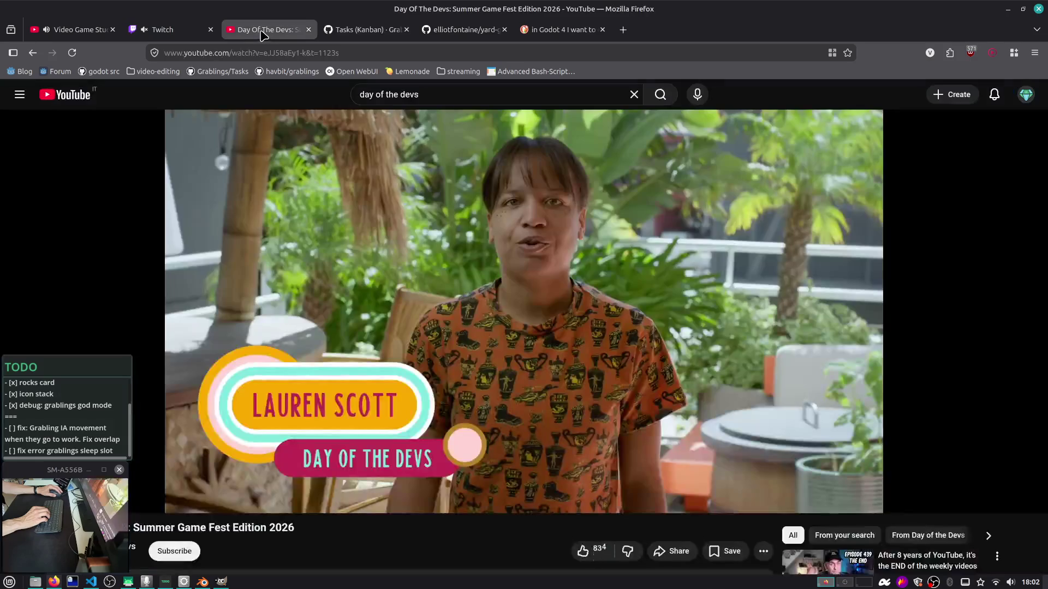
pyautogui.click(381, 257)
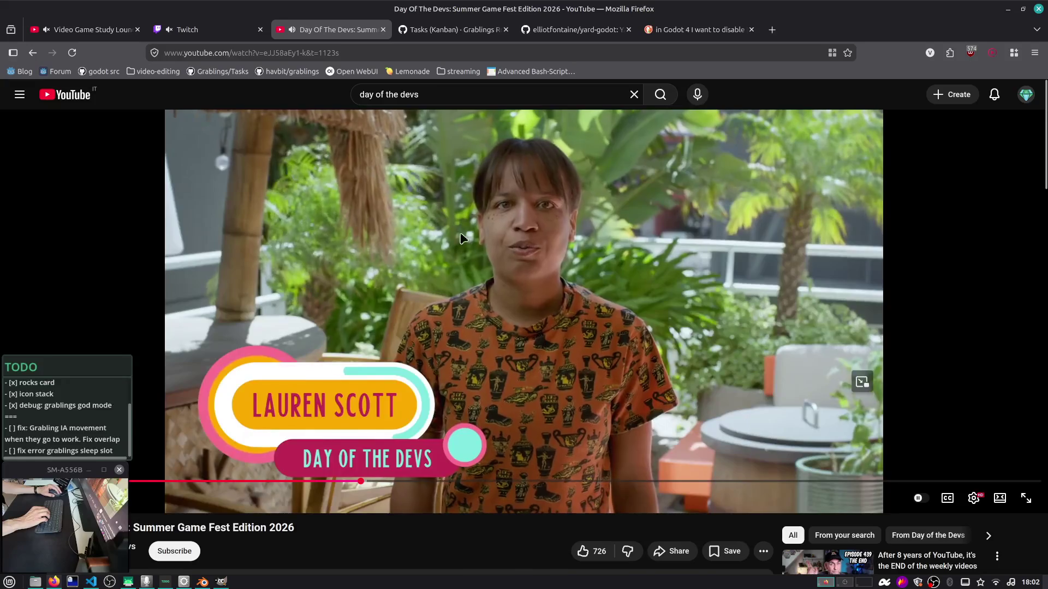
# Watch the video full screen at adjusted volume, tidying the phone-mirror and TODO windows
pyautogui.press('Down')
pyautogui.press('Down')
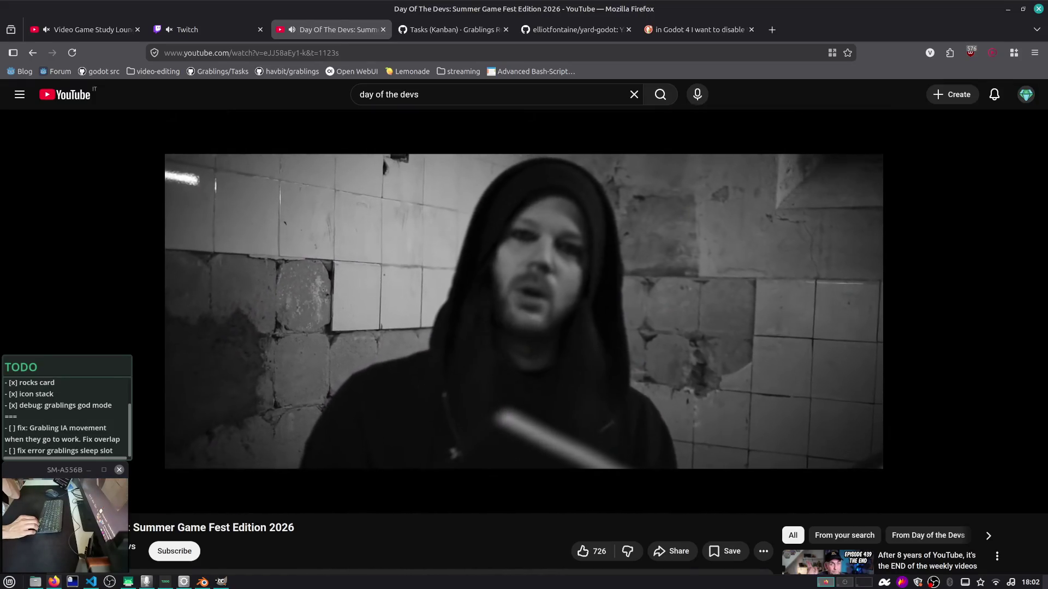
pyautogui.press('f')
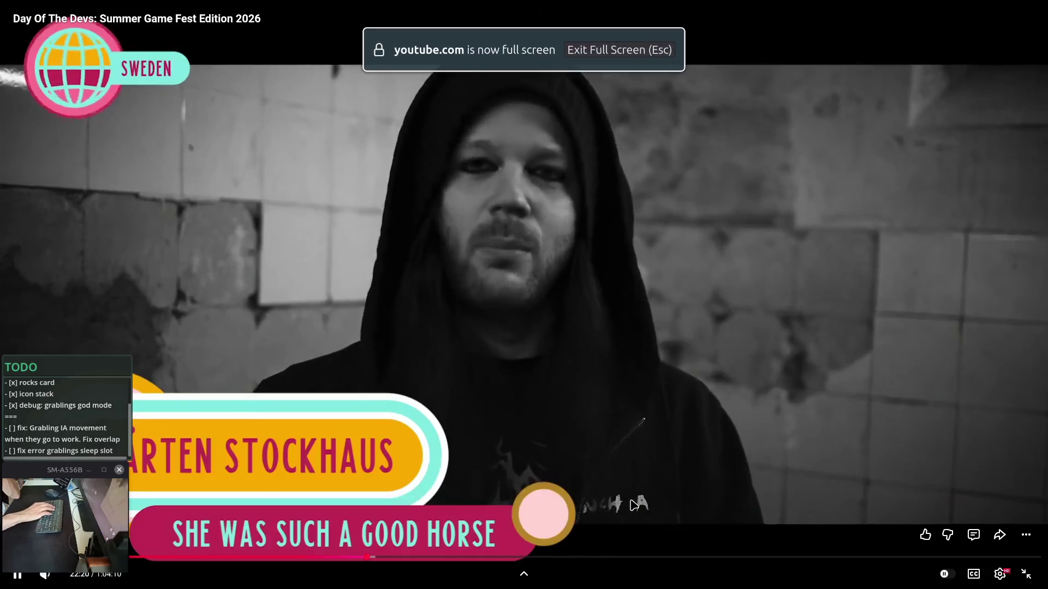
pyautogui.press('Up')
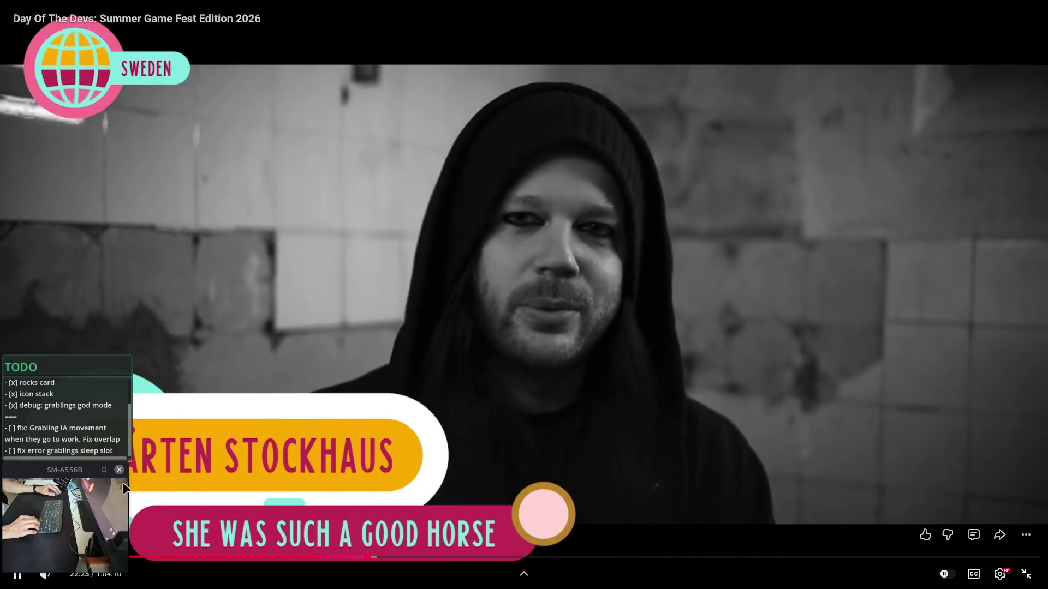
pyautogui.click(119, 470)
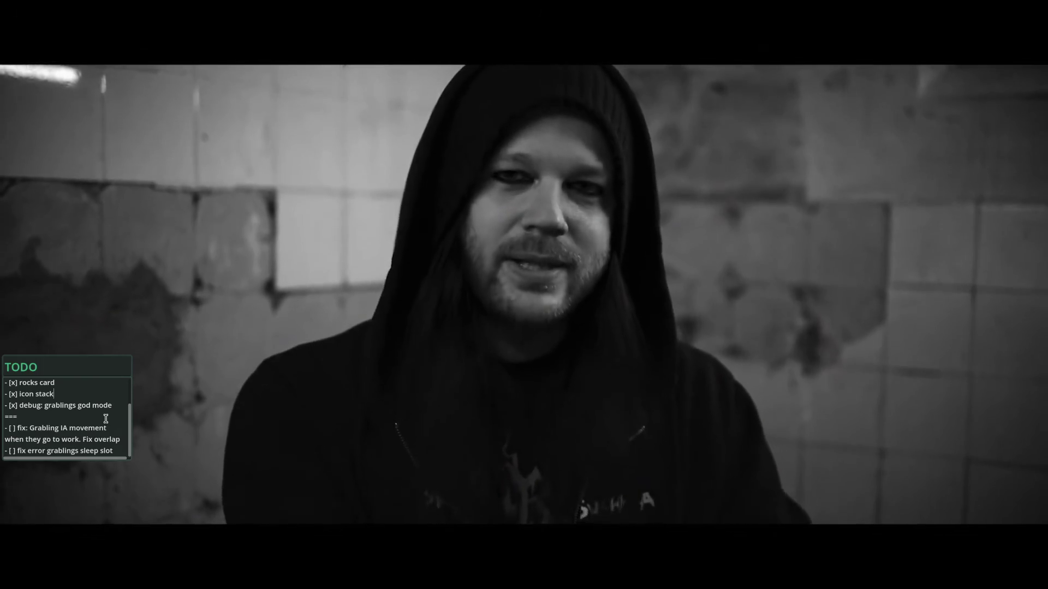
pyautogui.moveTo(105, 419)
pyautogui.mouseDown()
pyautogui.moveTo(104, 588)
pyautogui.moveTo(91, 559)
pyautogui.mouseUp()
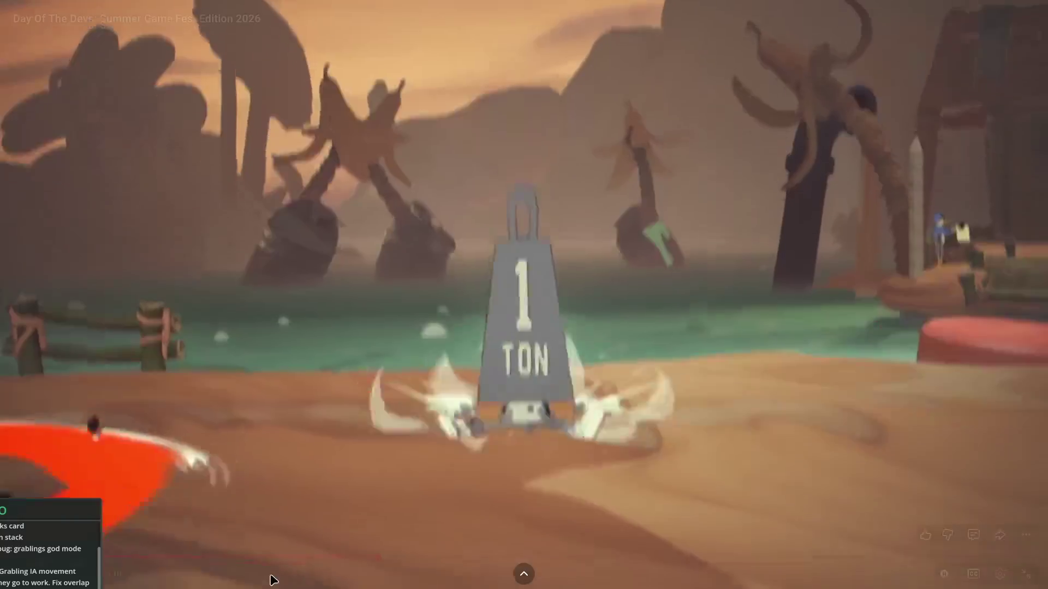
# Exit full screen and pause Day Of The Devs at 24:05 after Into the Unwell
pyautogui.click(273, 580)
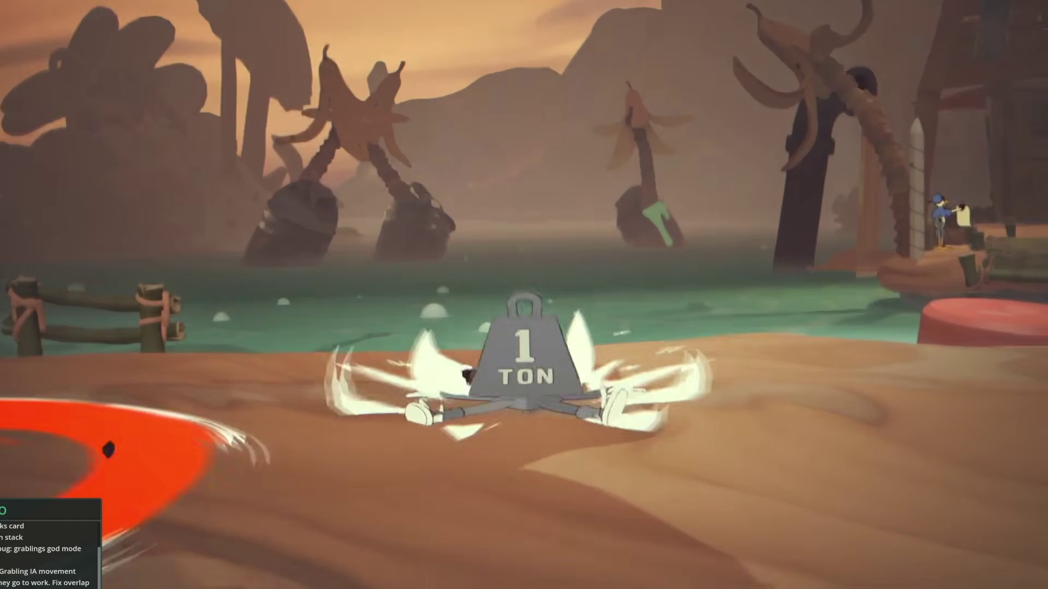
pyautogui.click(273, 580)
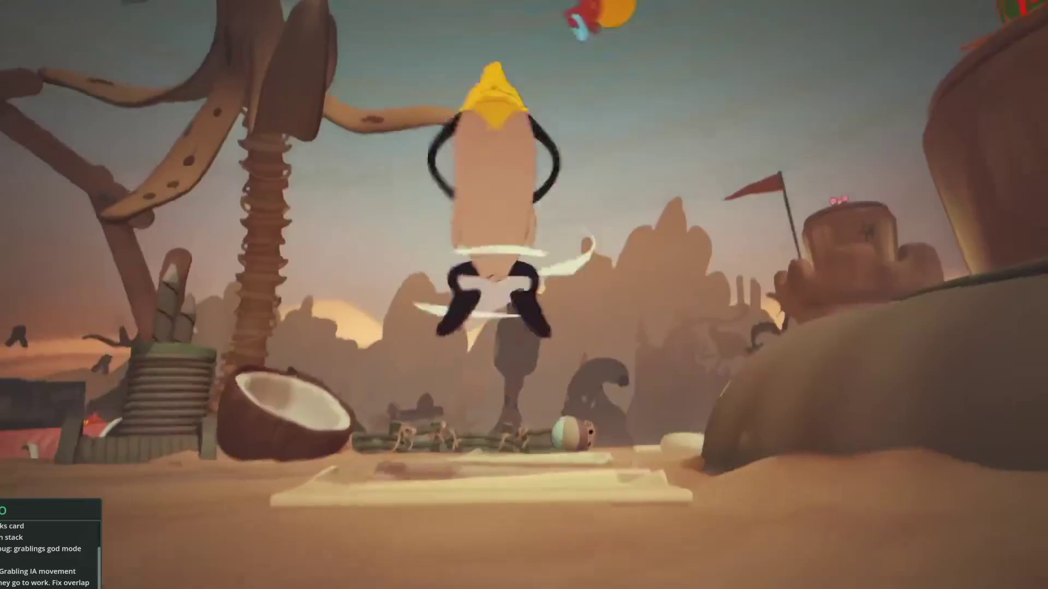
pyautogui.press('Escape')
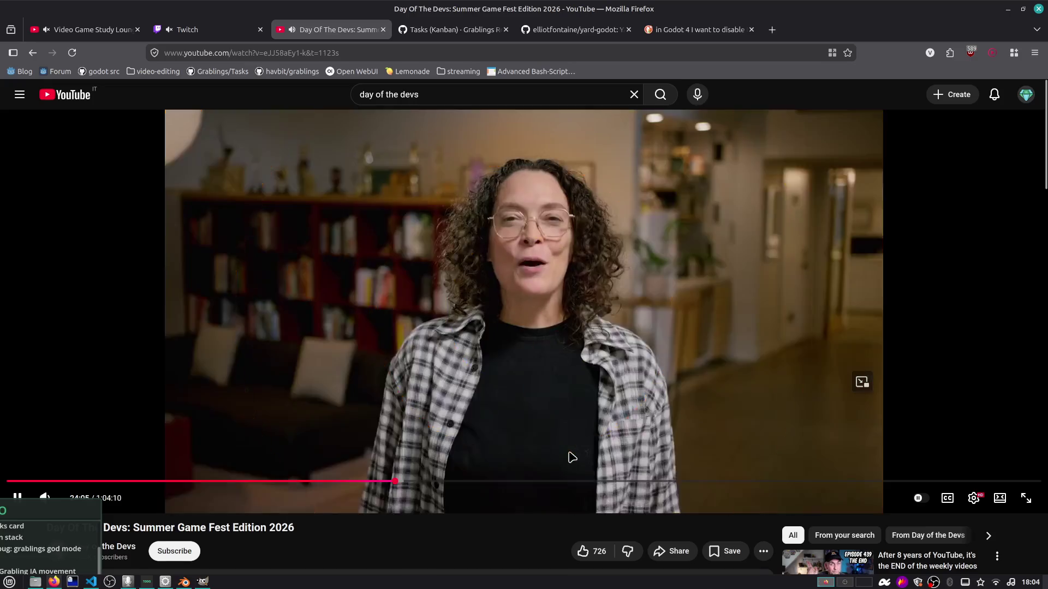
pyautogui.click(572, 453)
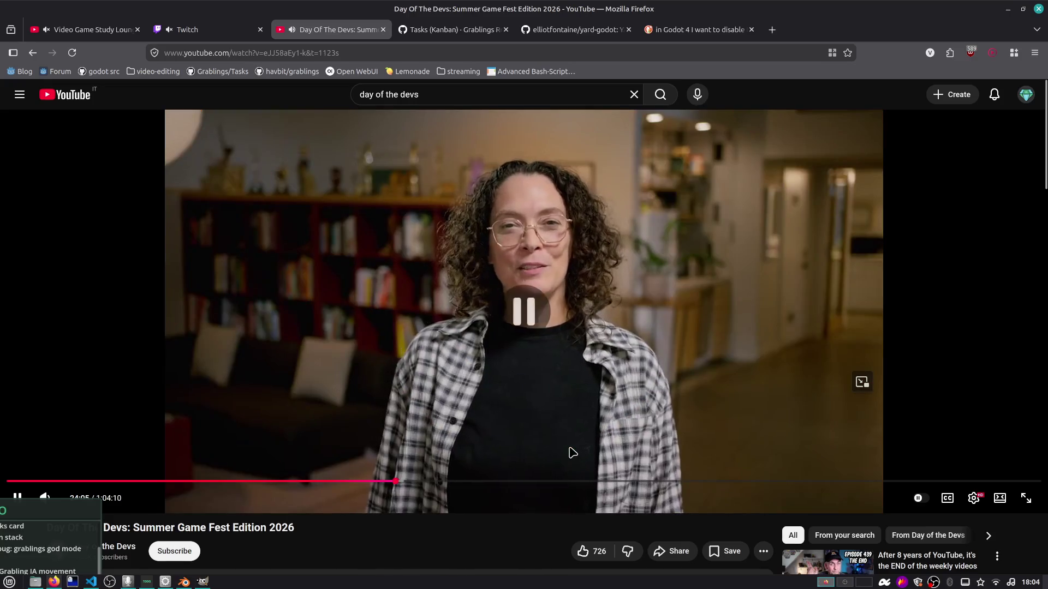
# Search the web for 'intotheunwell' in a new tab
pyautogui.hotkey('ctrl', 't')
pyautogui.write('in d')
pyautogui.press('BackSpace')
pyautogui.press('BackSpace')
pyautogui.press('BackSpace')
pyautogui.write('intotheunwell')
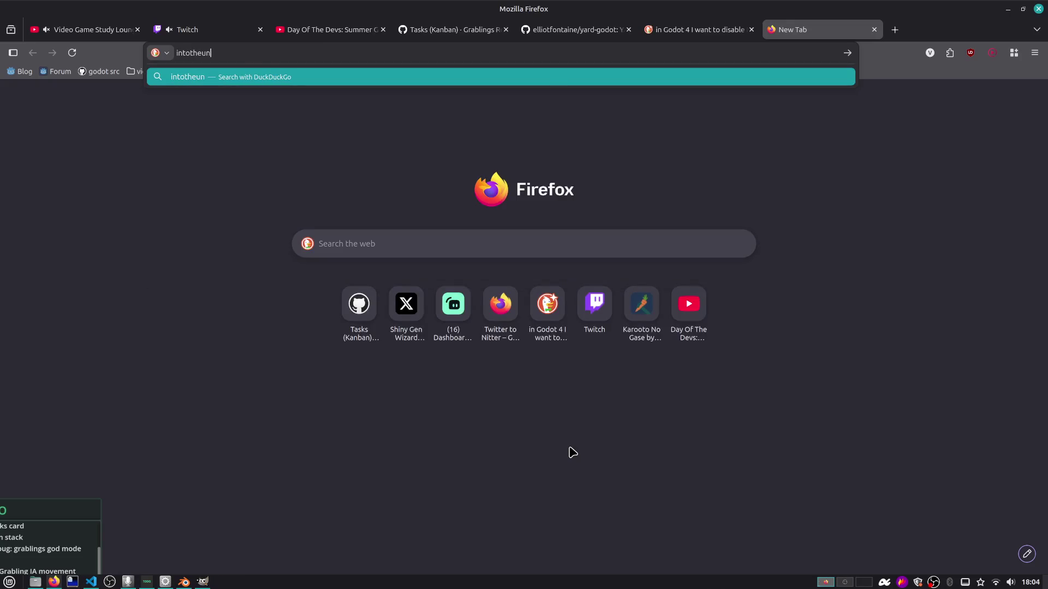
pyautogui.press('Return')
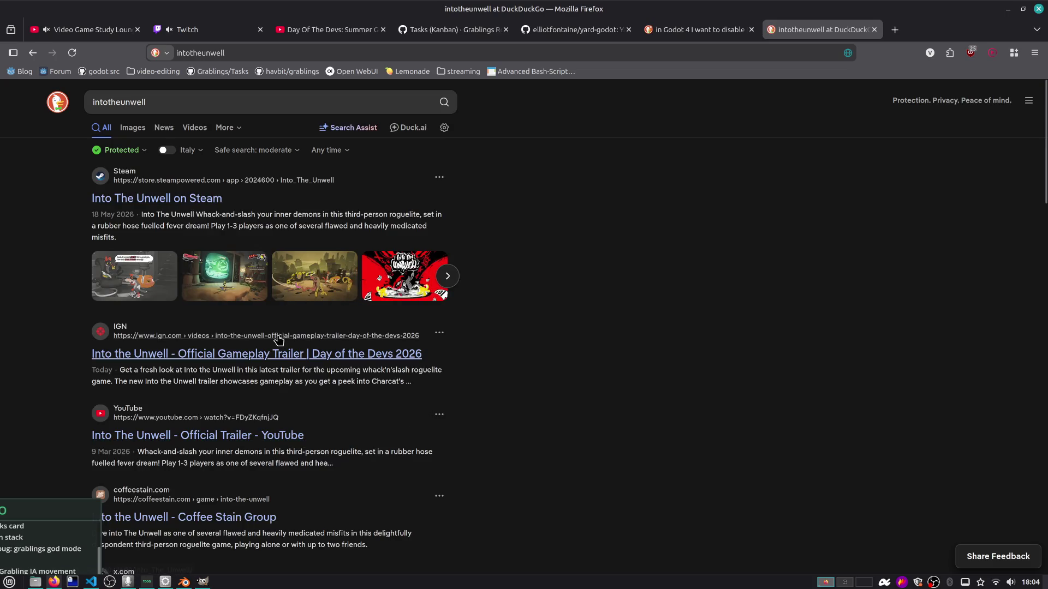
# Check the IGN Into The Unwell trailer result, accepting its privacy prompt, then return to results
pyautogui.scroll(-3, 278, 340)
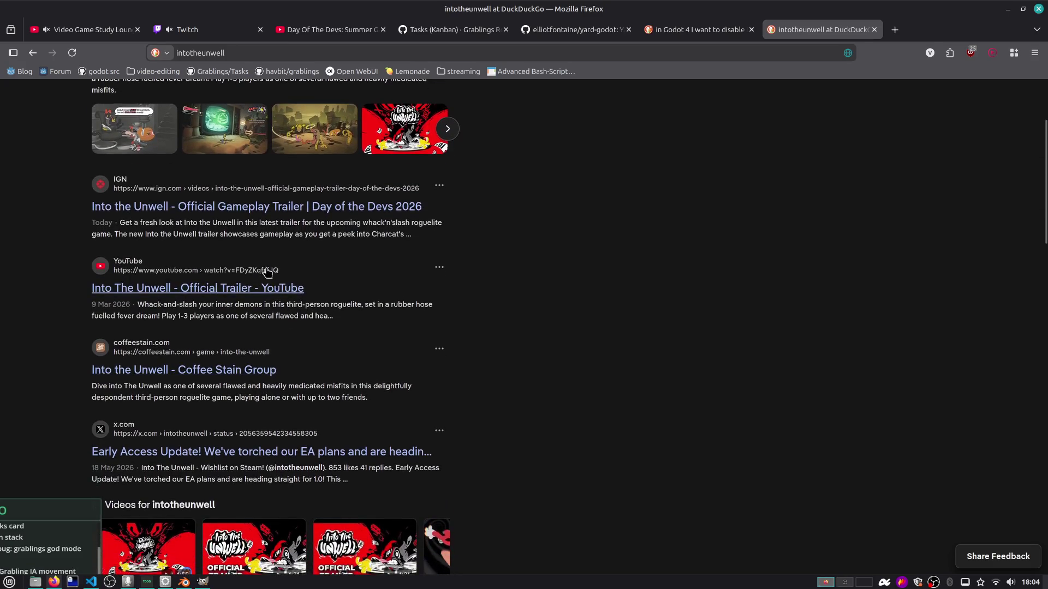
pyautogui.click(249, 209)
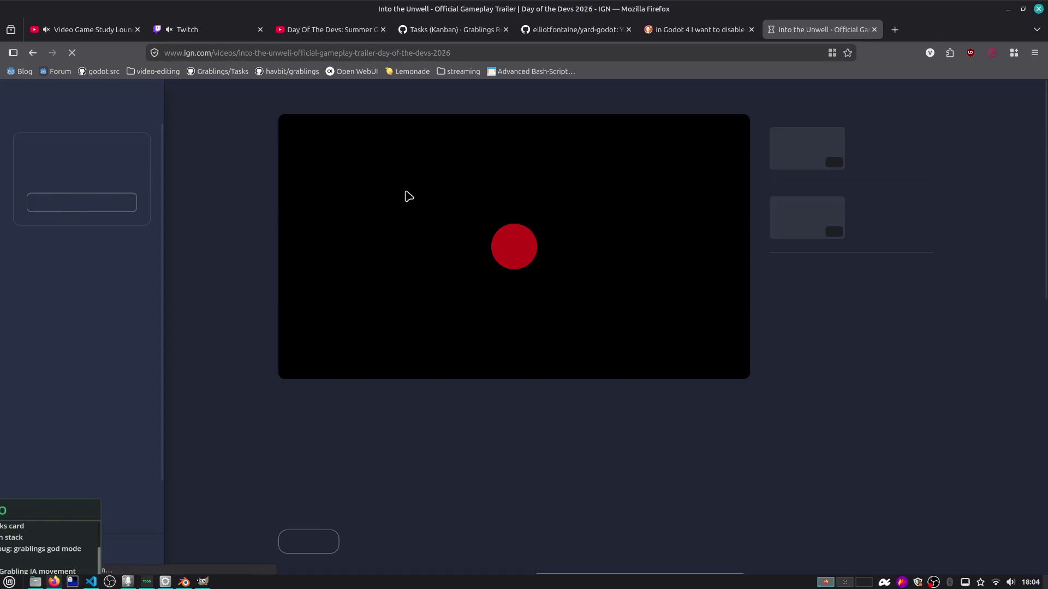
pyautogui.scroll(-3, 423, 287)
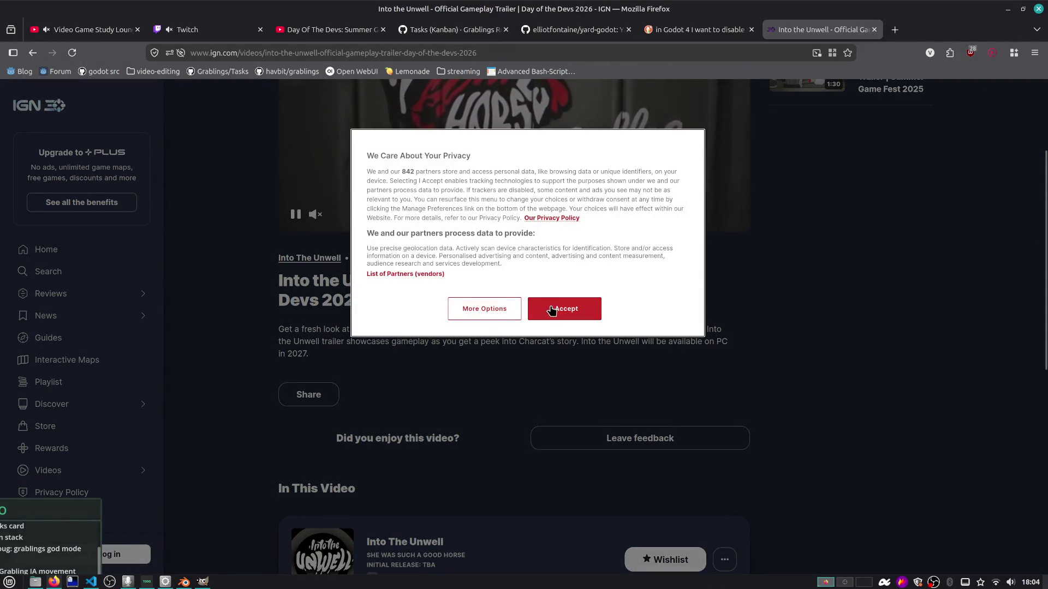
pyautogui.click(552, 309)
pyautogui.click(33, 52)
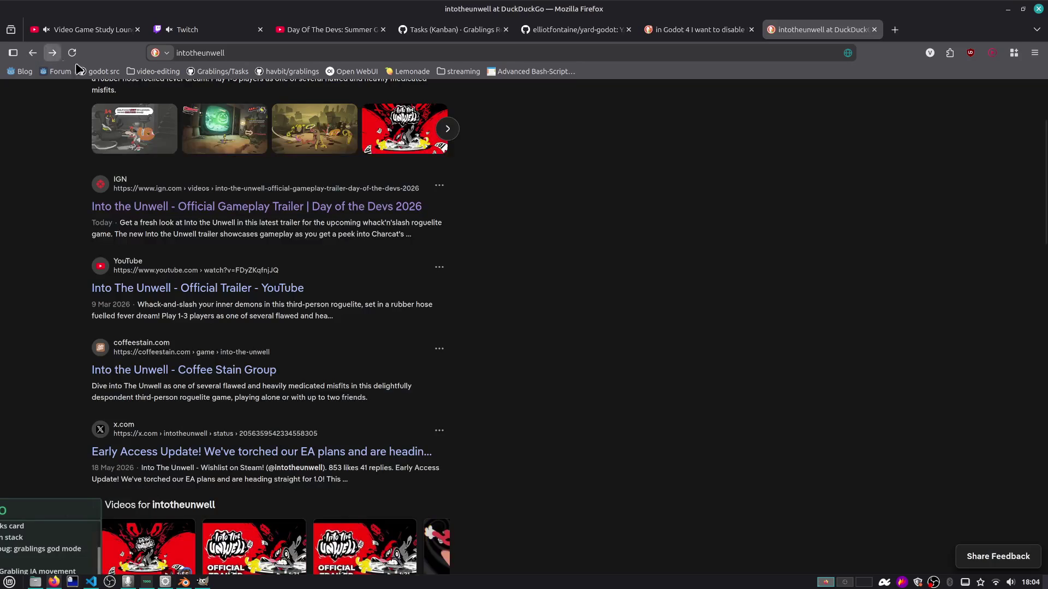
pyautogui.scroll(-10, 212, 160)
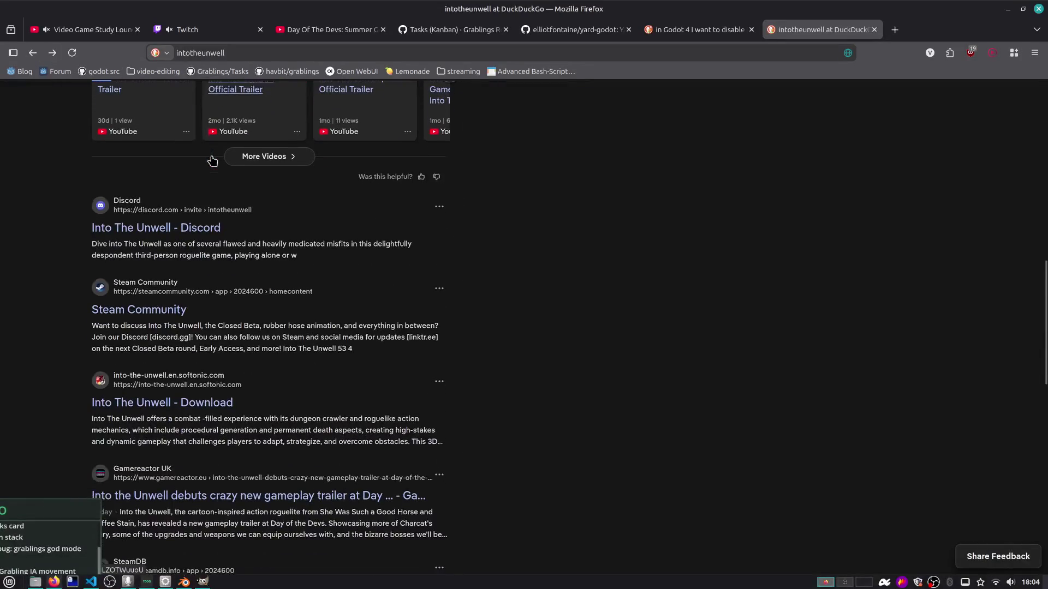
pyautogui.scroll(-3, 210, 214)
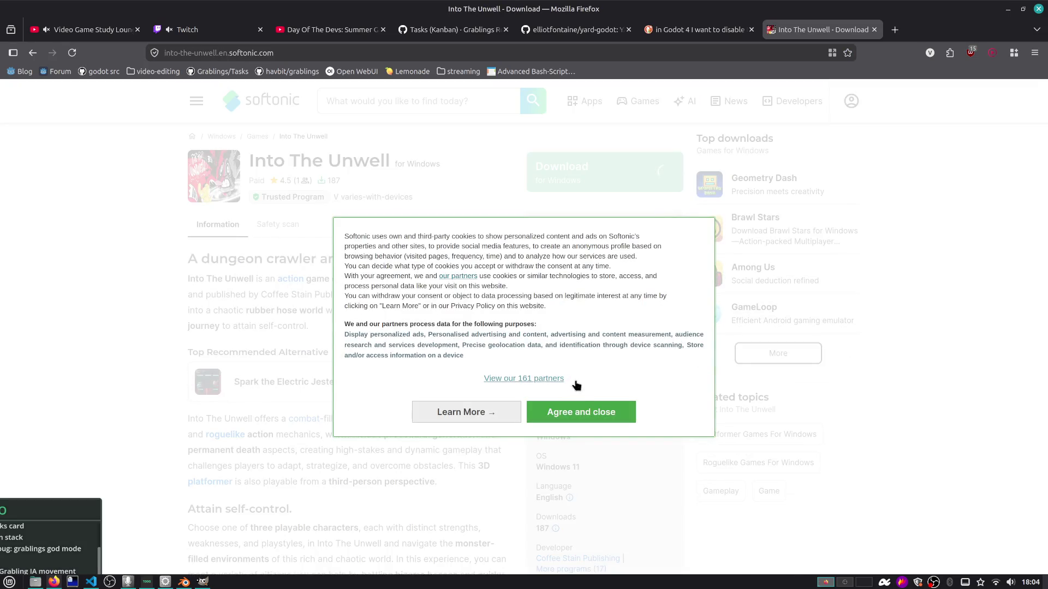
# Remove the softonic cookie popup by deleting its class in the Inspector, then close the page
pyautogui.click(504, 419)
pyautogui.hotkey('ctrl', 'shift', 'c')
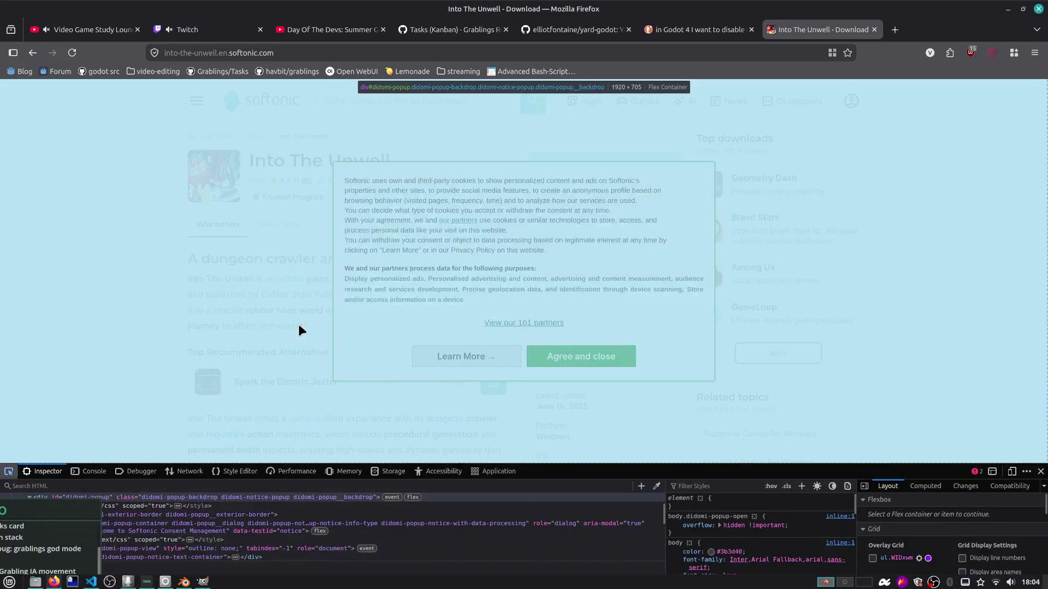
pyautogui.click(297, 323)
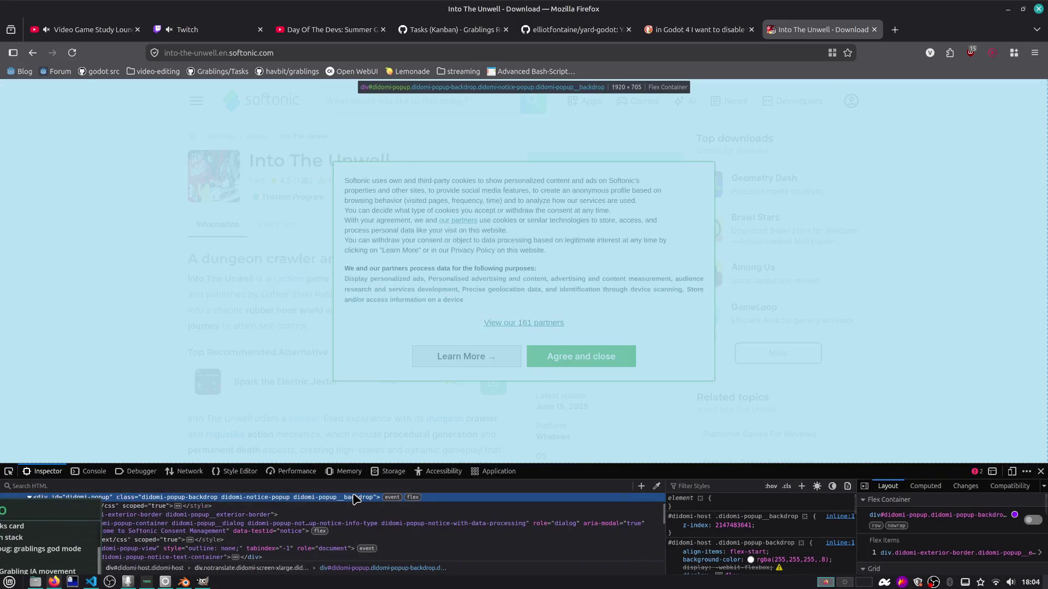
pyautogui.doubleClick(352, 497)
pyautogui.press('Delete')
pyautogui.press('Return')
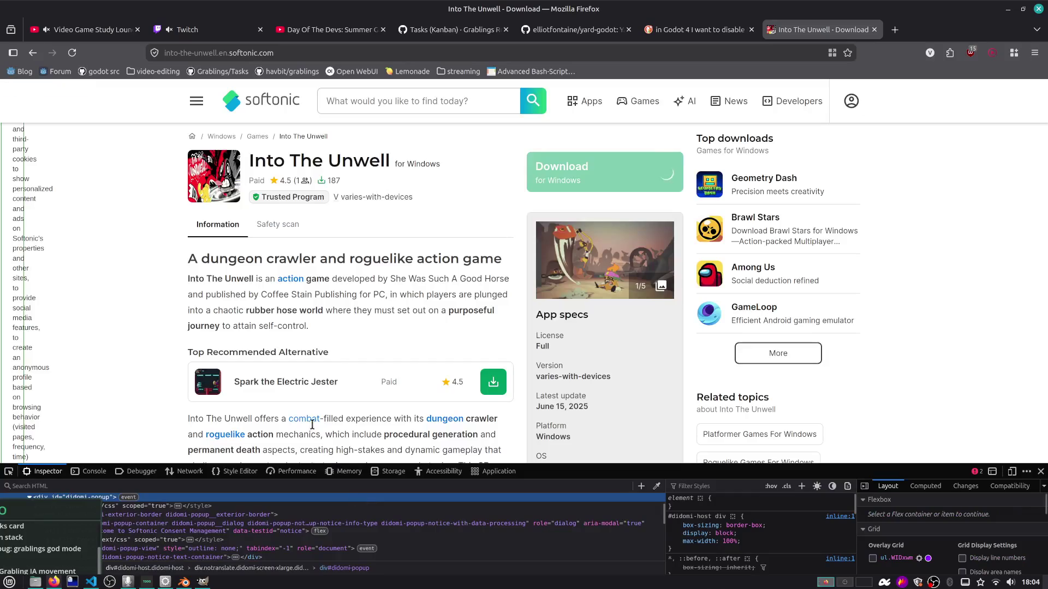
pyautogui.press('F12')
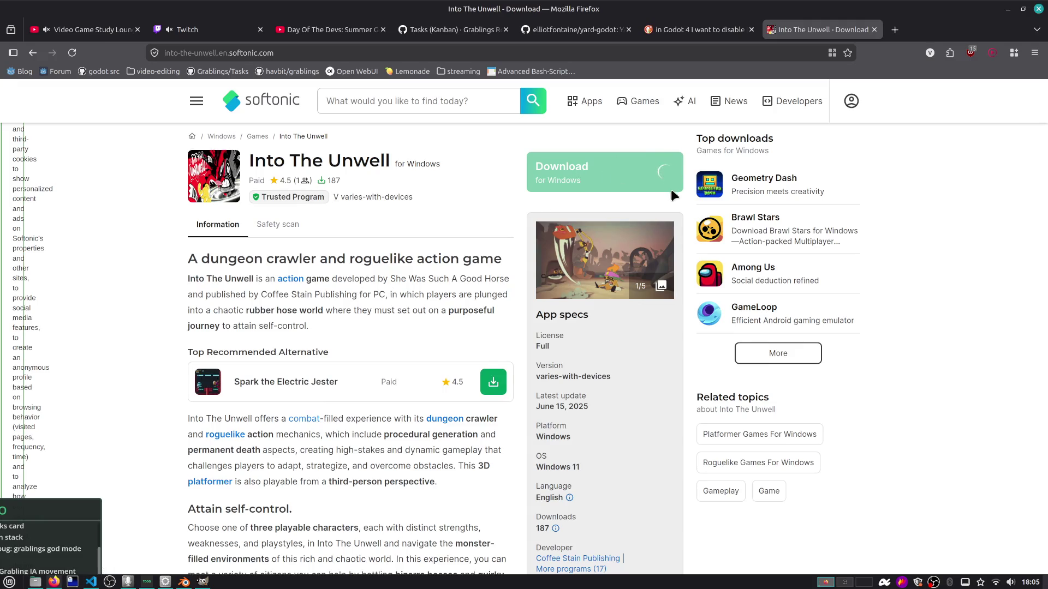
pyautogui.click(874, 30)
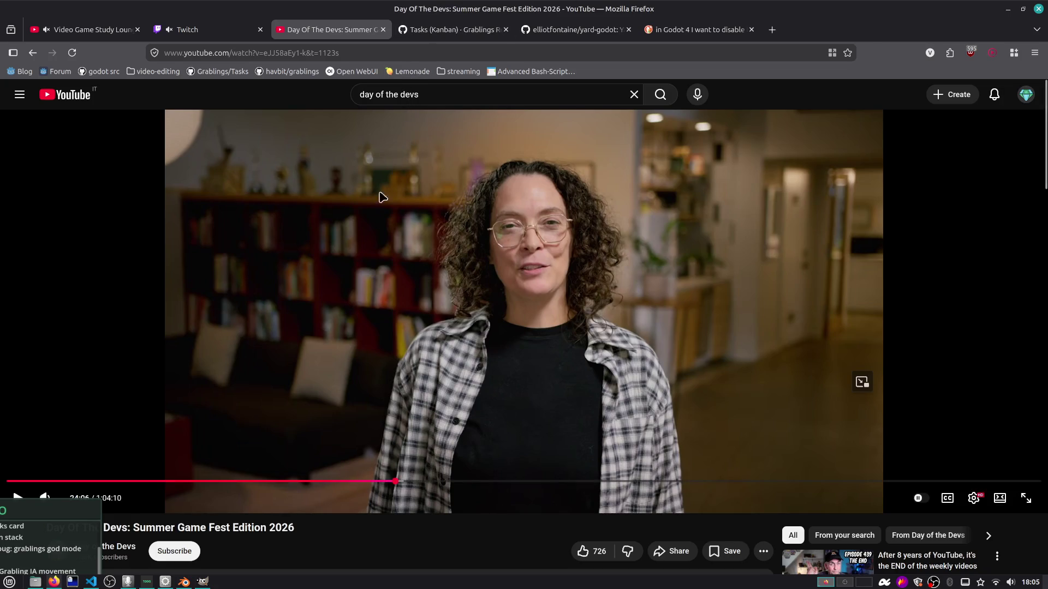
# Open the Raid Channel list in the Twitch stream manager
pyautogui.click(229, 29)
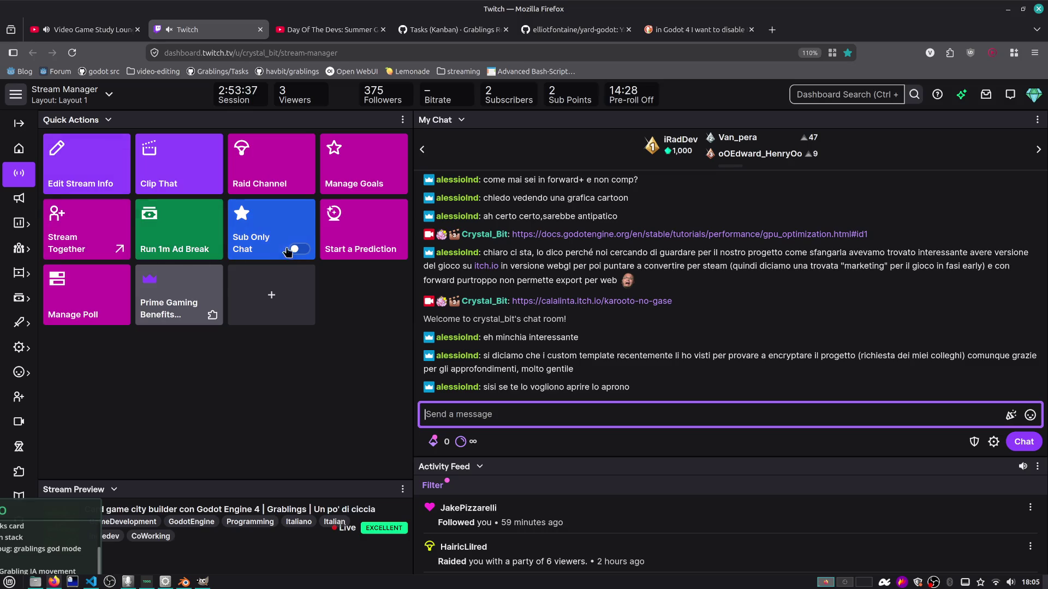
pyautogui.click(276, 181)
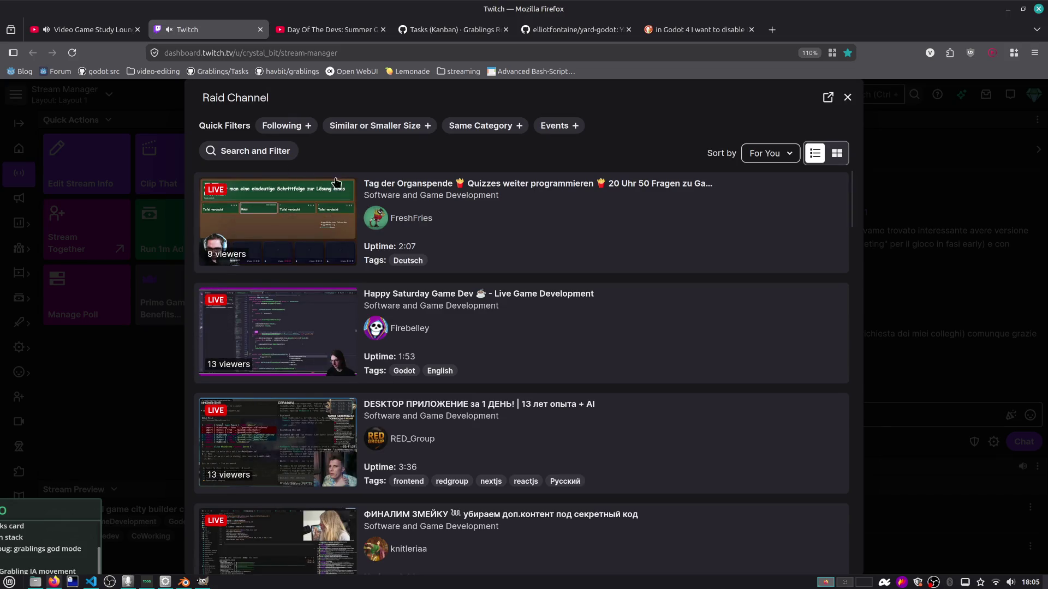
pyautogui.scroll(-2, 468, 227)
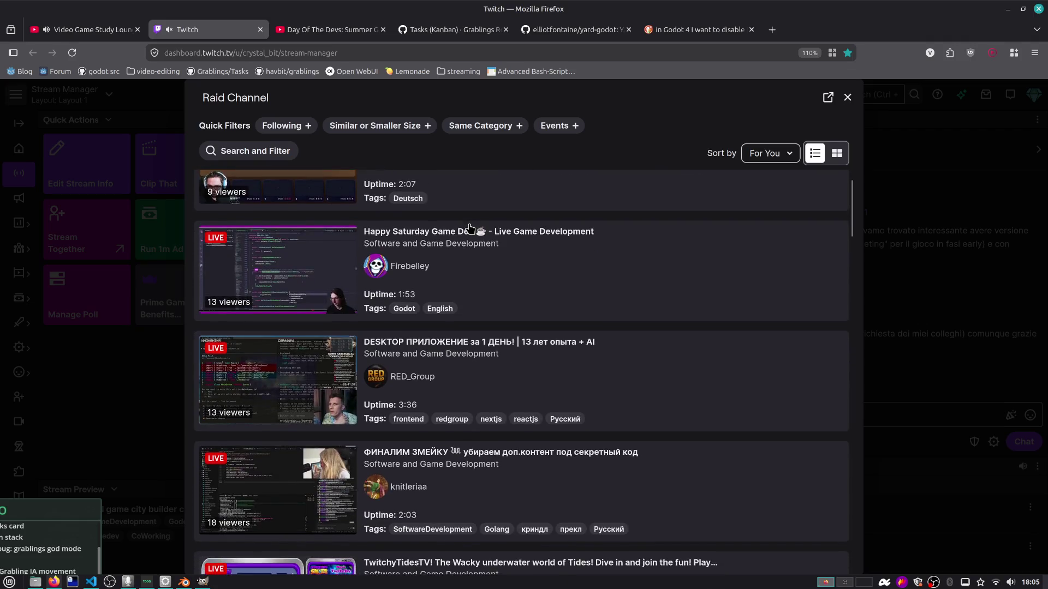
pyautogui.scroll(-2, 470, 228)
pyautogui.scroll(-2, 470, 228)
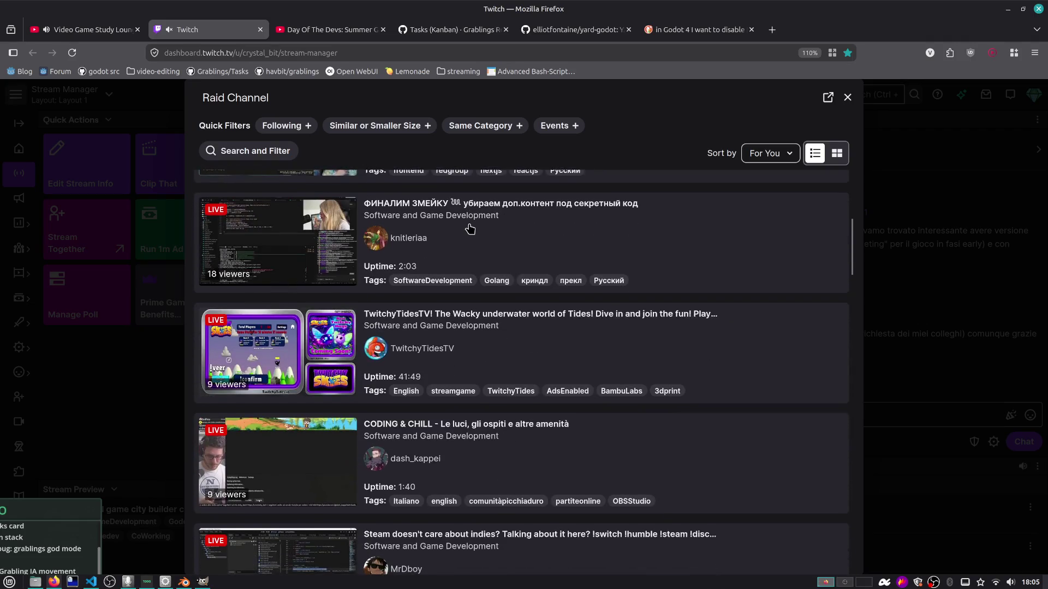
pyautogui.scroll(7, 470, 229)
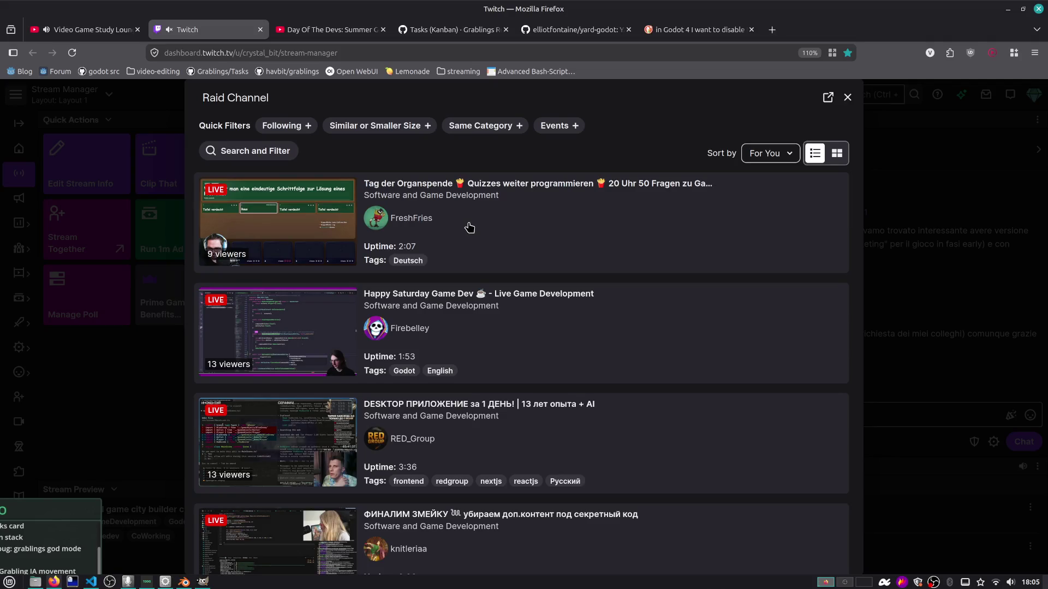
# Filter the raid list to followed channels and browse the live streams
pyautogui.click(294, 127)
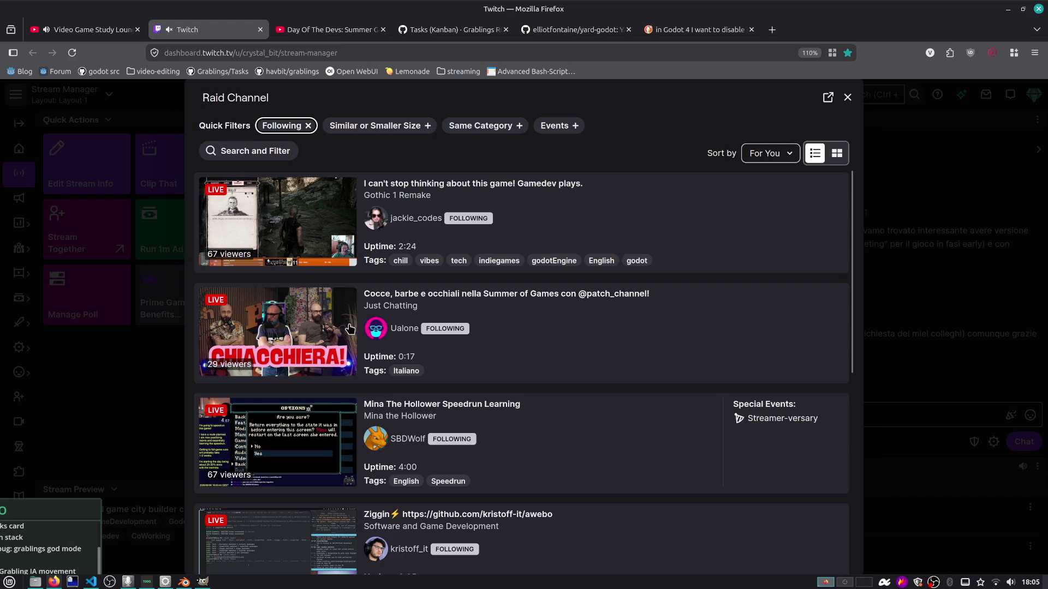
pyautogui.scroll(-2, 375, 330)
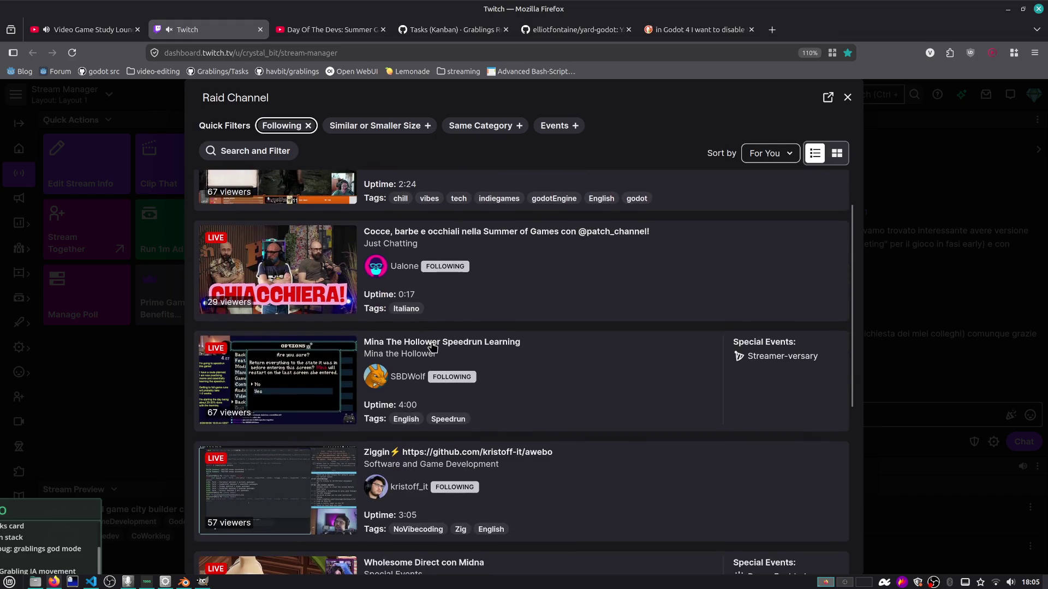
pyautogui.scroll(-4, 460, 357)
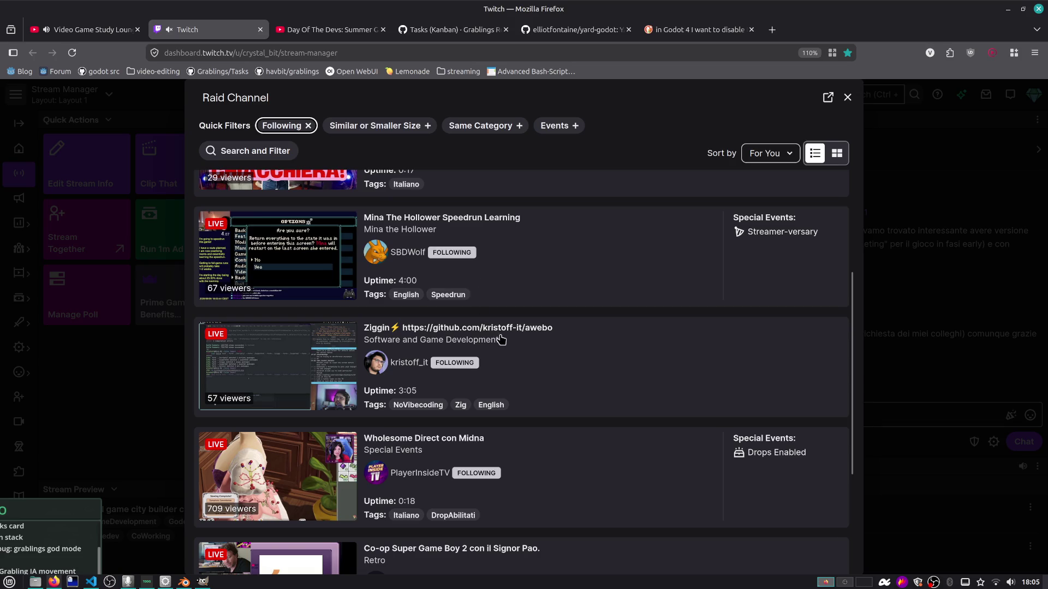
pyautogui.scroll(6, 502, 342)
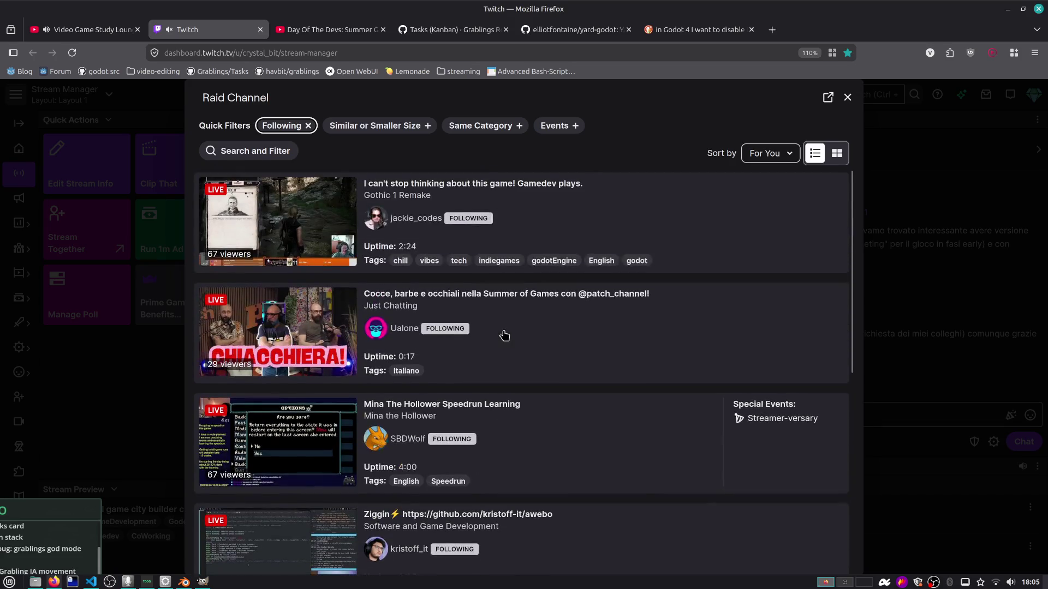